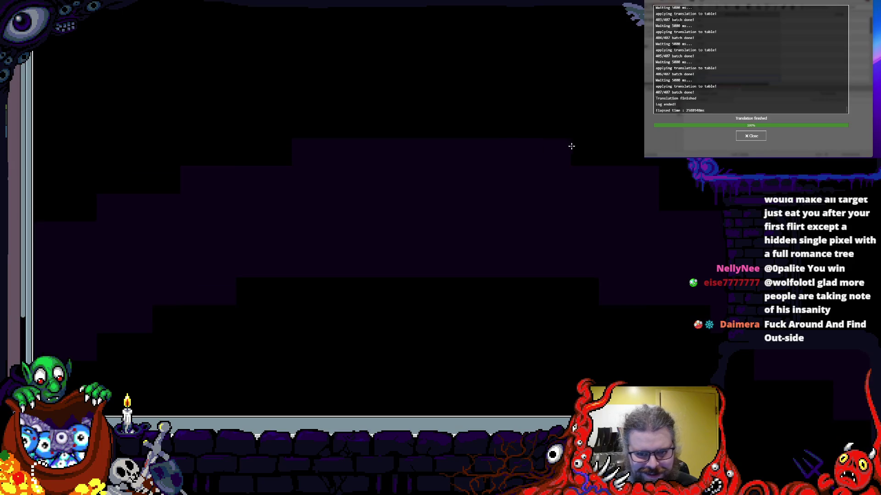
scroll(472, 138, up, 3)
scroll(594, 112, up, 2)
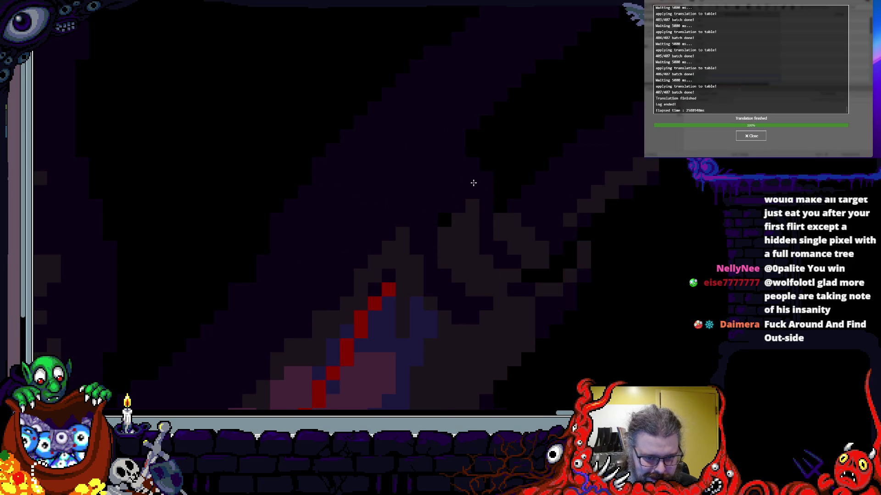
scroll(445, 199, down, 5)
scroll(543, 186, up, 4)
scroll(336, 234, up, 2)
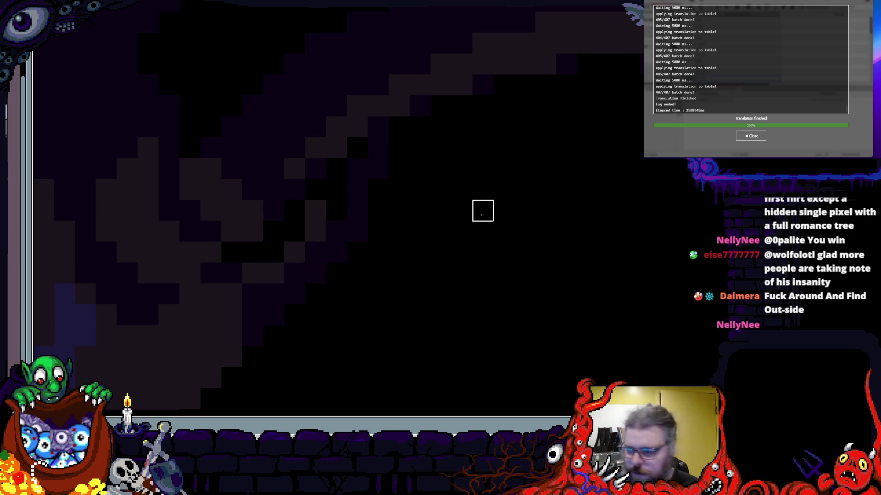
scroll(483, 211, down, 3)
scroll(475, 289, down, 2)
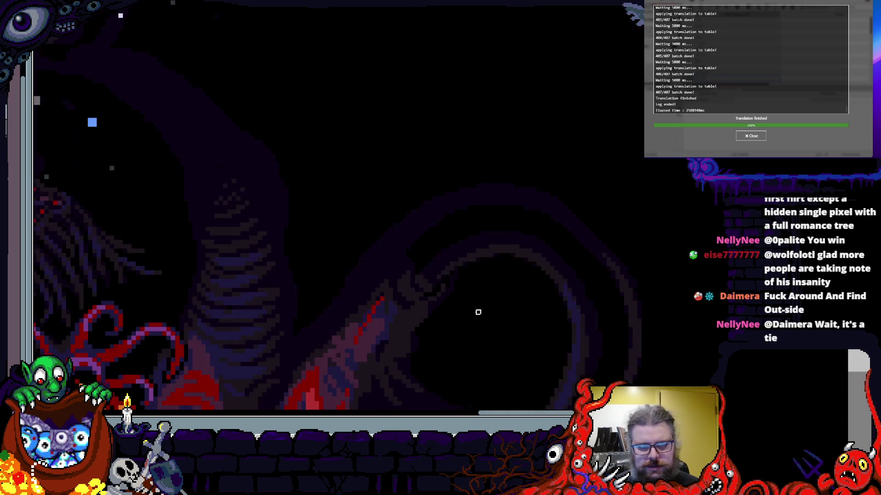
scroll(502, 296, down, 3)
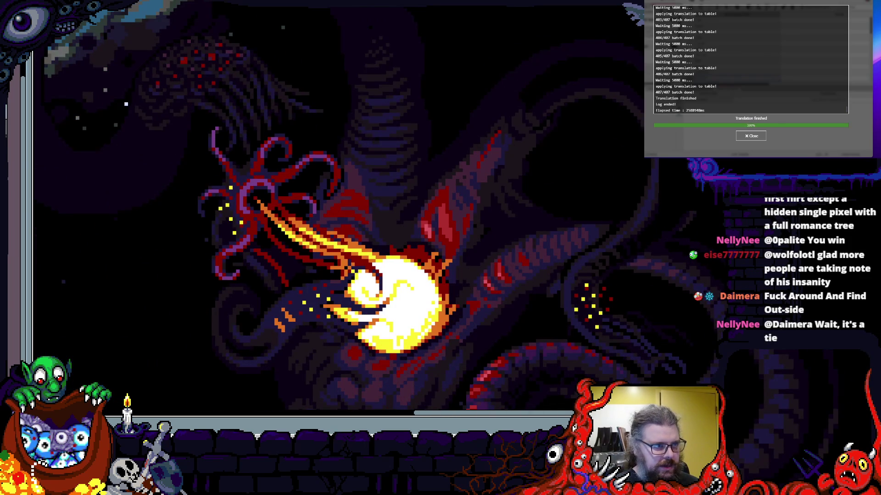
- Leave Aseprite's full-screen preview, move its window aside and bring the translation log onto the main screen
key(f)
drag(269, 15, 237, 50)
drag(771, 28, 344, 7)
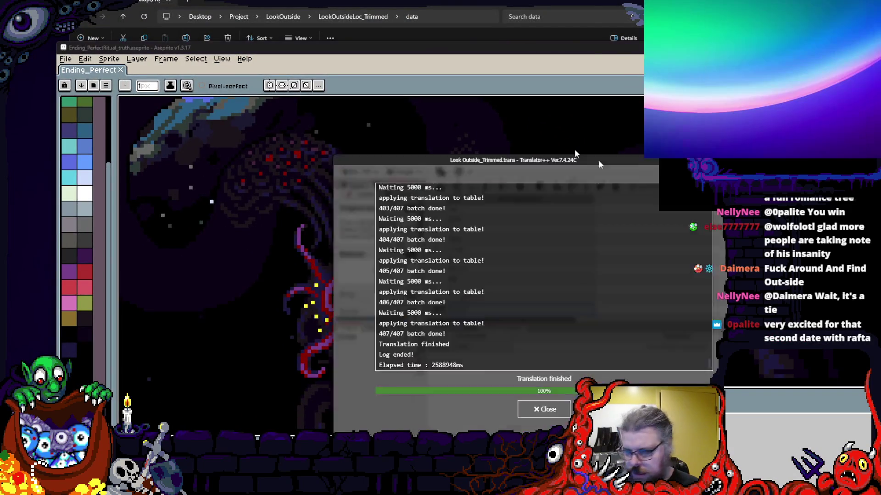
key(alt+Tab)
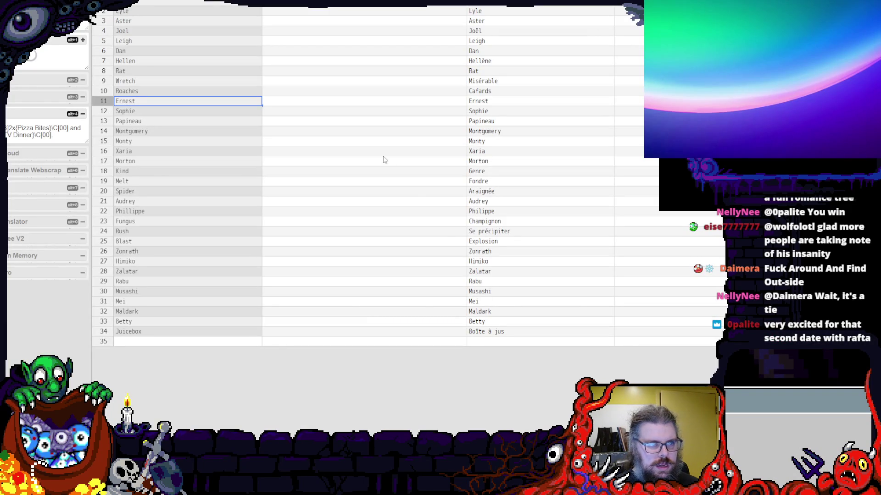
- Inspect the translated names Cafards, Monty and Dan in the names list
click(507, 92)
click(499, 142)
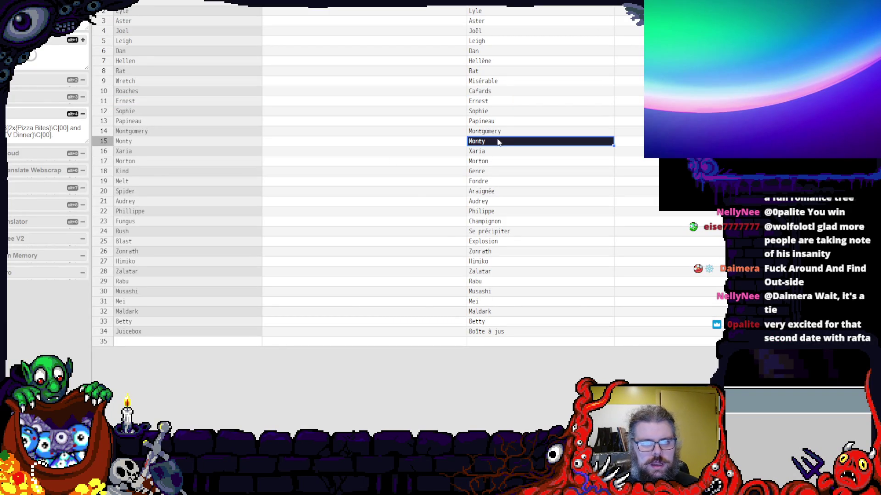
click(507, 54)
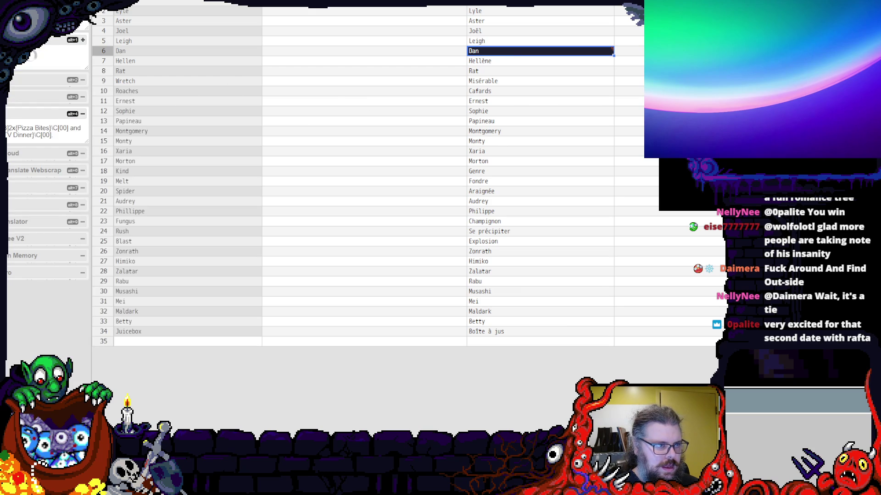
- Review the French translations of several dialogue files from the left file list
click(42, 116)
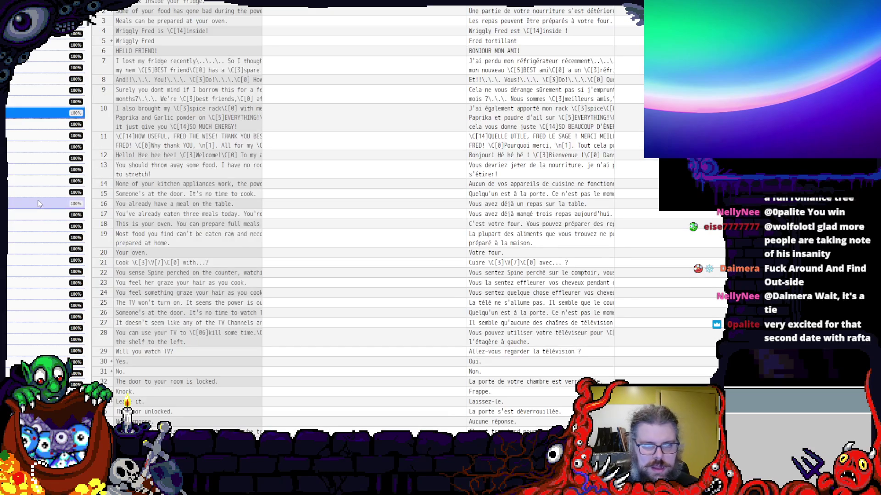
click(39, 204)
click(48, 261)
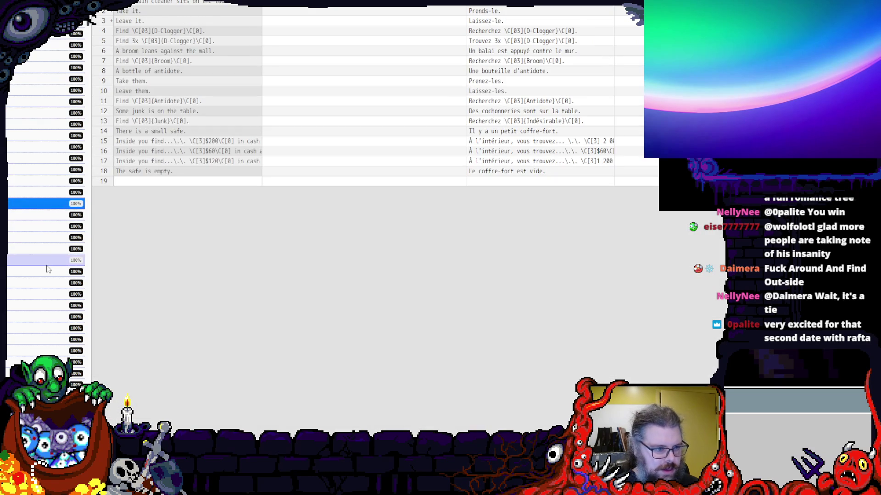
click(50, 317)
click(55, 172)
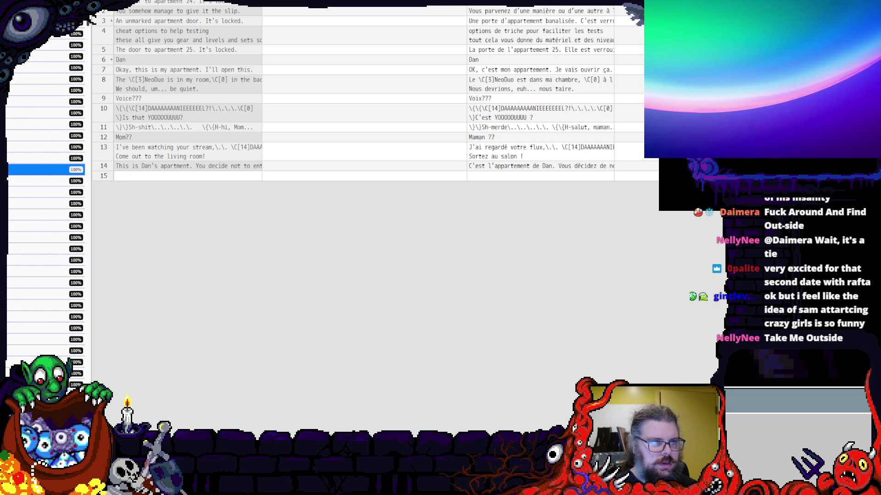
key(ctrl+e)
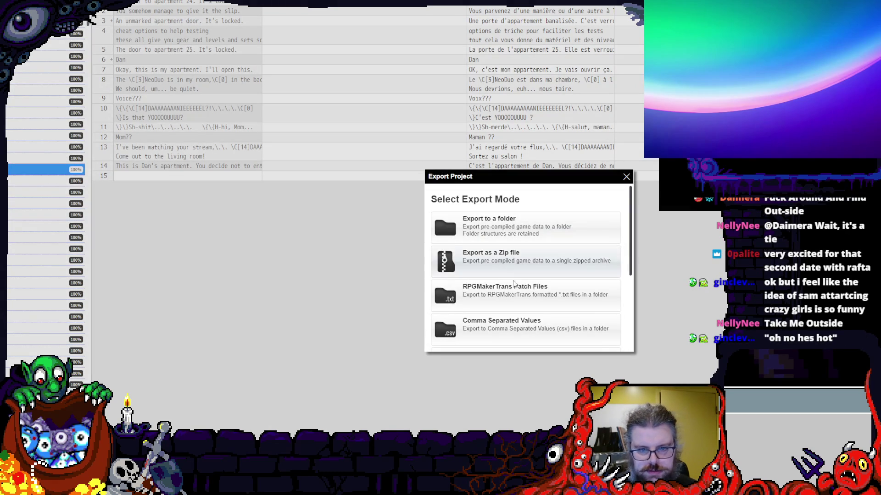
scroll(514, 297, down, 2)
scroll(523, 289, down, 1)
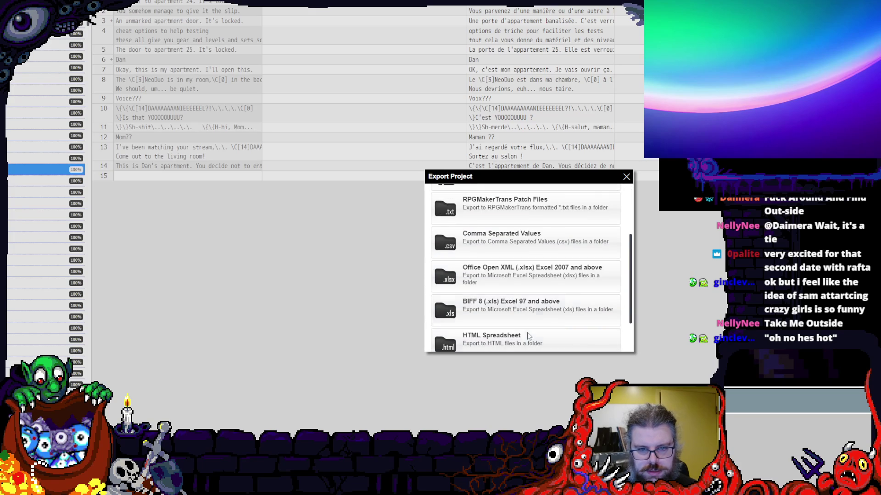
- Export the project as .xlsx spreadsheets with headers into the LookOutsideLoc_Trimmed folder
click(532, 280)
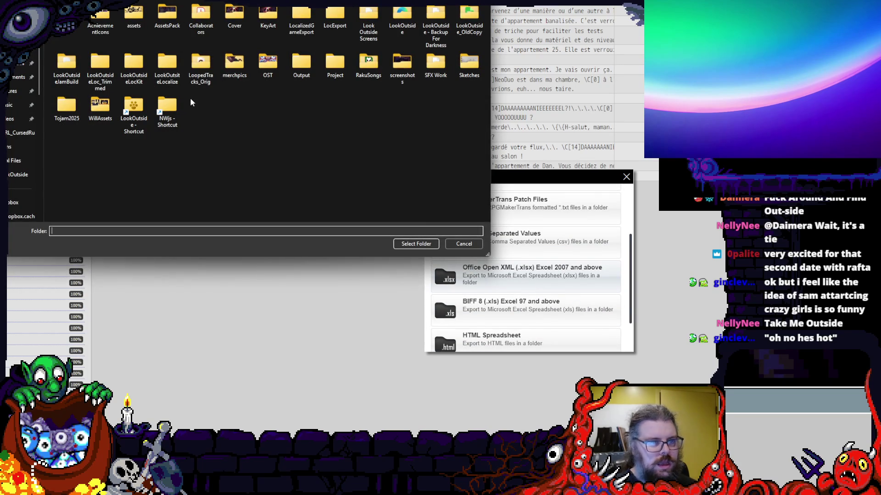
double_click(98, 68)
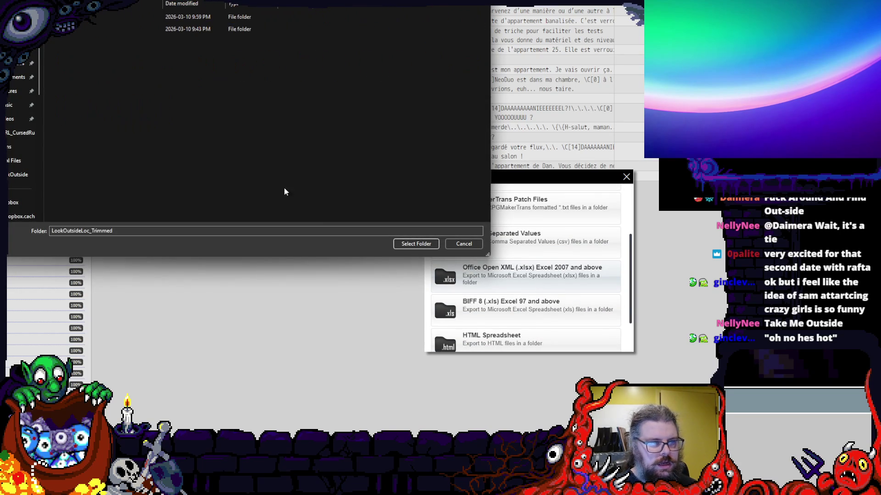
click(417, 243)
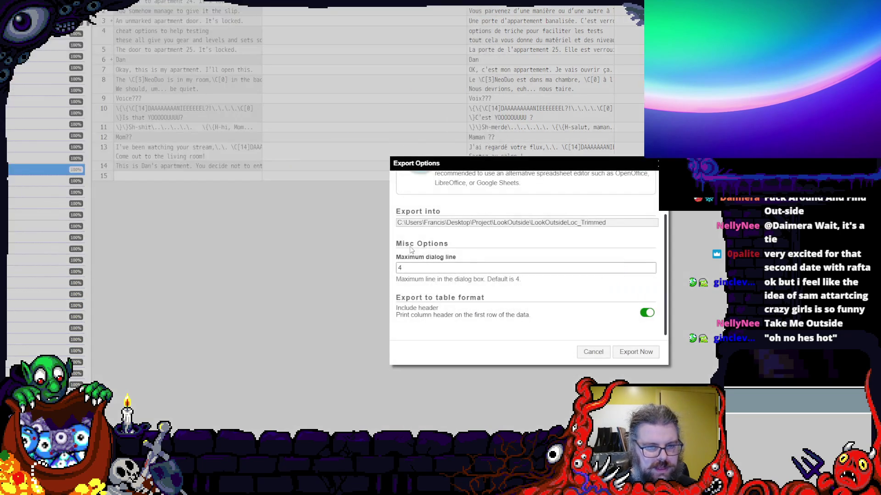
click(635, 352)
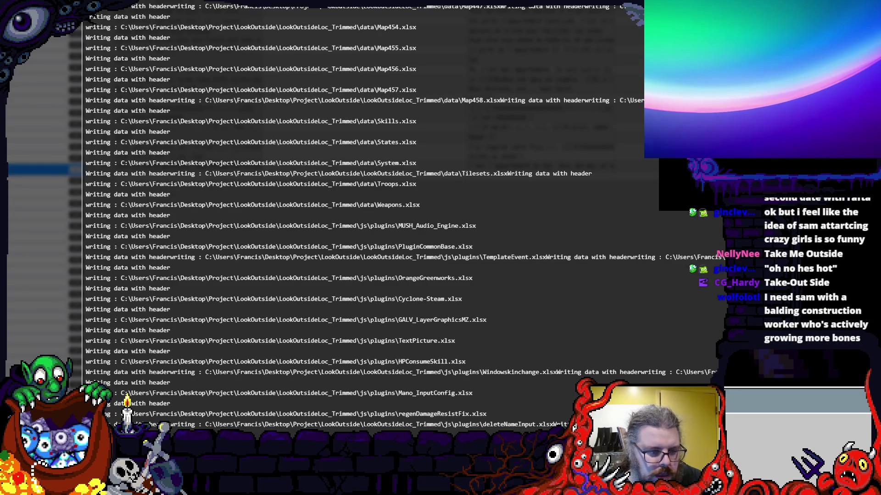
key(alt+Tab)
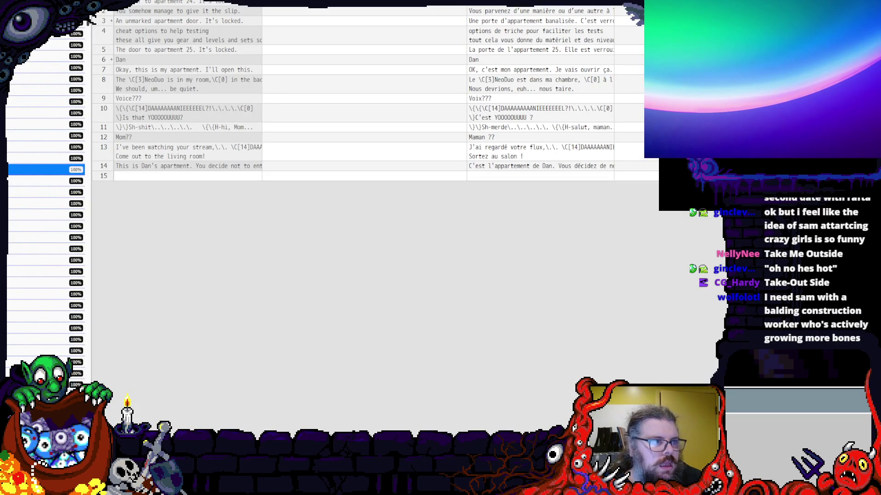
key(ctrl+o)
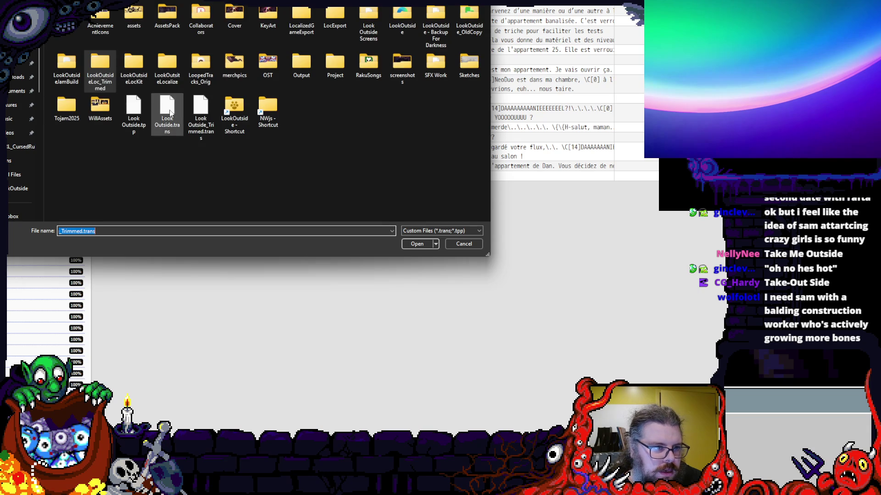
- Open the untranslated Look Outside.trans project from the Open dialog
click(167, 114)
click(198, 115)
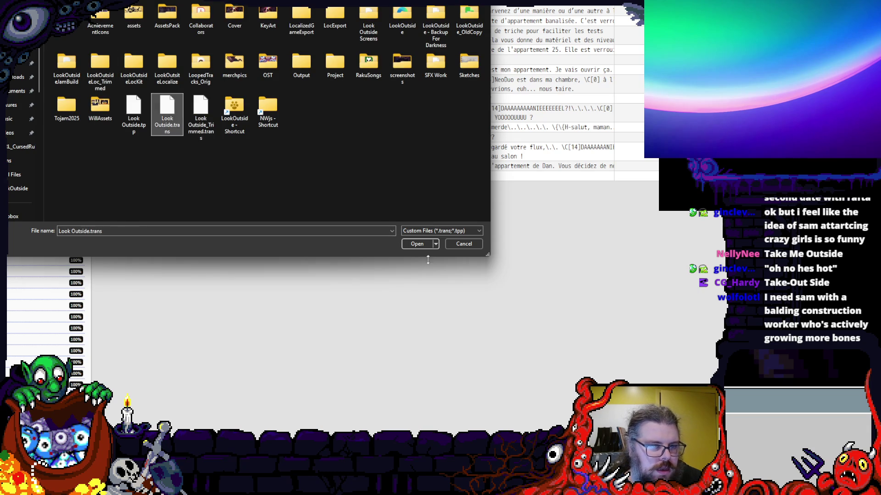
click(417, 244)
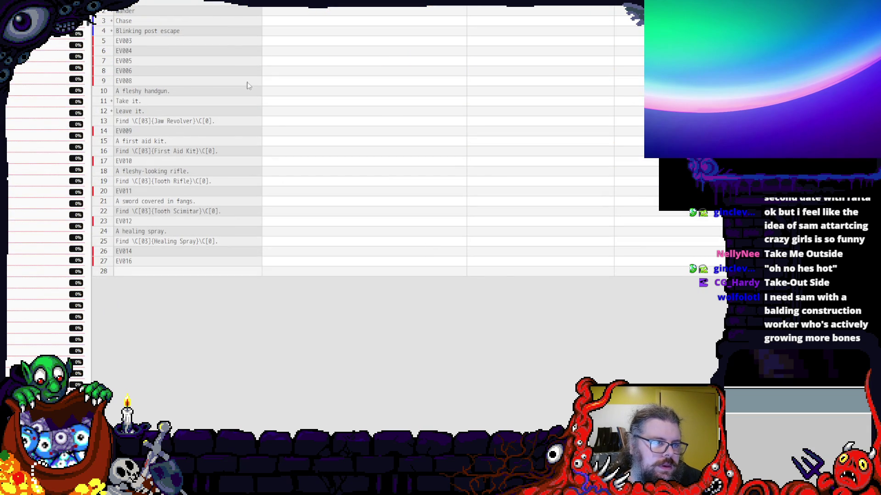
key(ctrl+i)
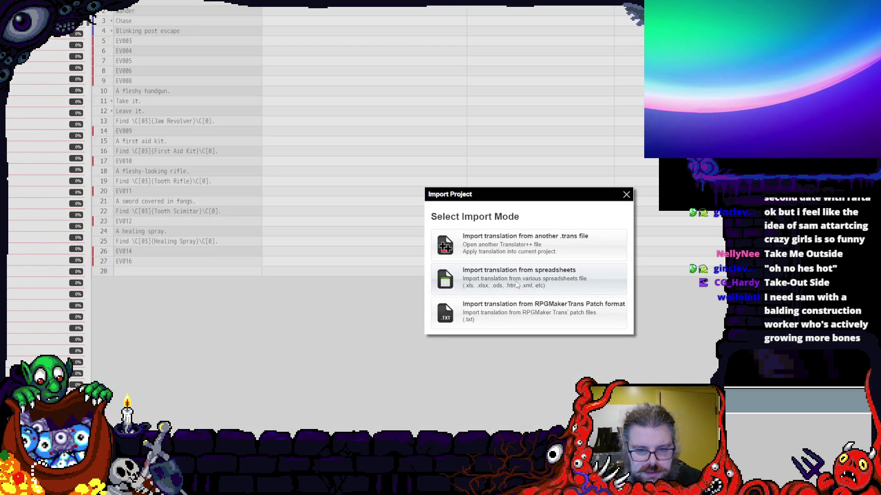
- Import translations from the LookOutsideLoc_Trimmed spreadsheet folder into the Machine translation column, overwriting target text
click(521, 282)
click(401, 305)
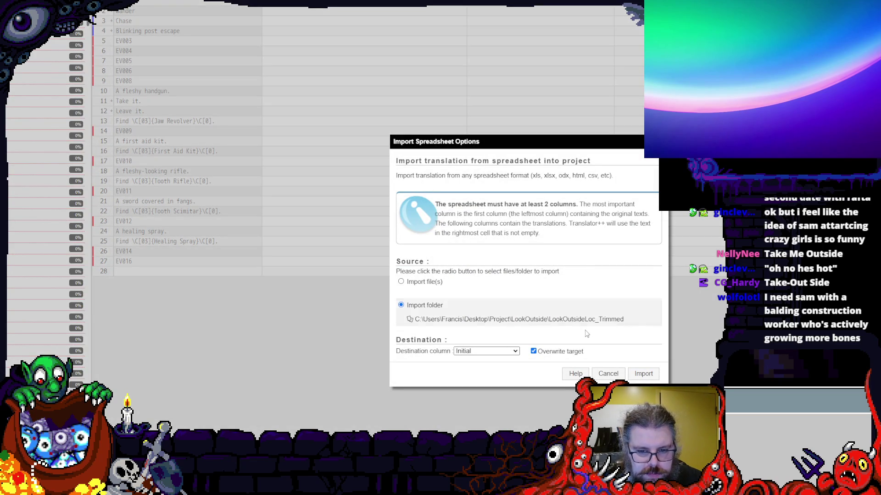
click(514, 352)
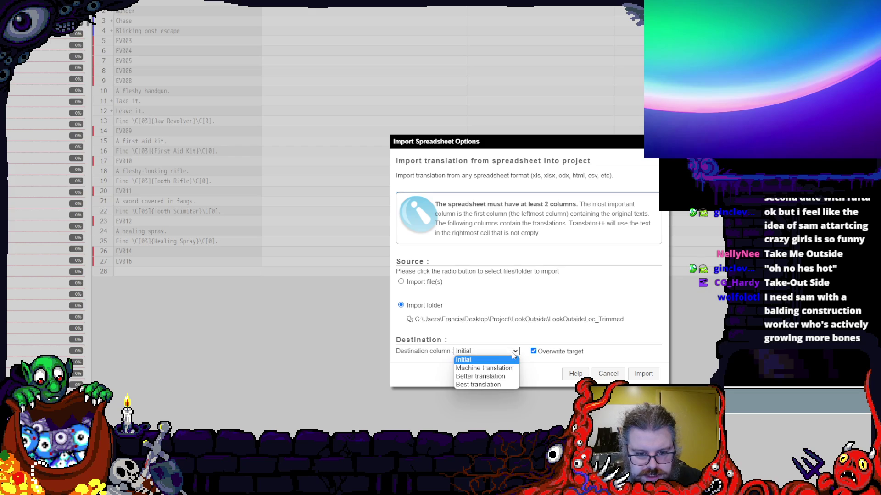
click(493, 369)
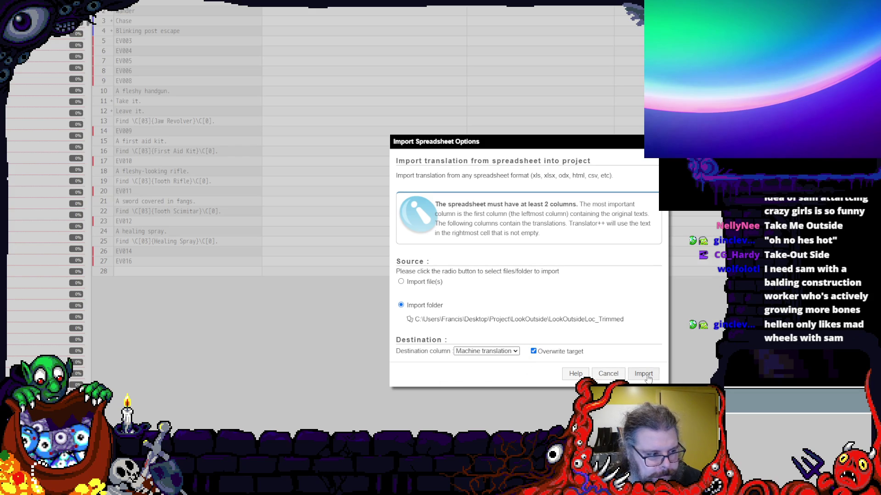
click(643, 373)
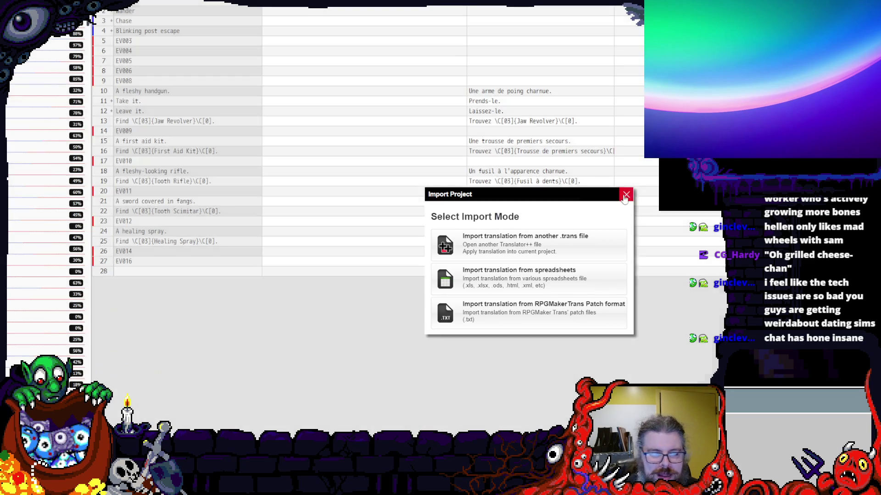
- Close the import choices and check the 51% and 45% translated files
click(627, 195)
scroll(88, 49, down, 5)
scroll(88, 48, down, 5)
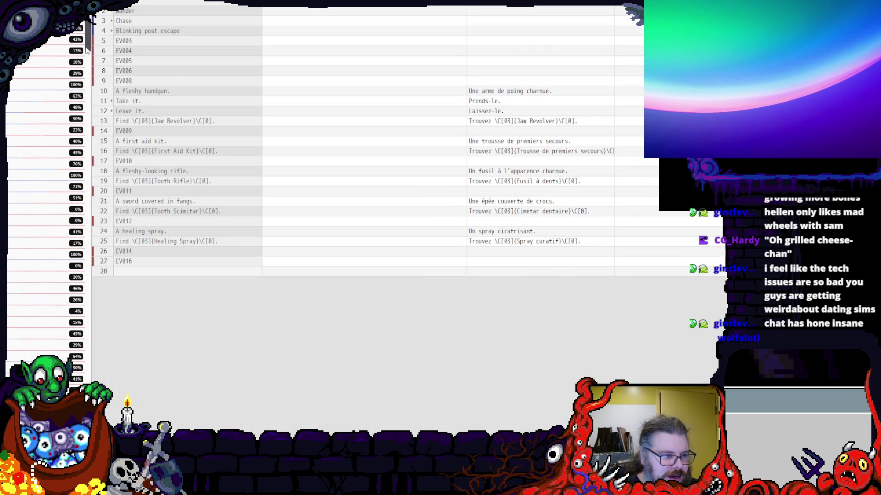
click(47, 199)
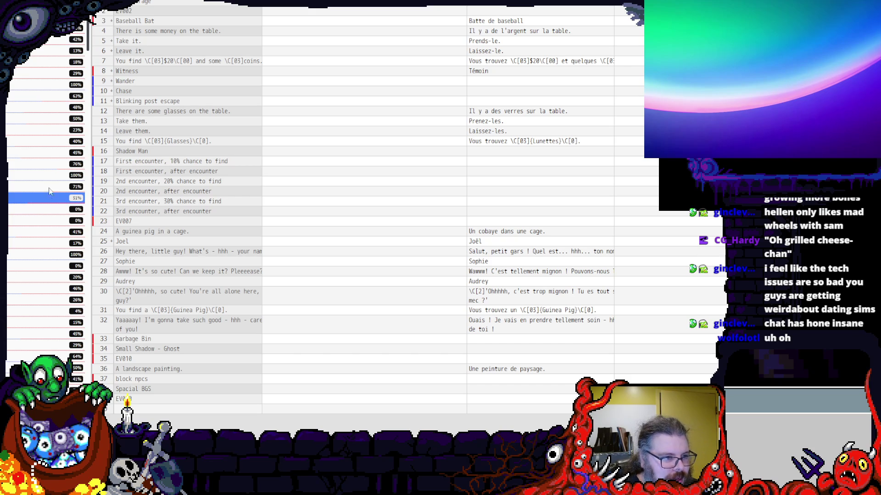
click(55, 157)
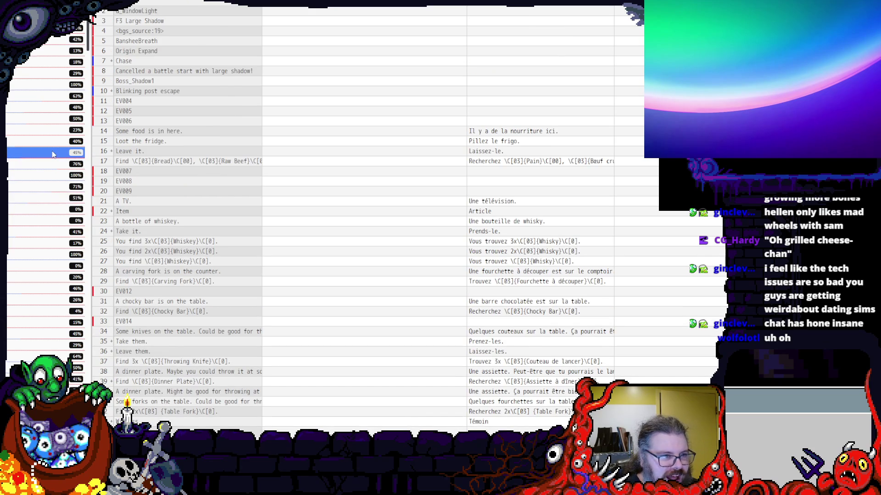
scroll(54, 155, down, 5)
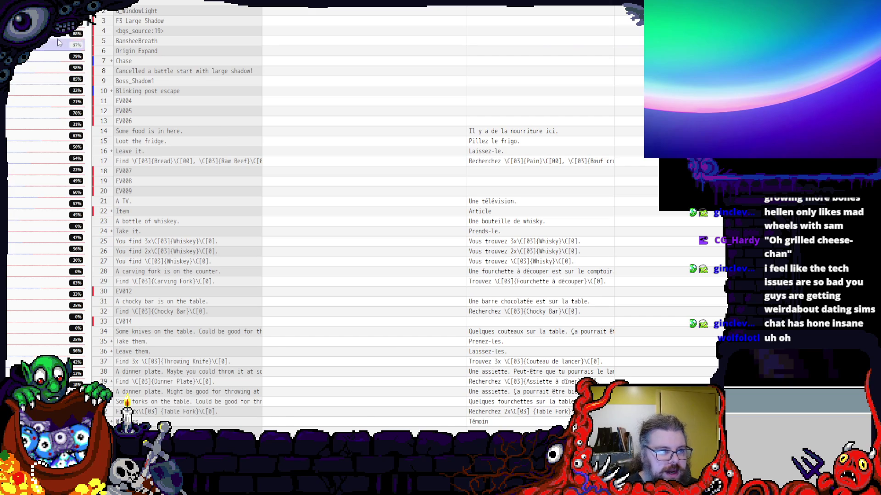
- Review the clothing items file's paintable notes in rows 4 and 51, then move to the character titles file
click(59, 41)
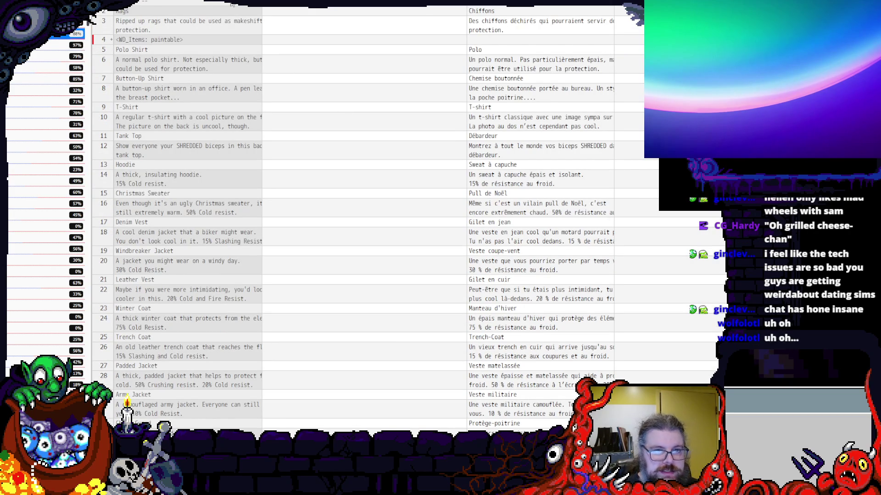
click(138, 40)
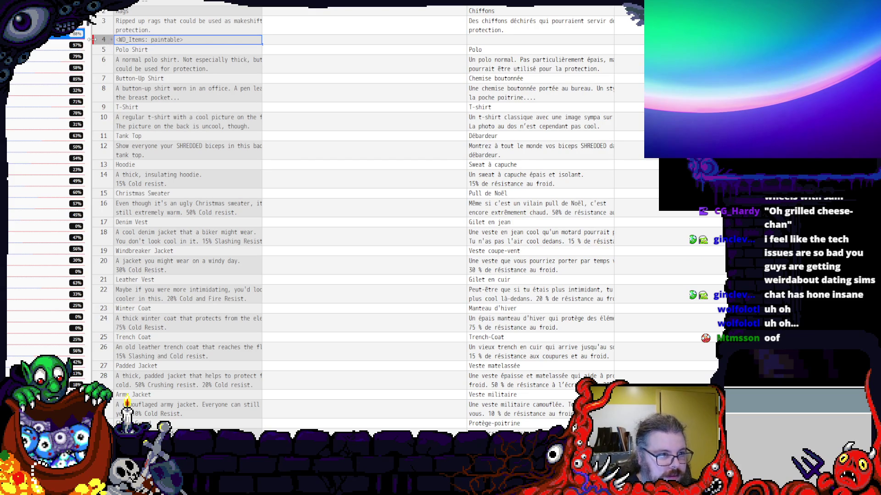
scroll(173, 48, down, 5)
scroll(173, 47, down, 5)
scroll(174, 48, down, 4)
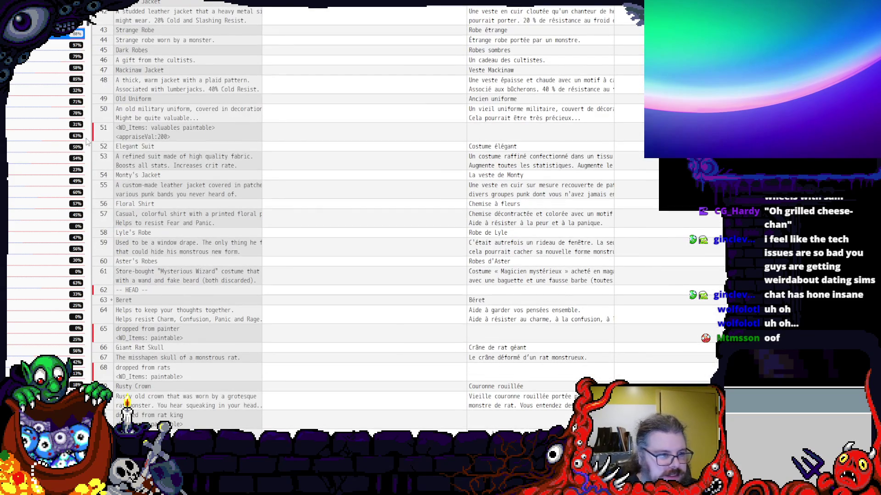
click(101, 131)
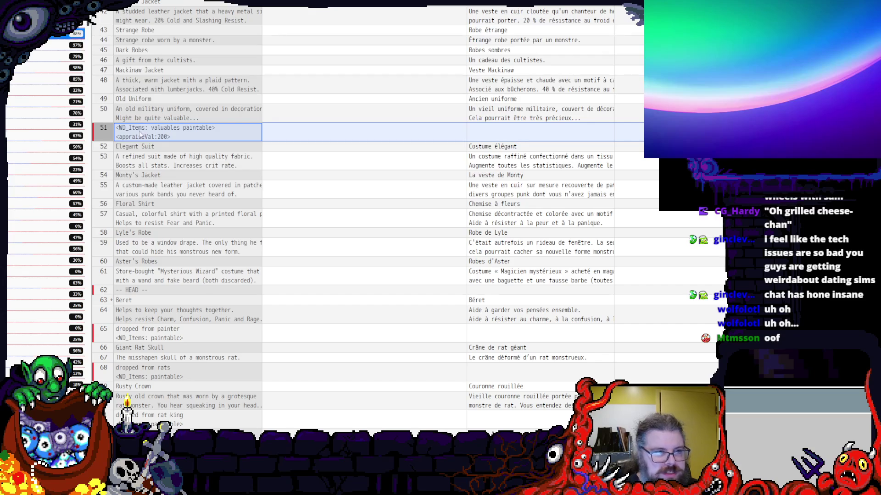
scroll(336, 124, down, 5)
scroll(335, 124, down, 5)
scroll(335, 124, down, 5)
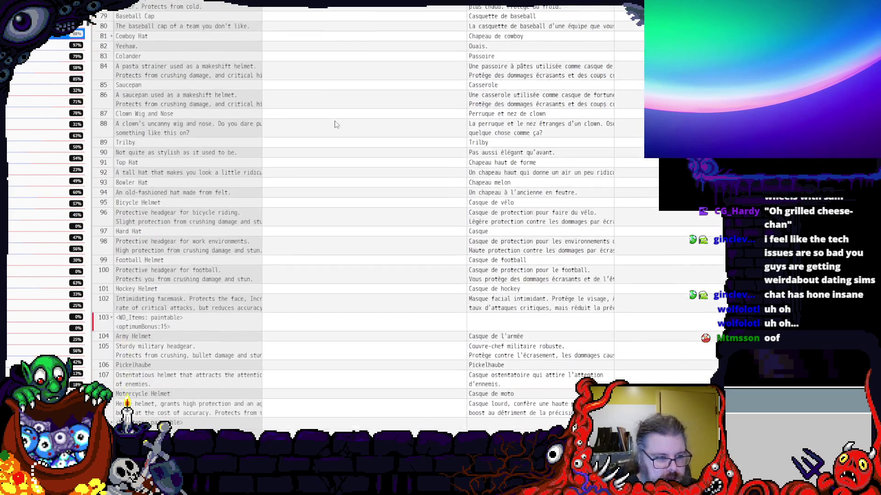
scroll(337, 124, down, 5)
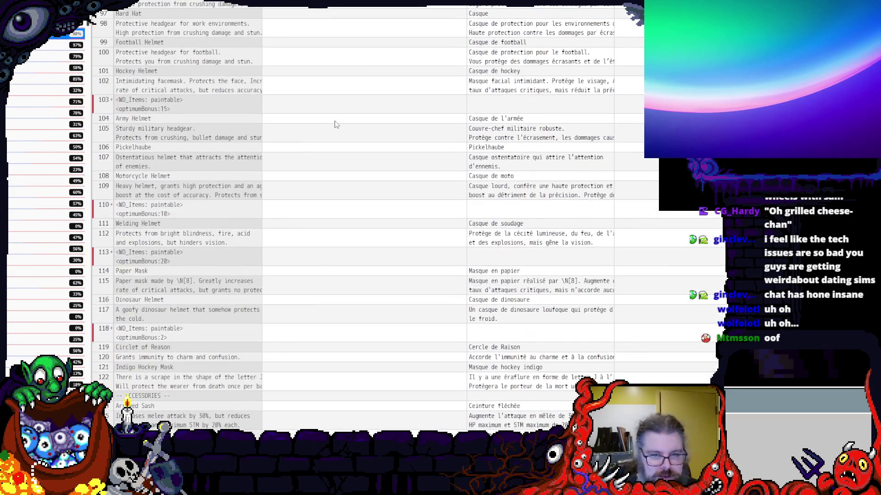
click(48, 51)
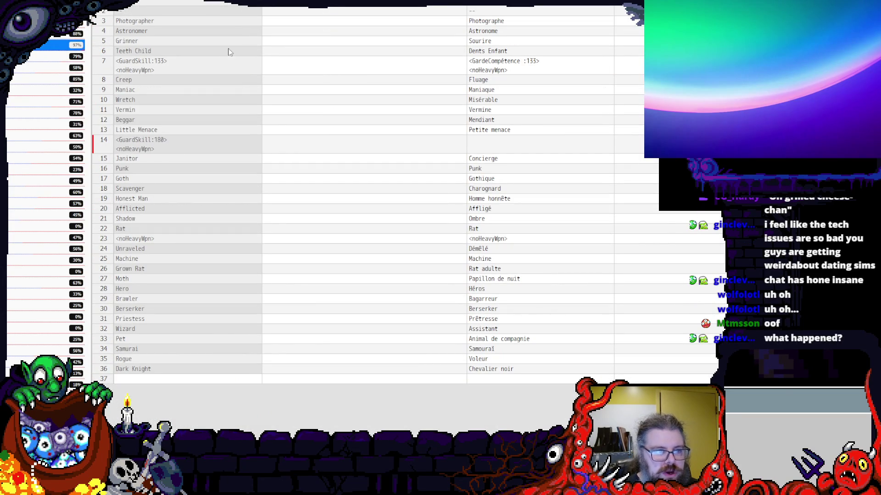
- Check row 14's missing title, then review the game names file's Artisanat and Home Sweet Home translations around rows 260–268
click(510, 143)
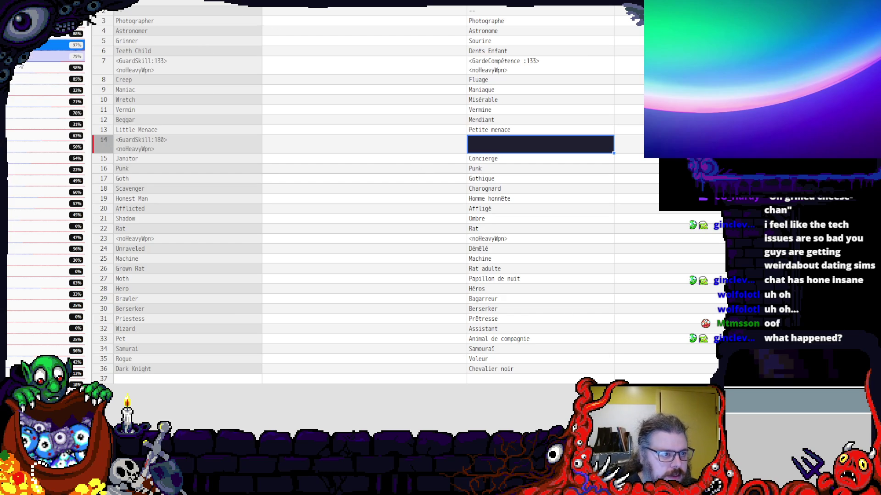
click(48, 56)
scroll(238, 162, down, 10)
scroll(238, 161, down, 3)
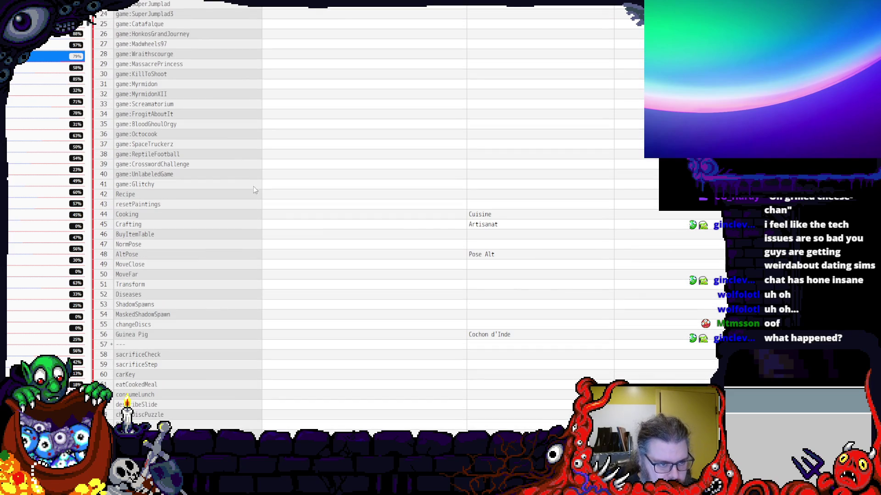
click(484, 224)
scroll(484, 234, down, 8)
scroll(468, 237, down, 8)
scroll(461, 238, down, 8)
scroll(461, 239, down, 10)
scroll(457, 239, down, 10)
scroll(456, 238, down, 5)
scroll(455, 238, down, 8)
scroll(455, 238, down, 8)
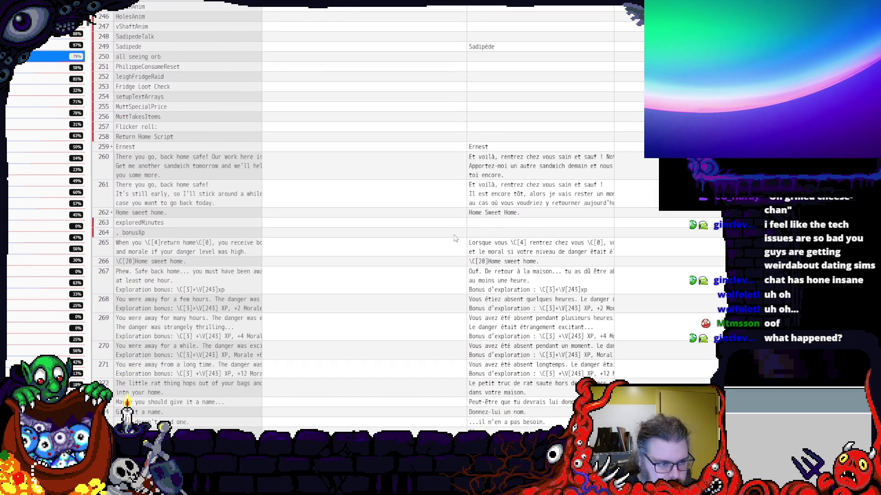
click(485, 172)
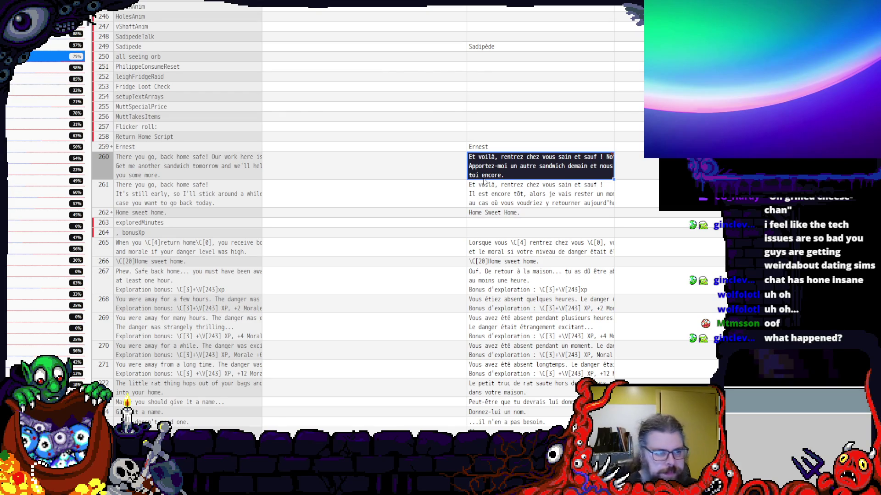
click(478, 213)
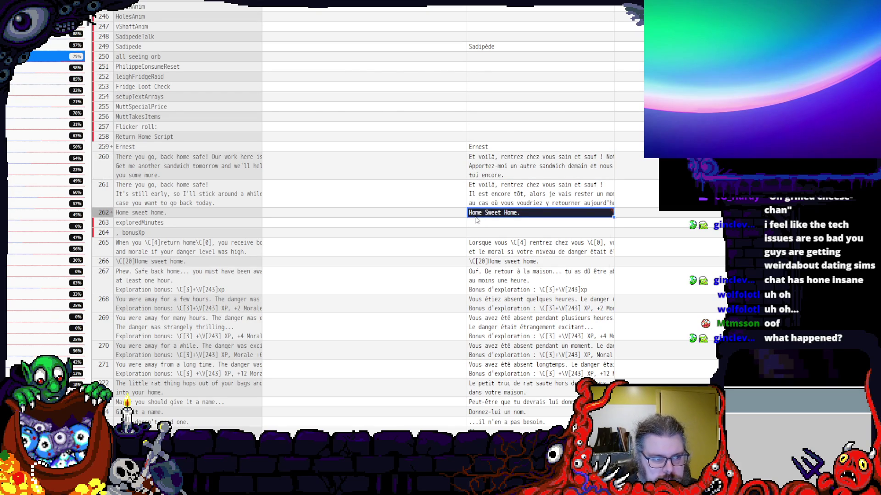
scroll(476, 220, down, 3)
click(475, 221)
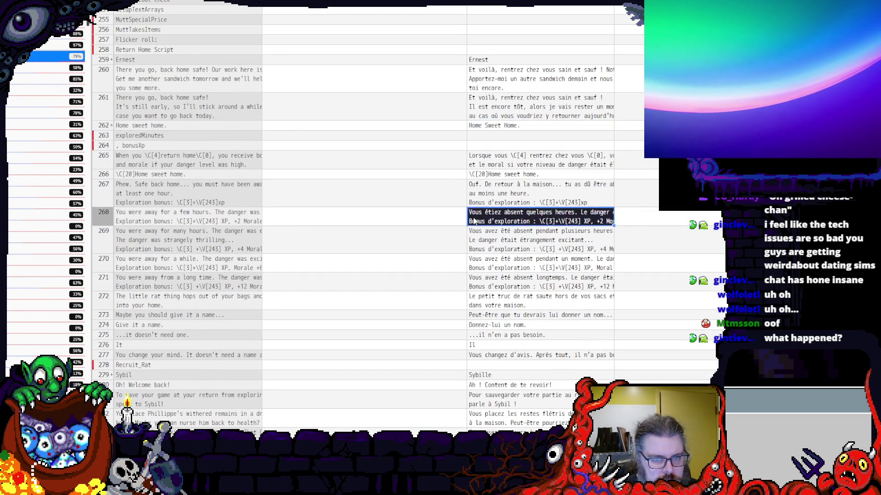
click(323, 160)
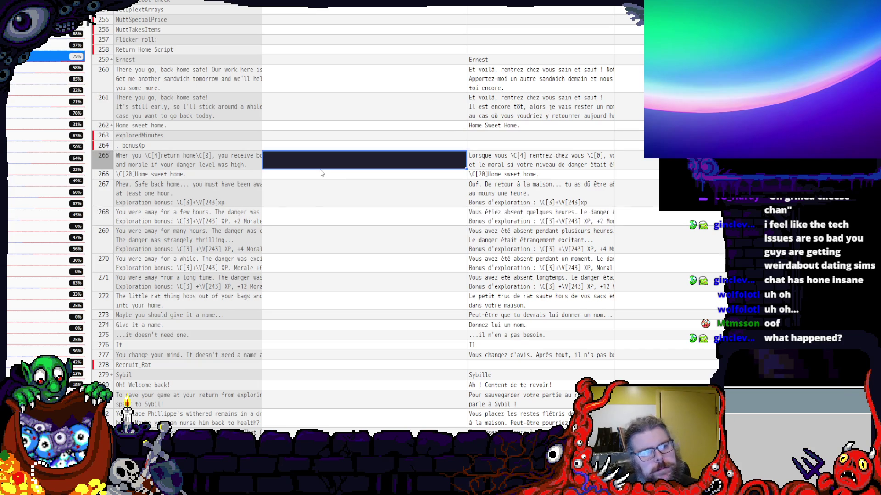
scroll(325, 170, down, 3)
scroll(325, 170, down, 5)
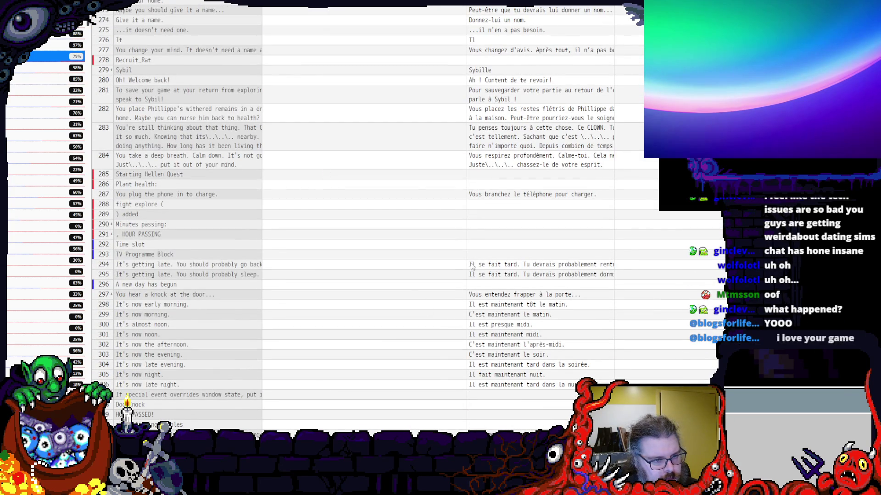
- Inspect row 295, the untranslated HOUR PASSING row 291, row 340 and the forgot-something line
click(488, 275)
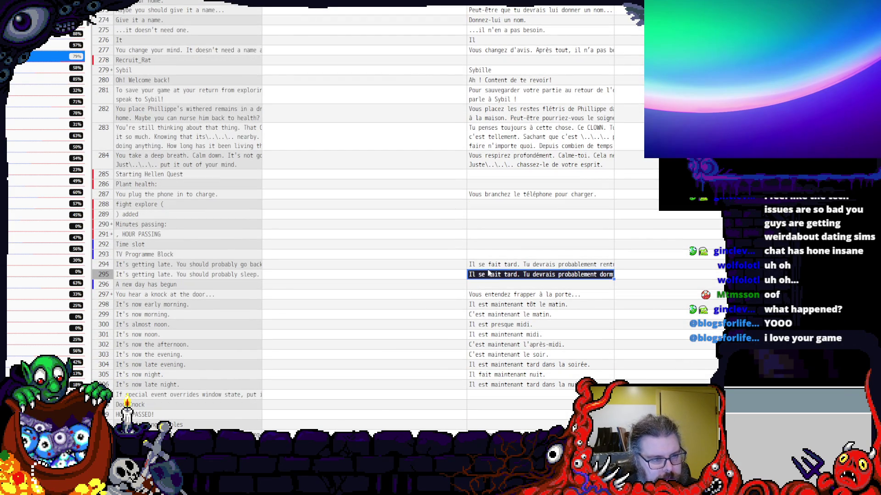
click(105, 234)
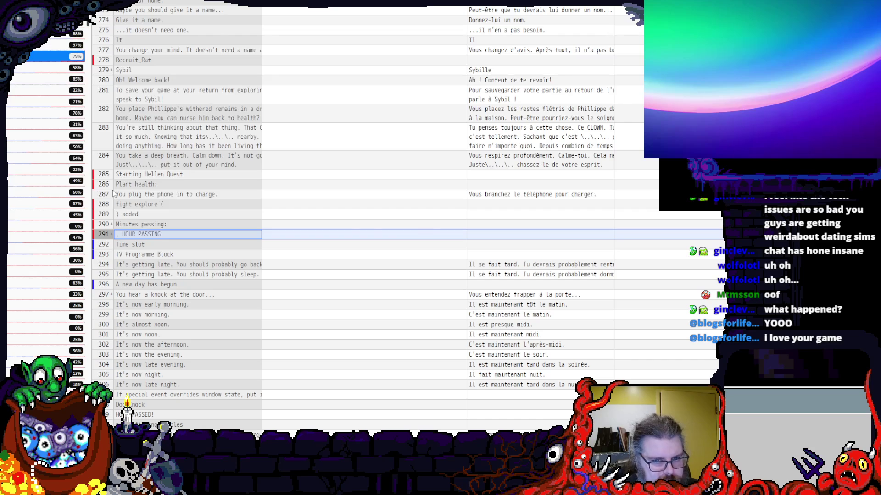
scroll(180, 192, down, 3)
scroll(180, 192, down, 3)
scroll(179, 193, down, 3)
scroll(179, 193, down, 2)
scroll(172, 206, down, 2)
scroll(166, 235, down, 2)
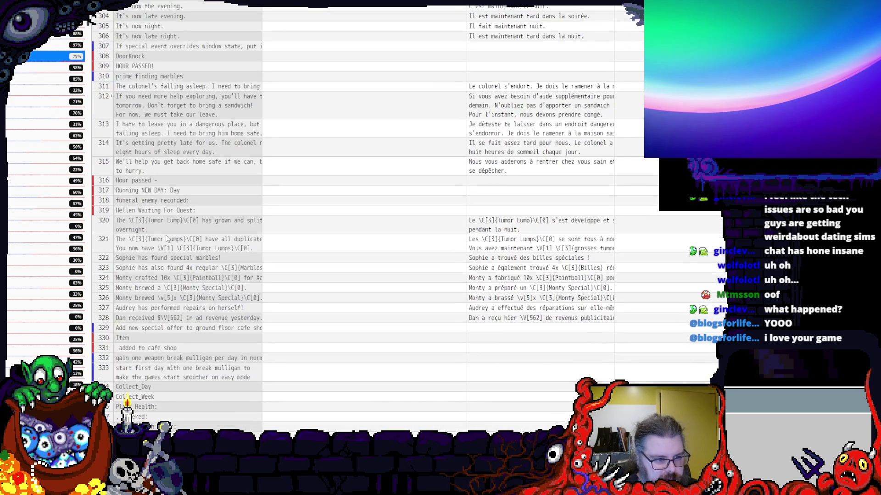
scroll(160, 238, down, 3)
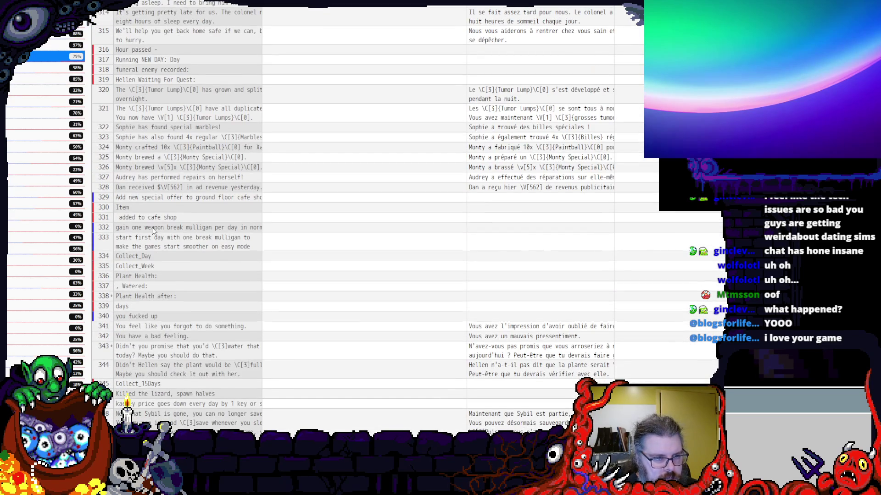
scroll(152, 231, down, 2)
scroll(153, 232, down, 1)
scroll(152, 235, down, 2)
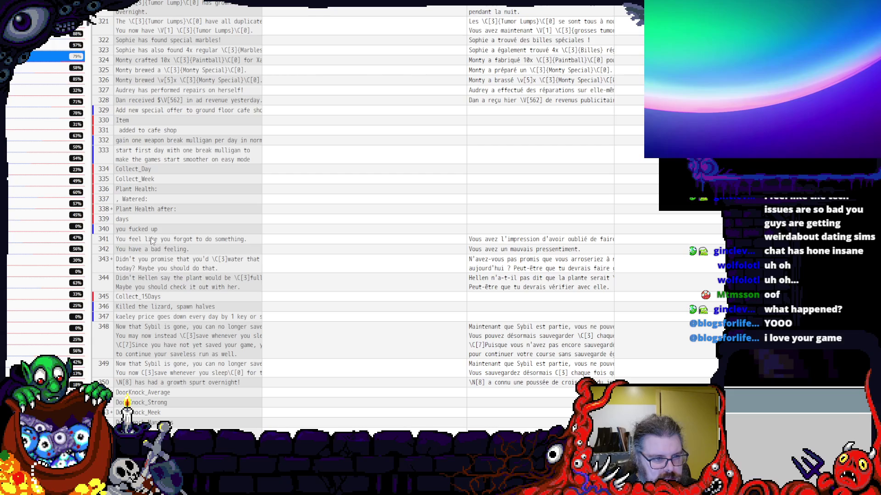
click(157, 230)
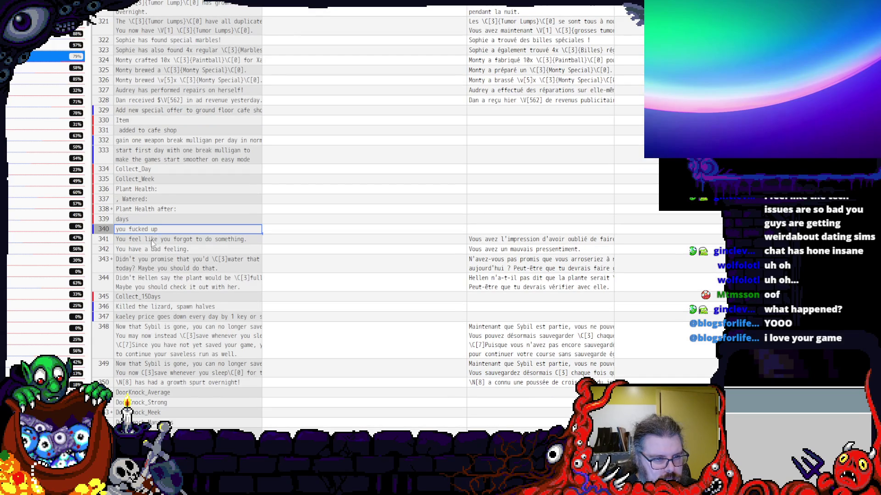
click(151, 241)
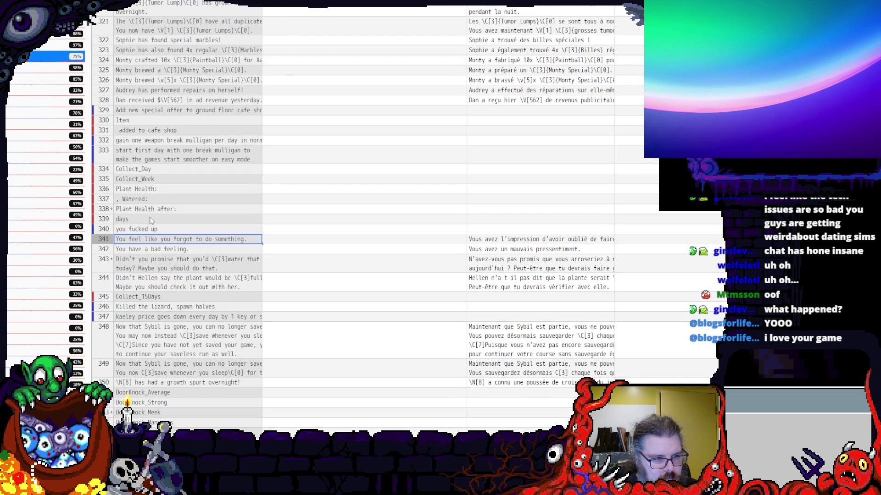
scroll(155, 189, down, 5)
scroll(155, 190, down, 5)
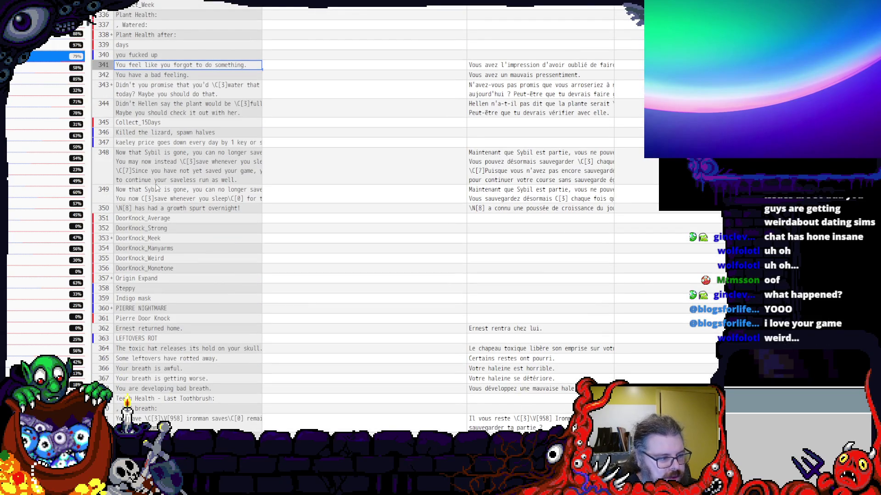
scroll(156, 183, down, 3)
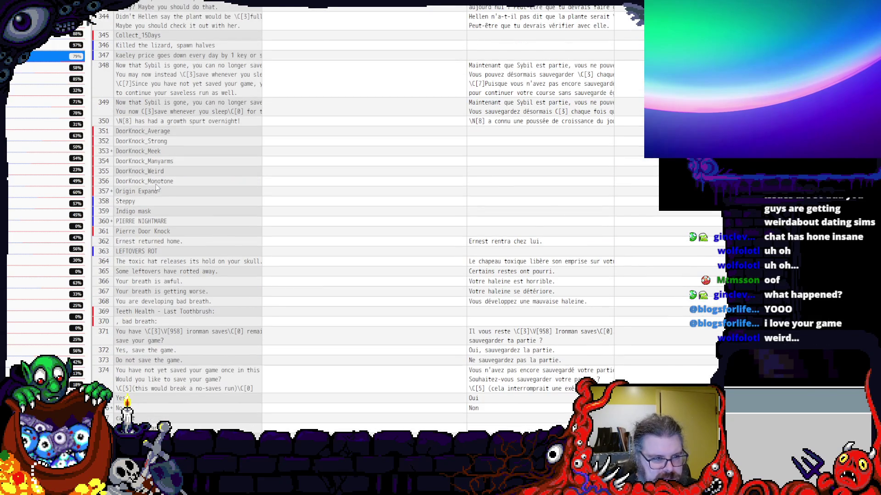
scroll(156, 183, down, 3)
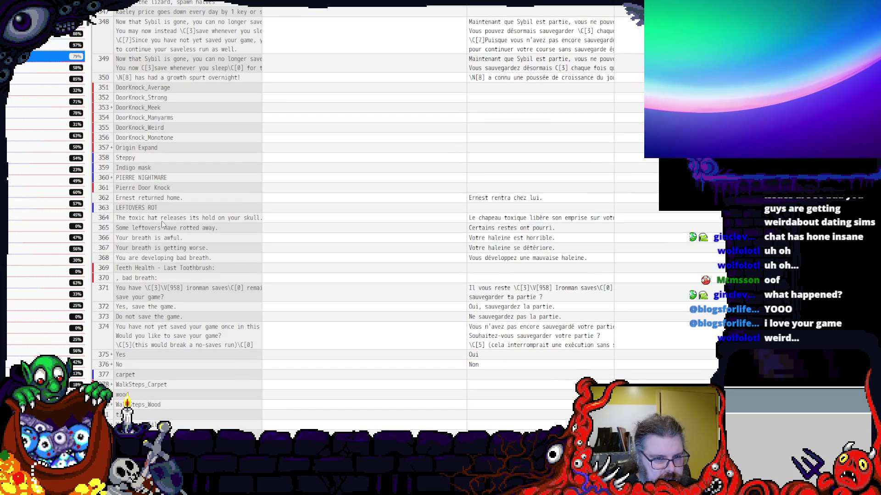
- Review the toxic hat, rotted leftovers, breath, Ernest returned home and unsaved game prompt translations
click(162, 220)
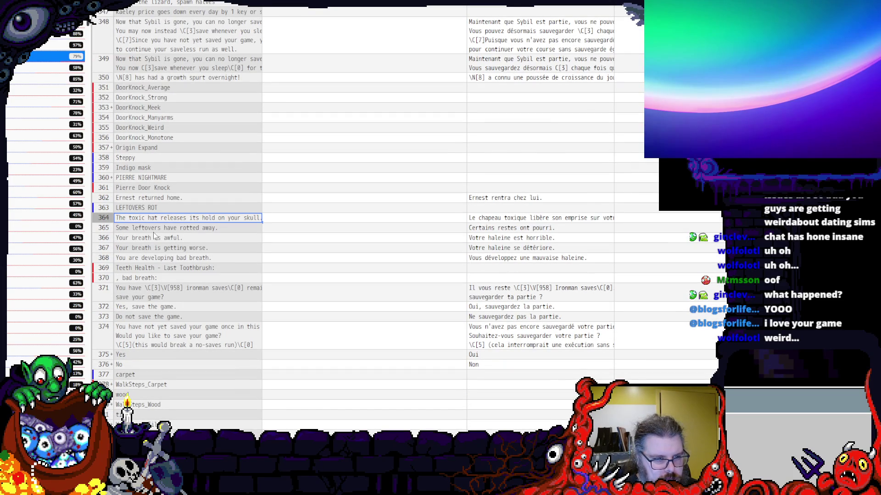
click(160, 228)
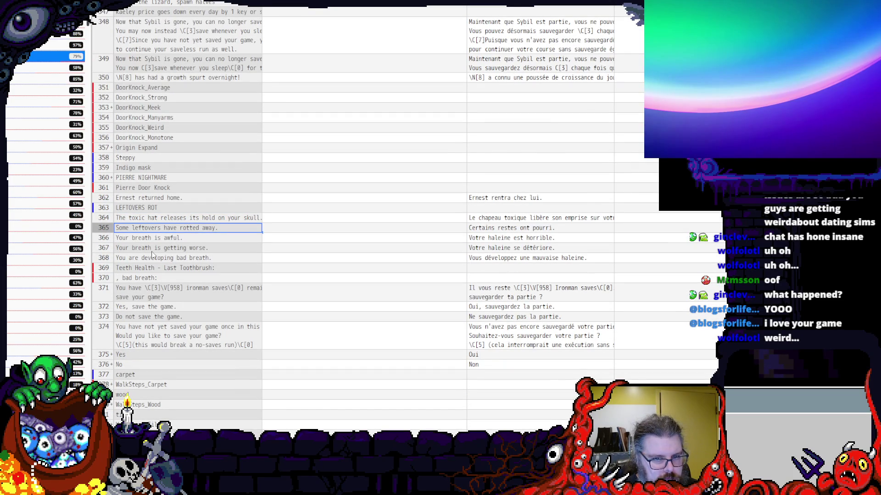
click(153, 248)
scroll(153, 250, down, 3)
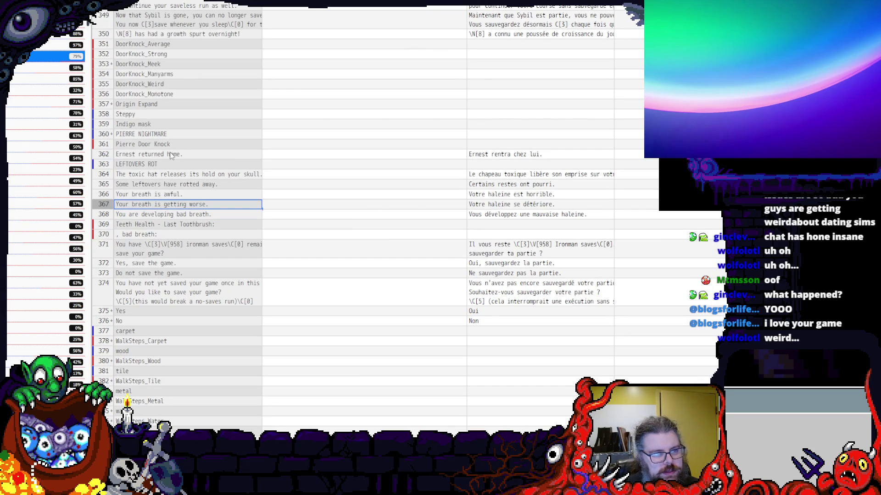
click(171, 156)
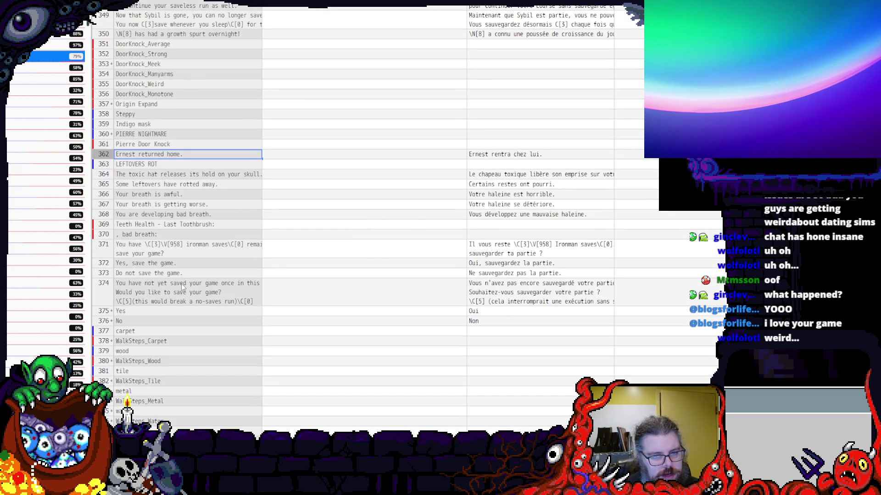
click(185, 286)
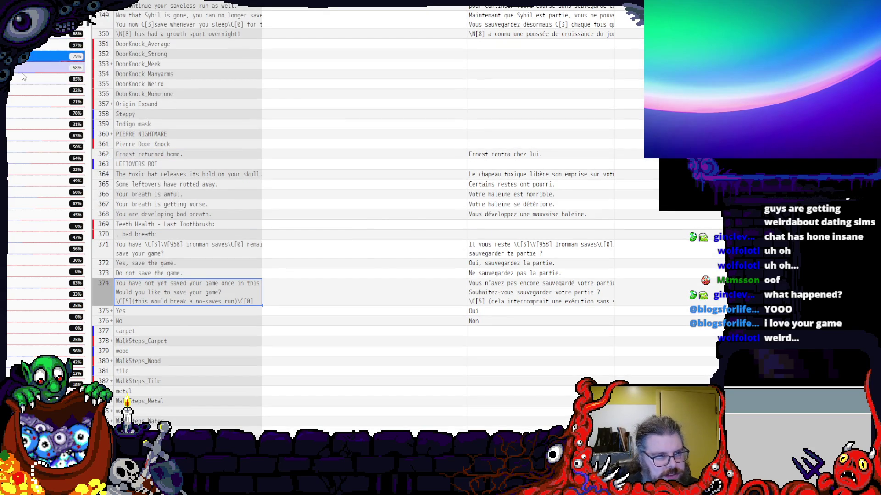
scroll(243, 135, down, 5)
scroll(224, 125, down, 5)
scroll(224, 125, down, 5)
scroll(224, 118, down, 5)
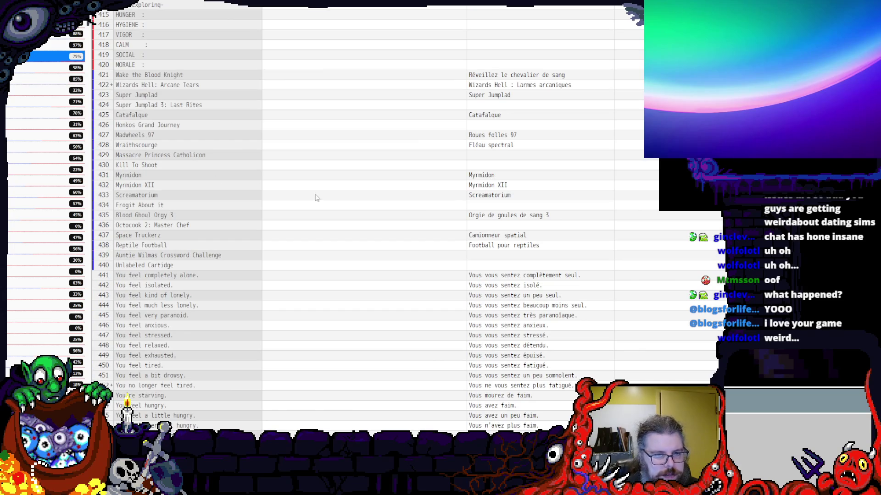
click(465, 197)
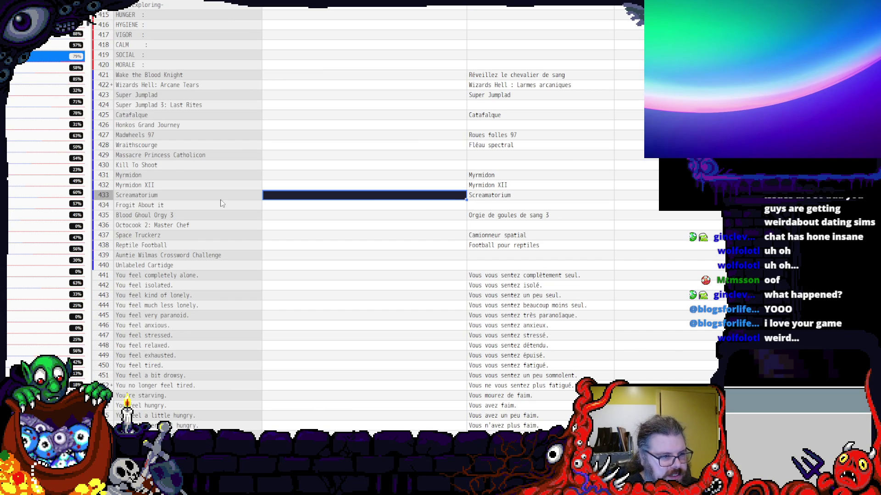
key(Left)
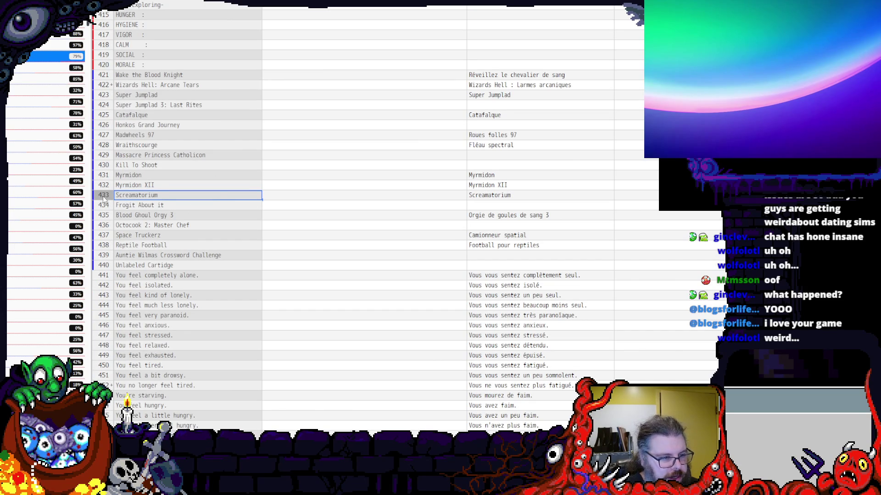
click(482, 199)
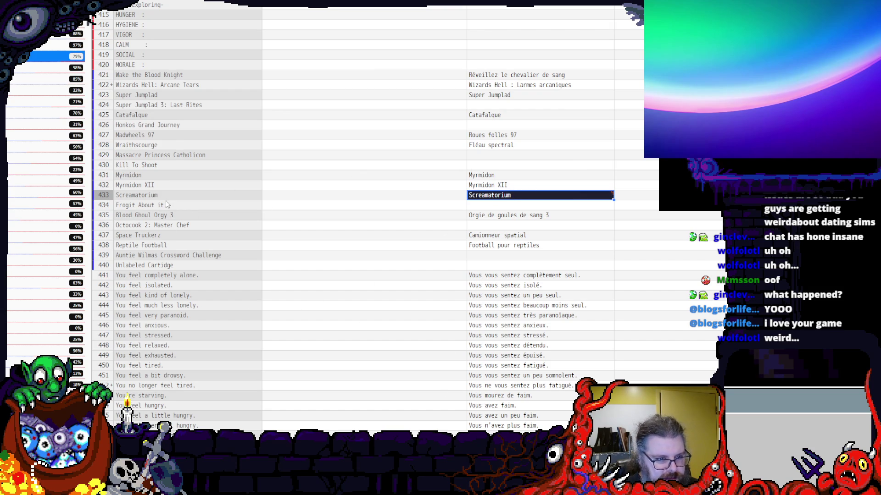
scroll(199, 282, down, 3)
scroll(200, 282, down, 3)
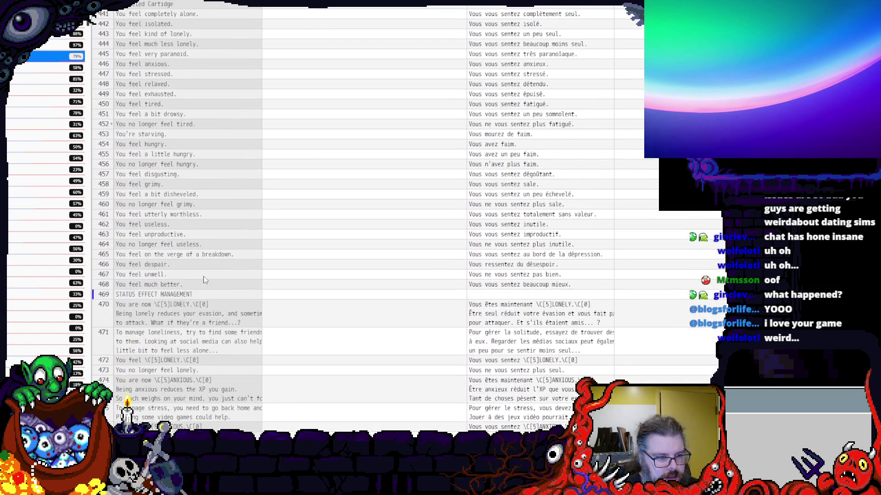
scroll(204, 278, down, 3)
scroll(208, 269, up, 8)
scroll(212, 269, up, 2)
scroll(210, 267, down, 3)
scroll(210, 266, down, 1)
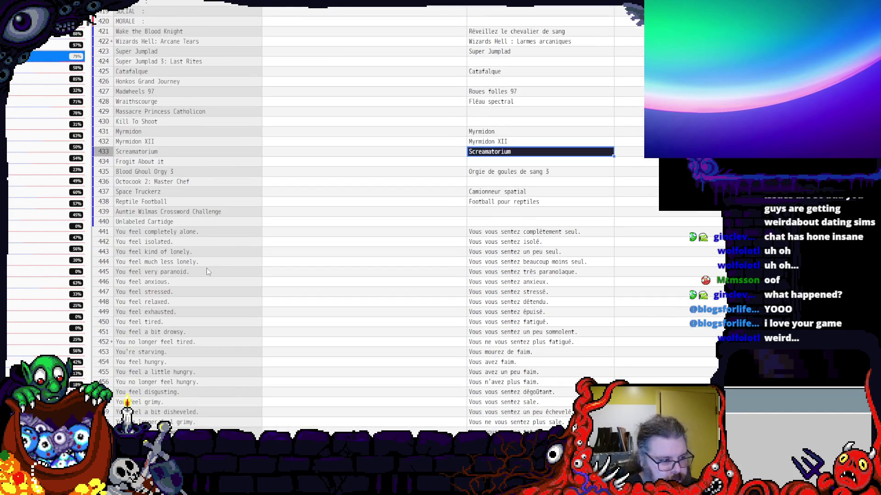
click(135, 154)
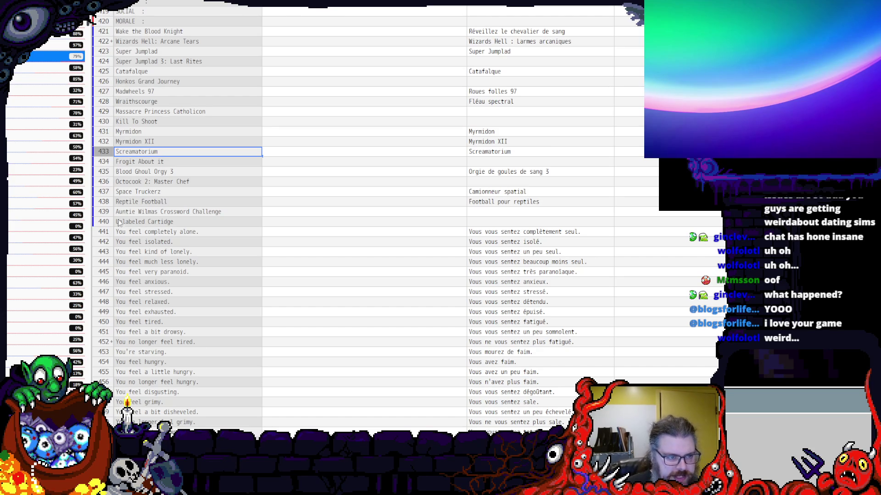
click(142, 172)
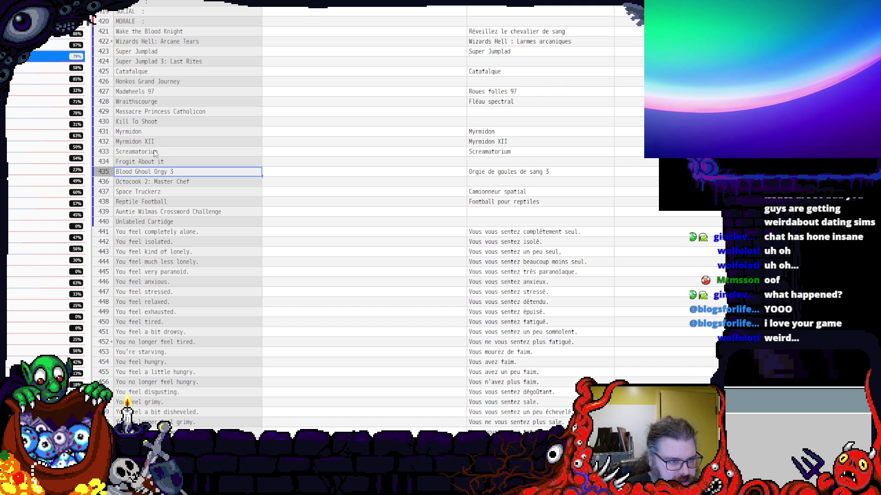
click(154, 150)
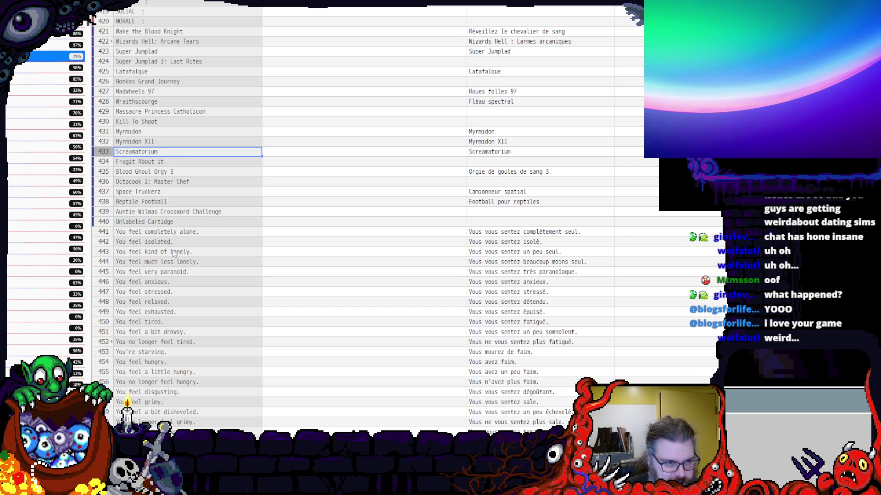
scroll(174, 253, down, 8)
scroll(175, 253, down, 5)
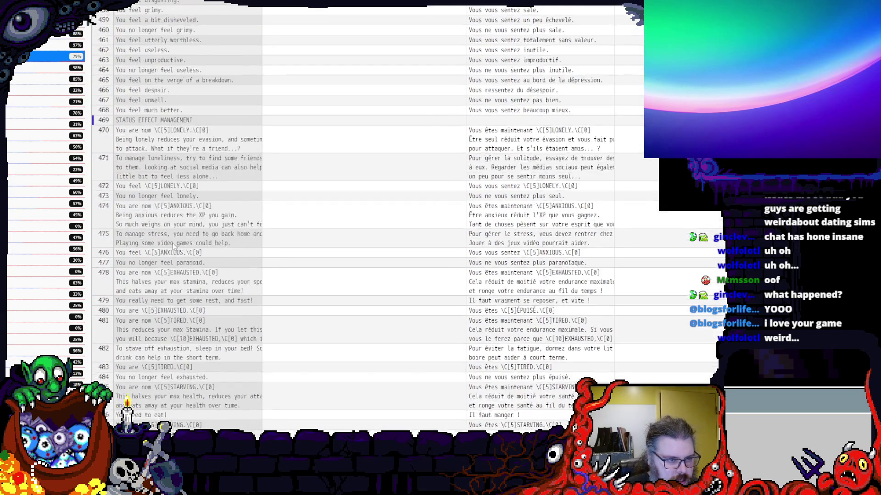
scroll(173, 242, up, 7)
scroll(173, 243, up, 6)
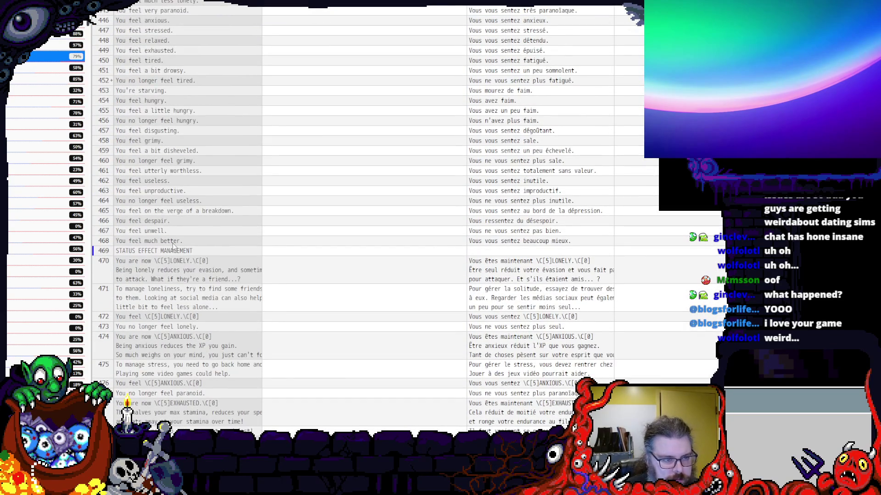
scroll(173, 242, down, 7)
scroll(173, 243, down, 5)
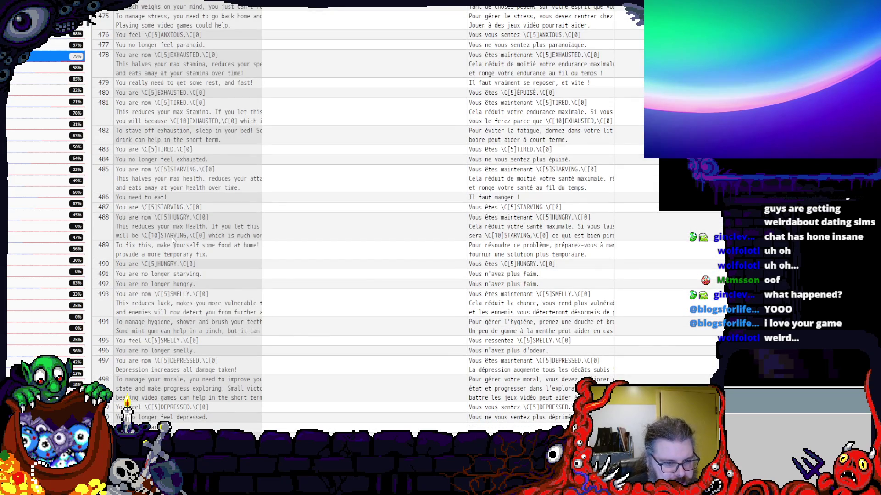
scroll(172, 243, up, 8)
scroll(171, 232, up, 8)
scroll(172, 232, up, 8)
scroll(171, 232, up, 6)
scroll(170, 232, up, 6)
scroll(171, 232, up, 6)
scroll(171, 232, up, 6)
scroll(171, 232, up, 5)
scroll(170, 232, up, 5)
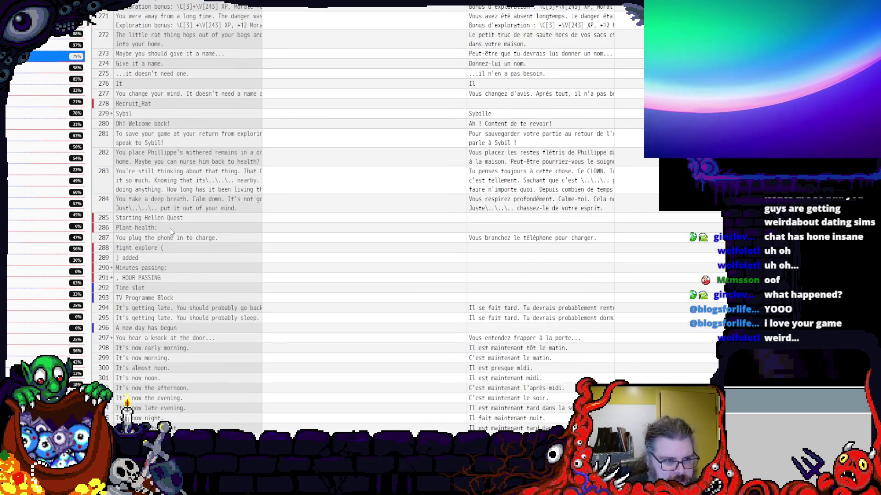
click(152, 220)
click(145, 229)
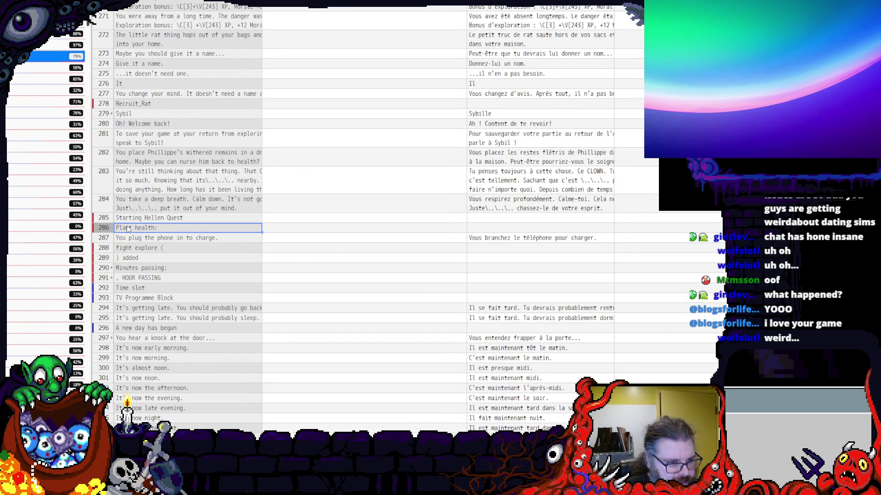
scroll(129, 228, up, 5)
scroll(129, 227, up, 5)
scroll(130, 227, up, 5)
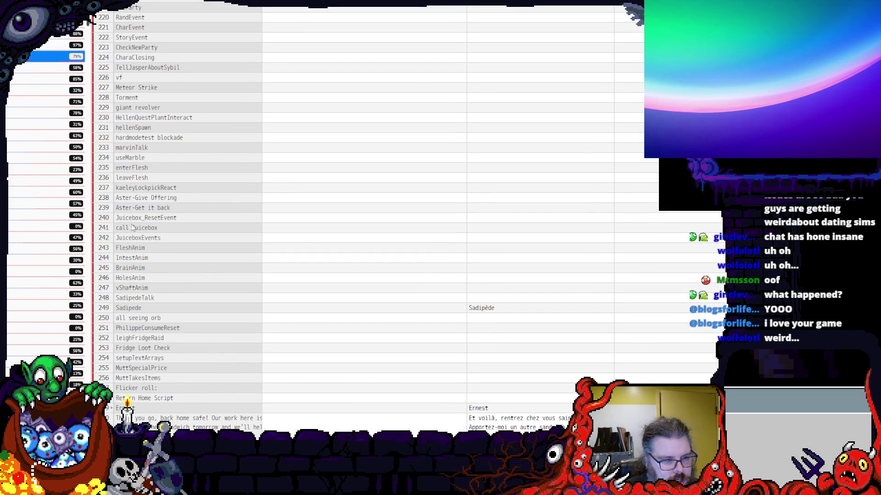
- Check the 'Leigh opens the door.' line and the orange soda translation in two map files
click(44, 158)
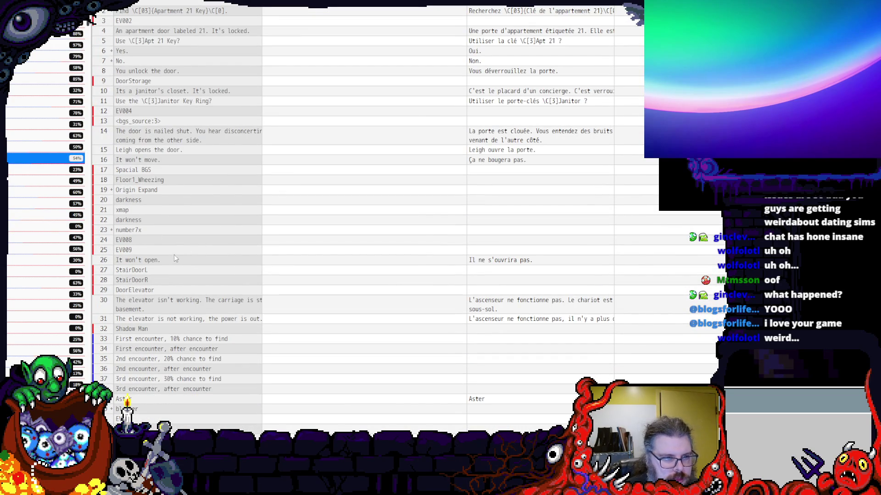
click(180, 153)
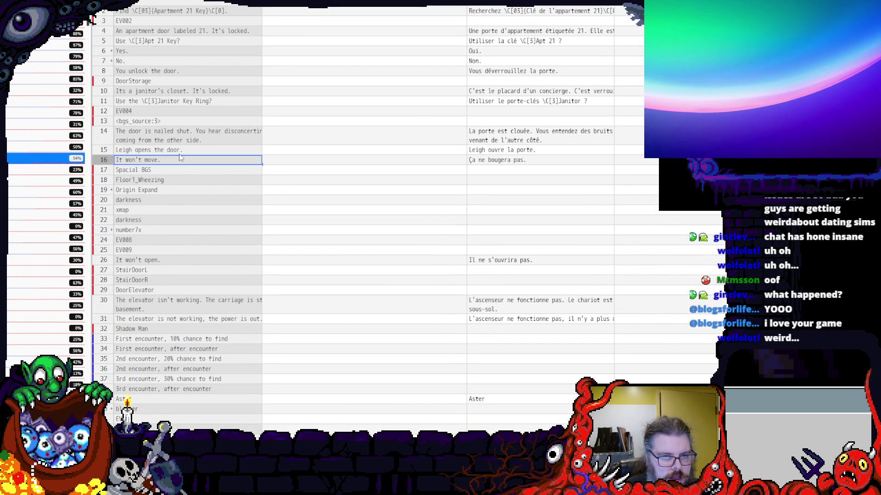
click(39, 260)
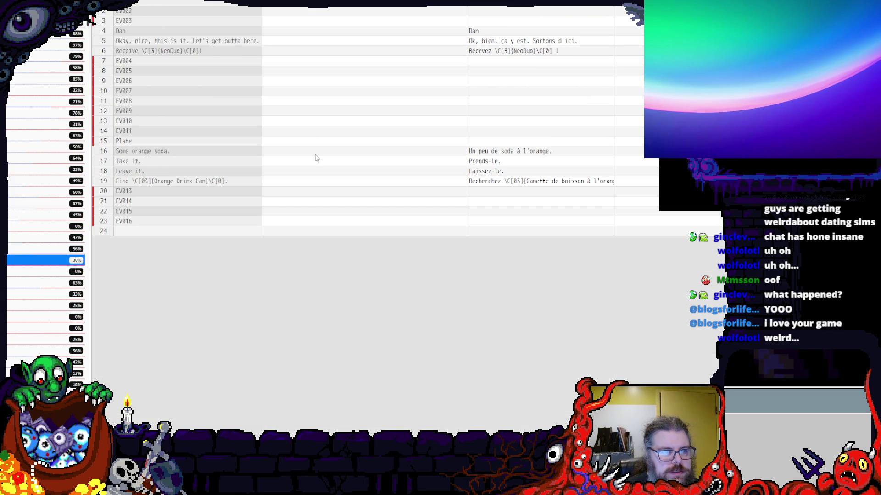
click(487, 153)
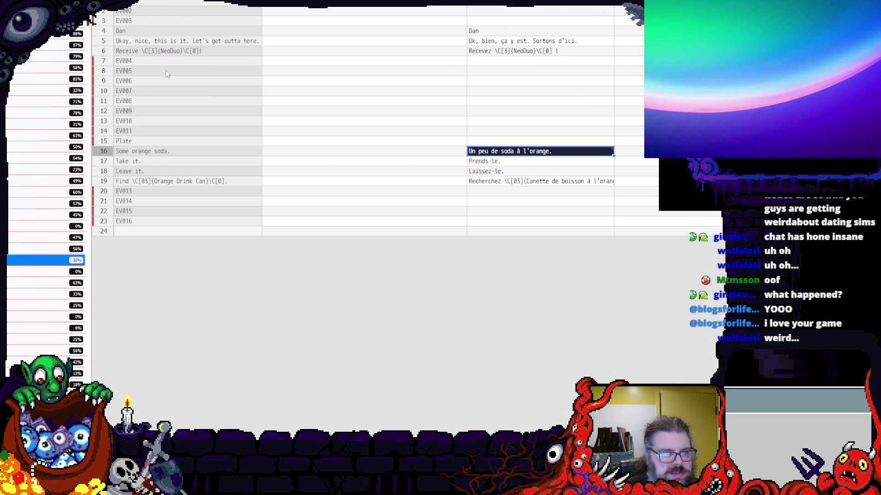
- Look through the Bathrobe, small key and safe files, ending on the MonsterHead entries file
click(45, 294)
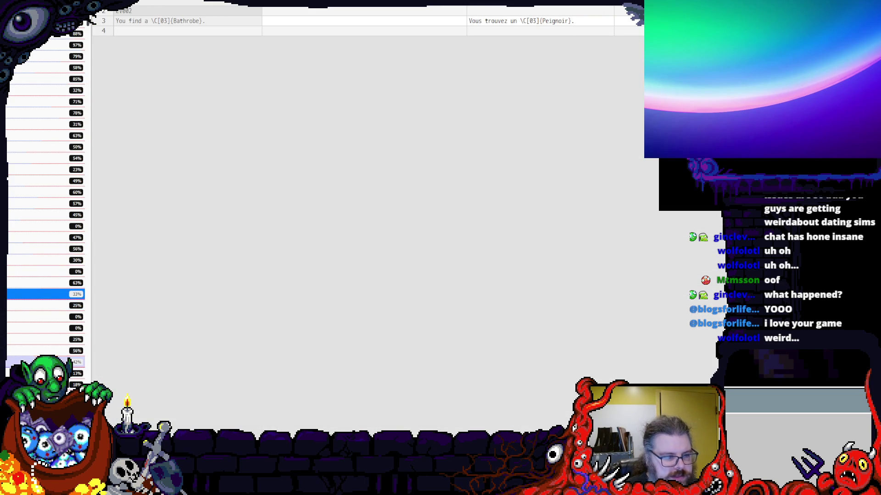
click(46, 362)
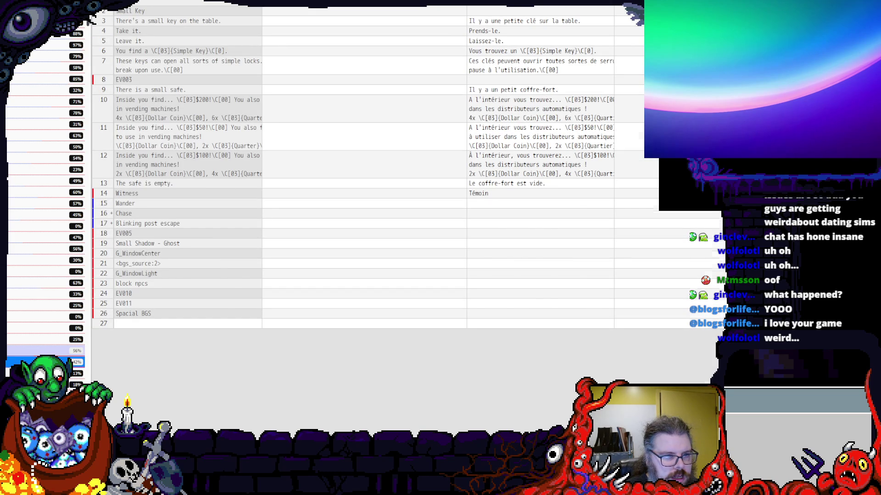
click(45, 351)
scroll(174, 334, down, 1)
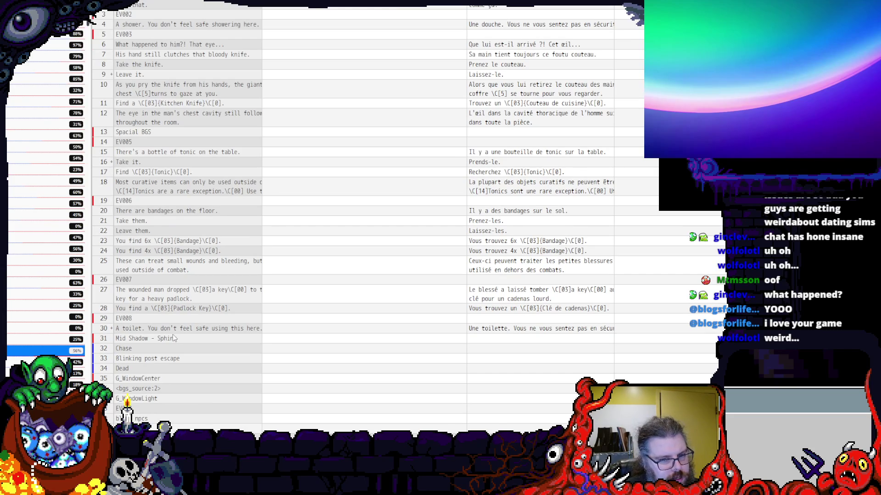
scroll(174, 339, up, 1)
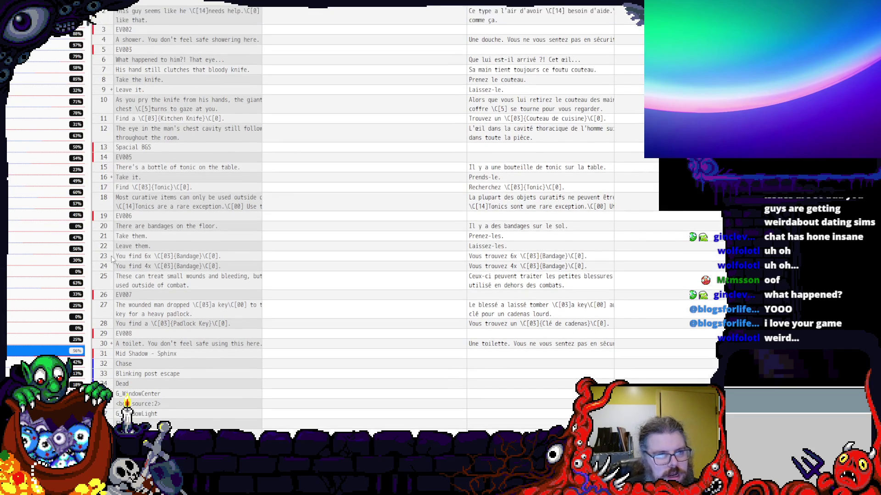
click(17, 318)
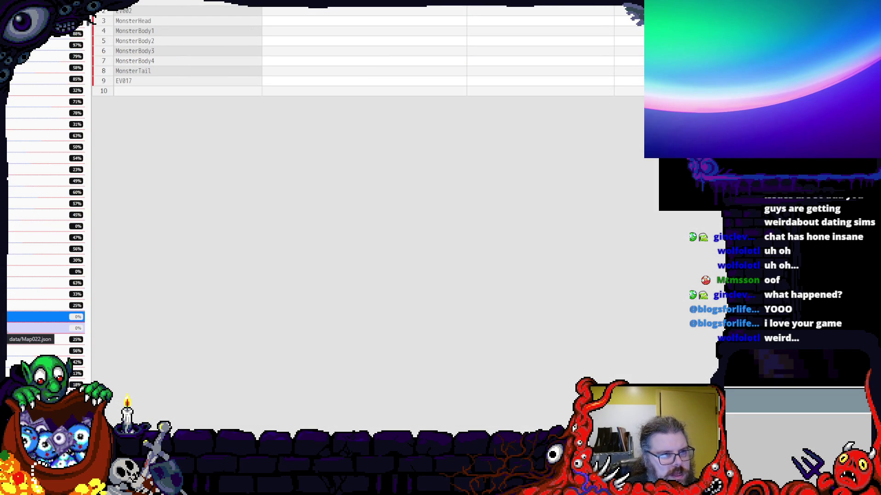
- Open Map022.json, the Bathrobe file, the orange soda file and the Dan's Mom dialogue file in turn
click(17, 329)
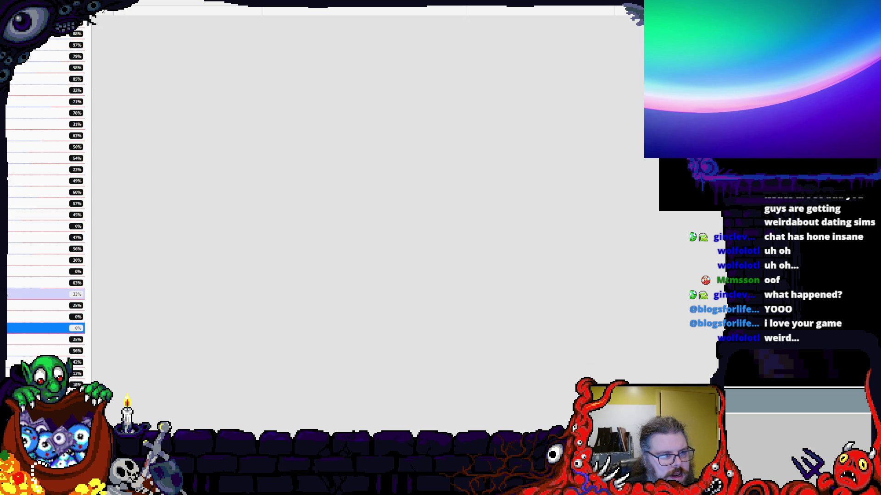
click(41, 293)
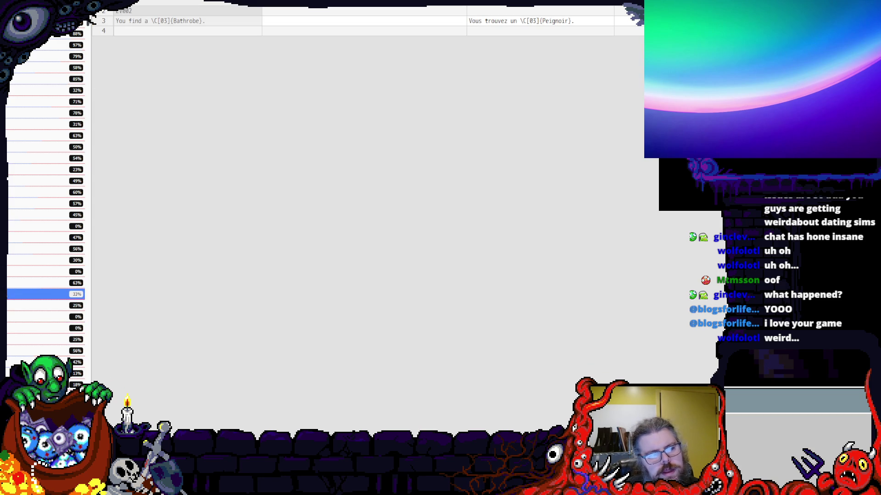
click(41, 260)
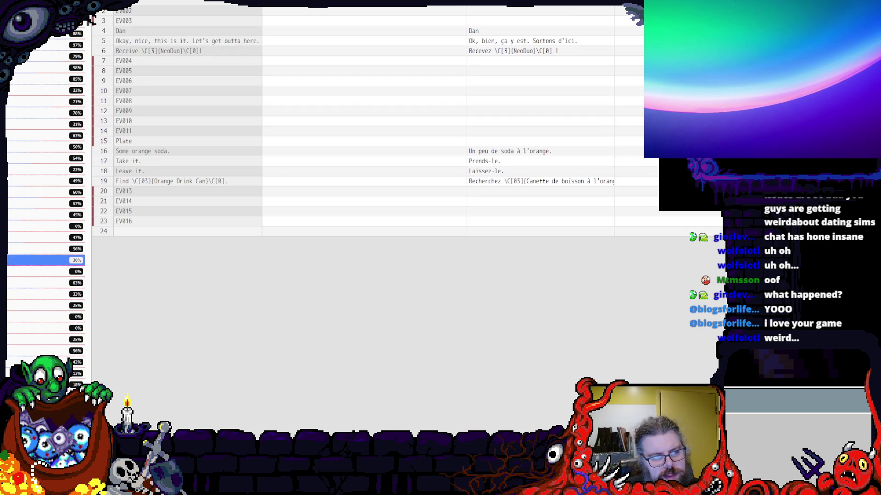
click(12, 249)
scroll(240, 201, down, 5)
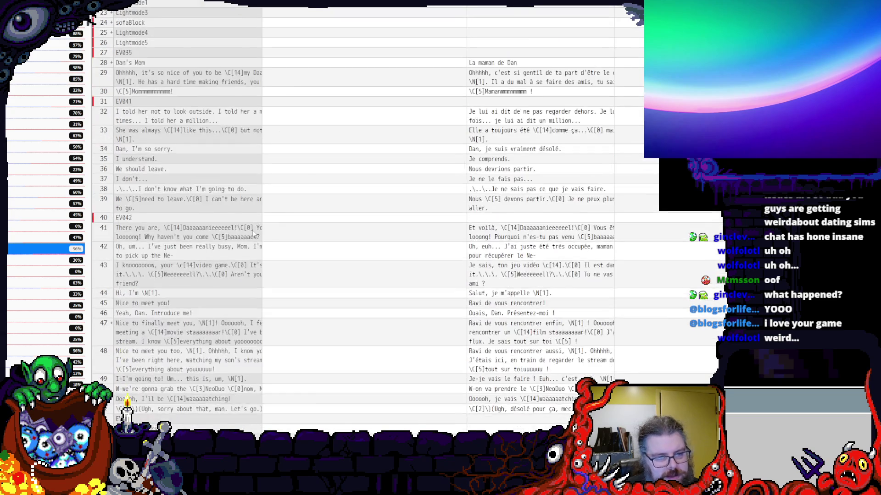
scroll(240, 202, down, 5)
scroll(238, 202, up, 5)
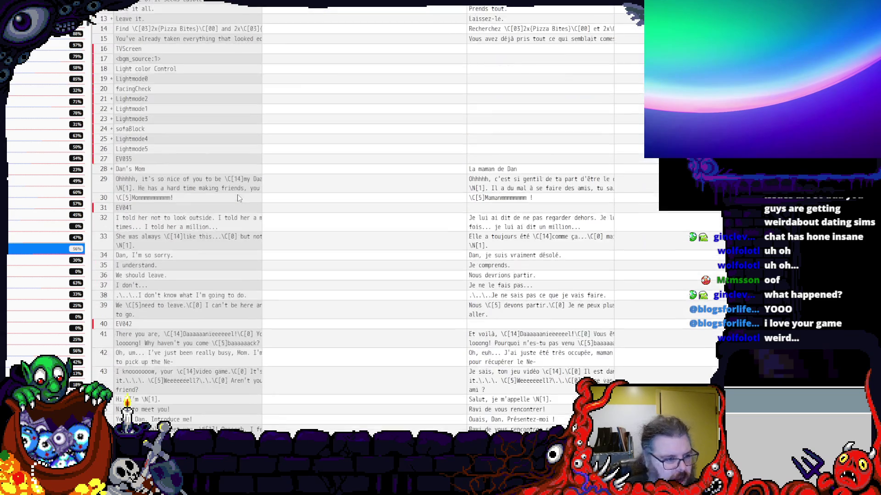
scroll(236, 195, up, 5)
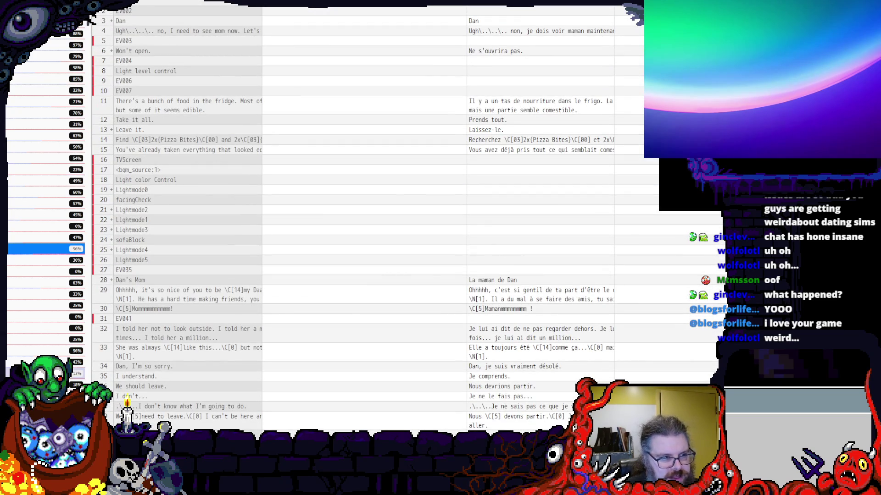
- Check the WormHead and drain cleaner files, then select the untranslated <GuardSkill:180> entry in the class names file
click(20, 227)
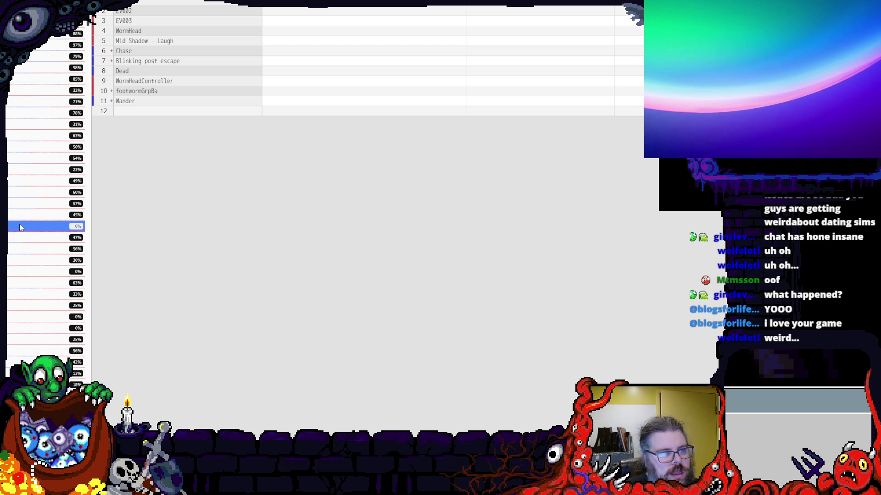
click(42, 203)
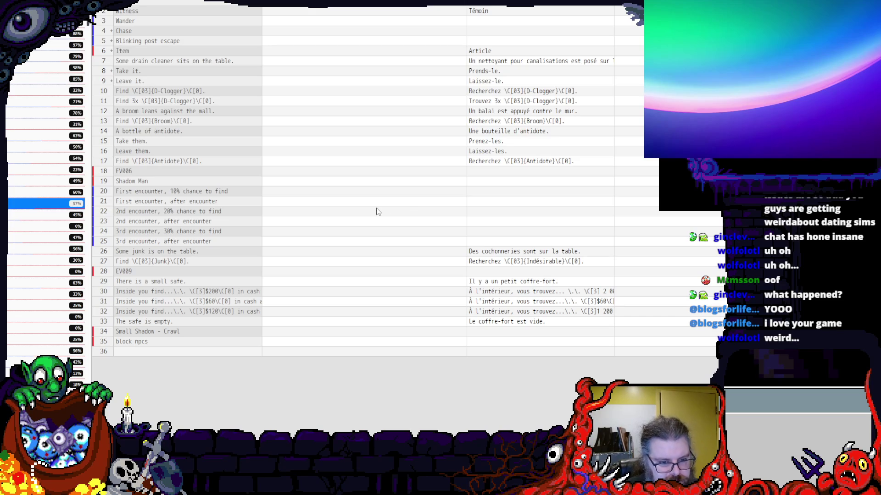
click(49, 44)
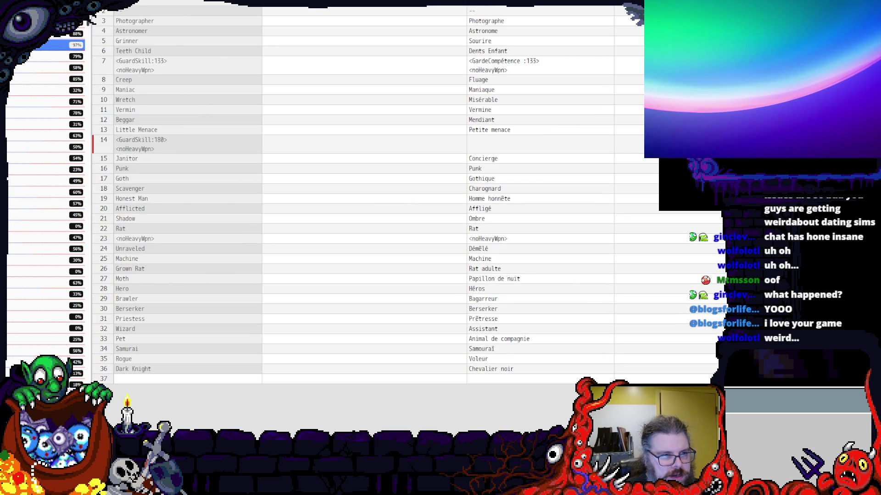
click(164, 145)
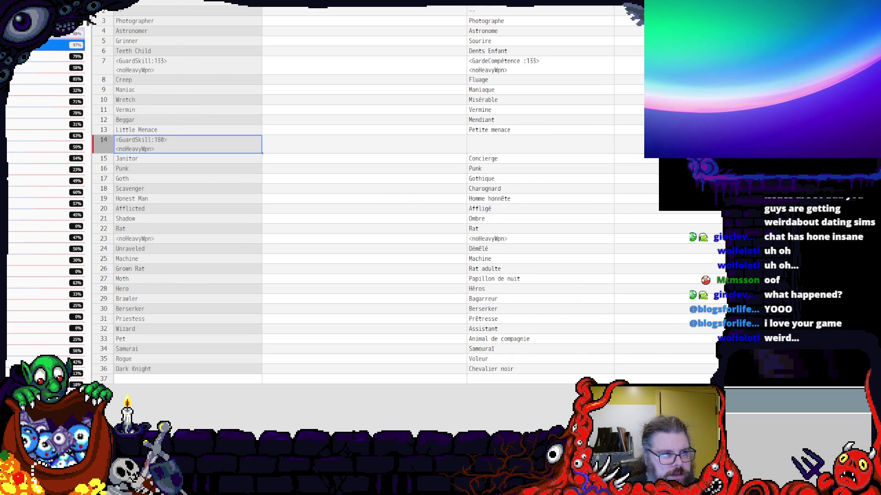
- Review the enemies and shower files, then select the Dinner Plate French line in the Dan's Mom dialogue file
key(Up)
click(48, 67)
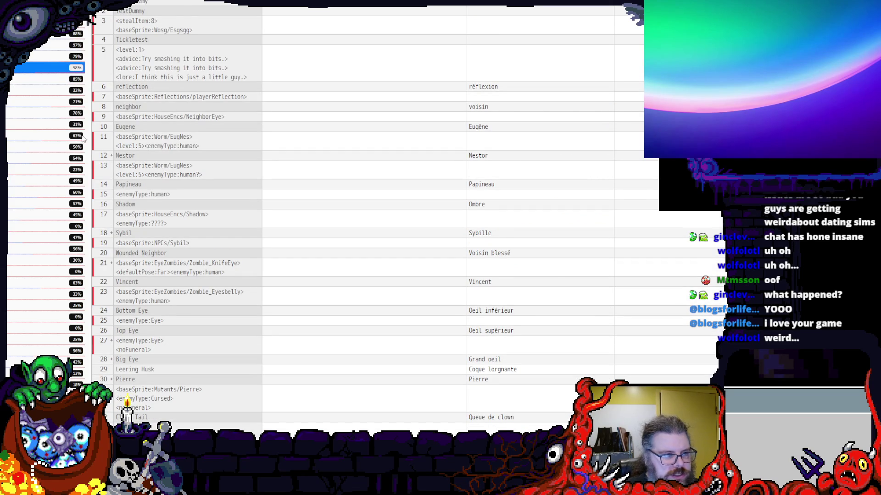
click(27, 124)
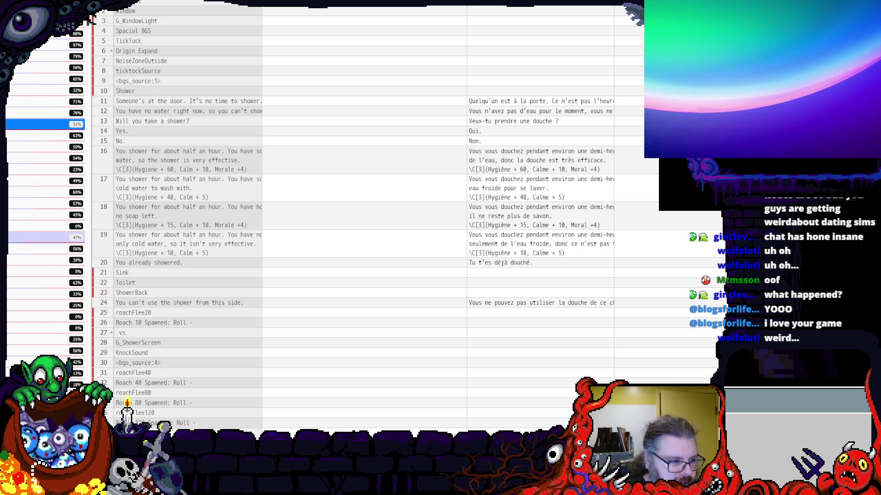
click(41, 237)
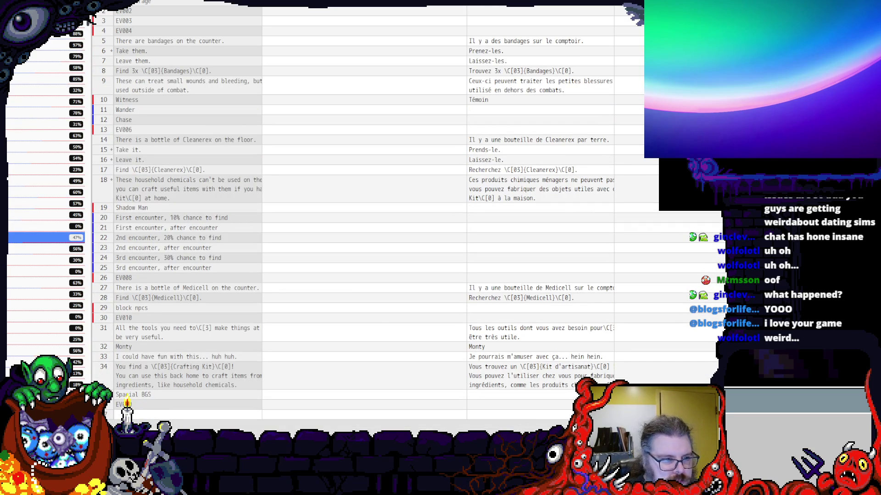
click(14, 248)
scroll(255, 253, down, 7)
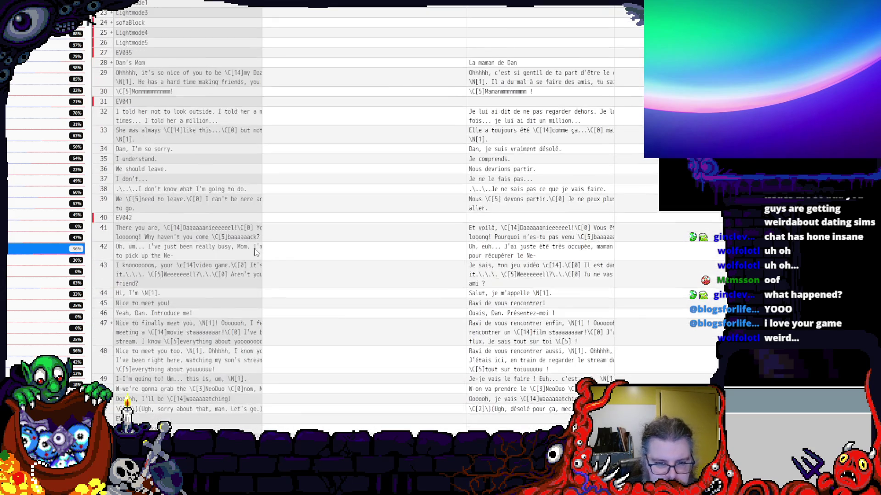
scroll(255, 253, down, 6)
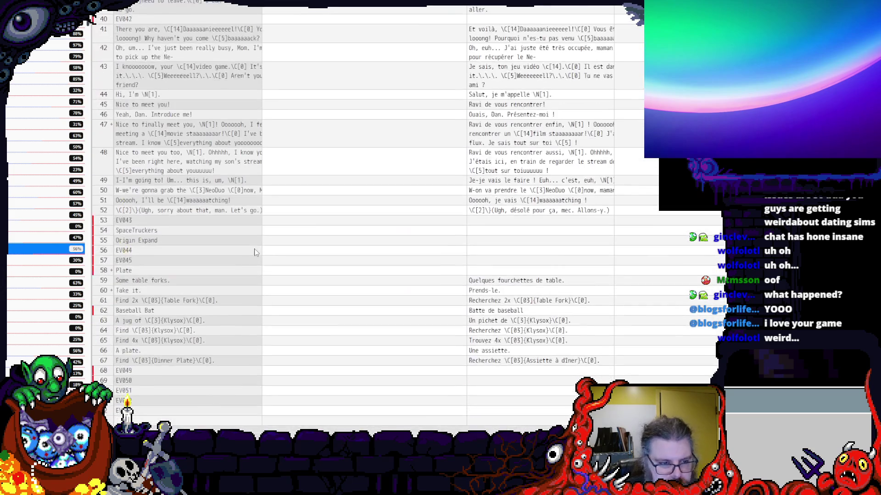
click(512, 362)
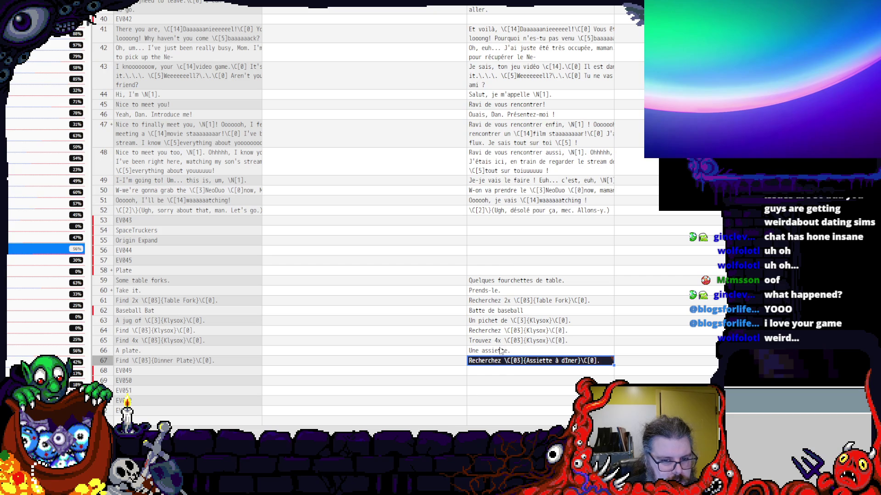
- Review the Une assiette, Prends-le and Dinner Plate lines, then load the crab and shuriken map
click(501, 352)
click(492, 302)
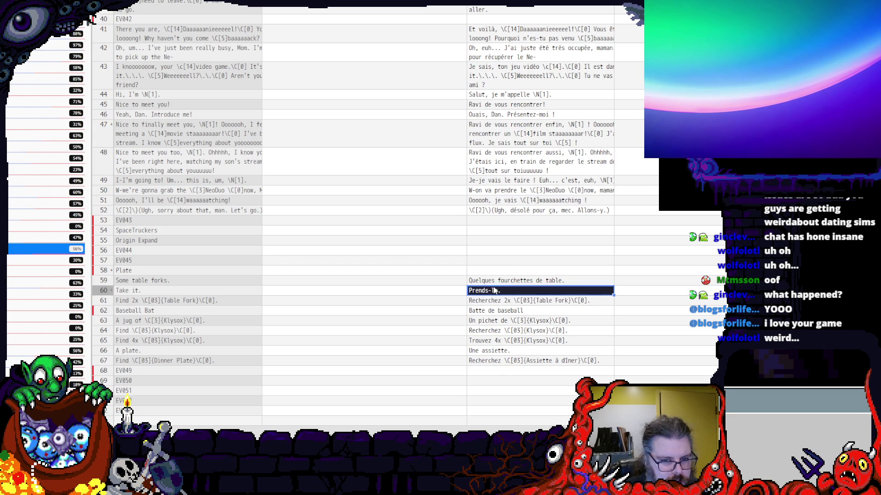
click(497, 282)
click(197, 360)
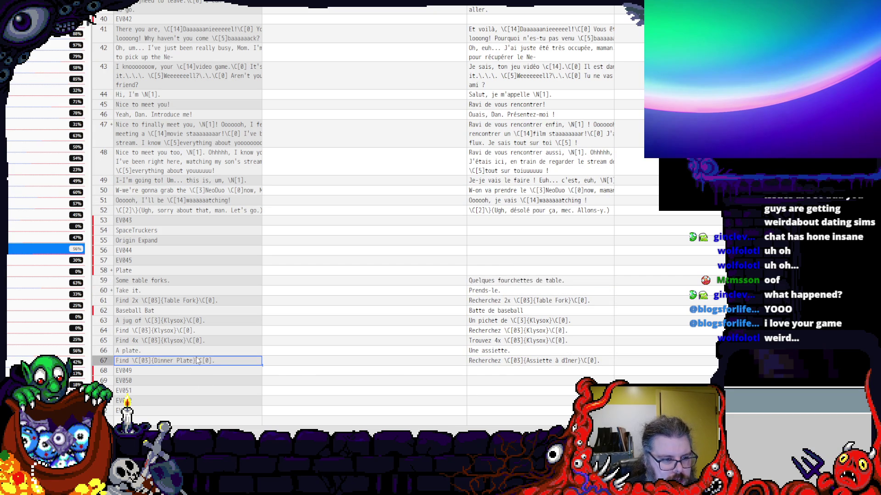
scroll(21, 292, down, 4)
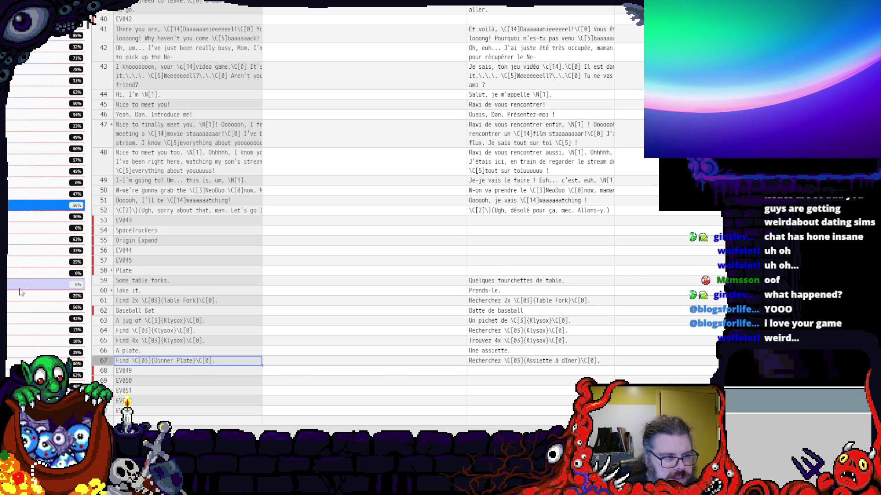
scroll(20, 292, down, 4)
scroll(22, 302, down, 4)
click(27, 333)
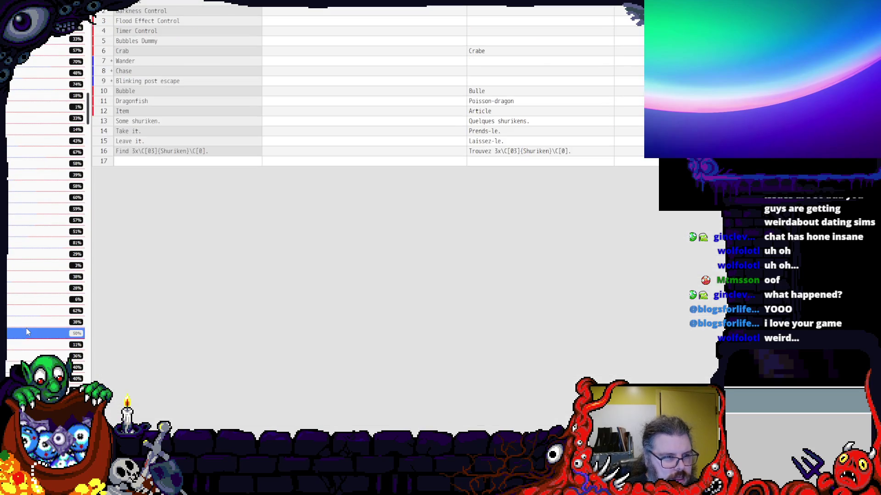
scroll(27, 333, down, 4)
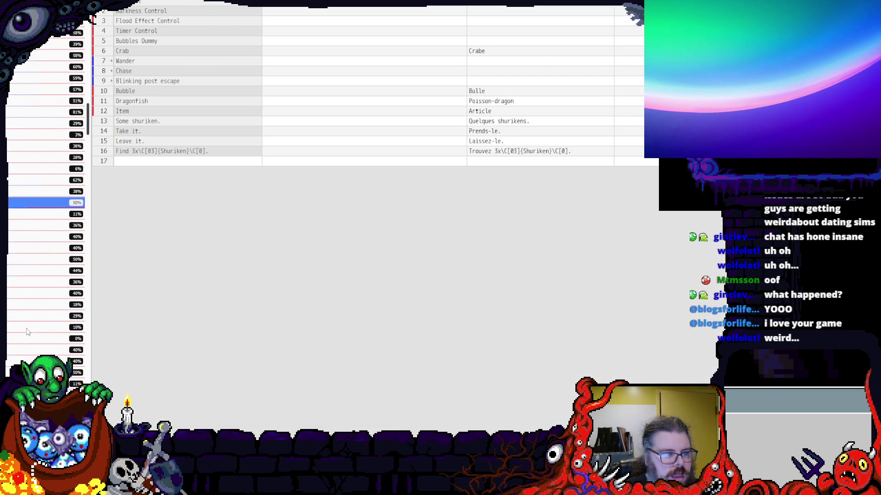
- Step through the Mermaid/Octopus, DoorExit, Boss_BoilerBeast, NTentacle and sapper-charge maps
click(27, 328)
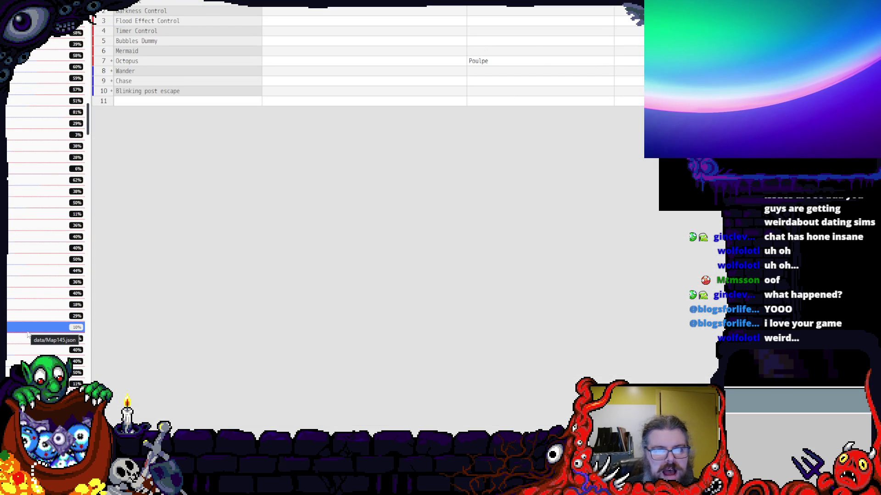
scroll(25, 320, down, 3)
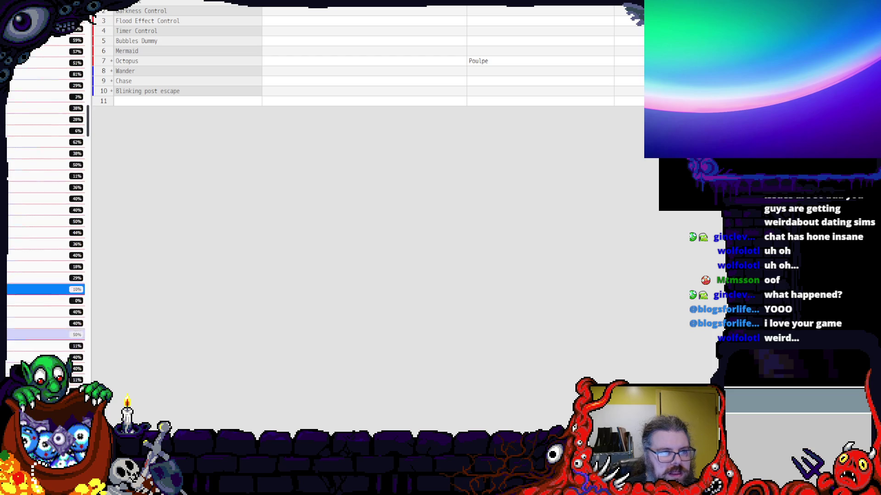
click(25, 321)
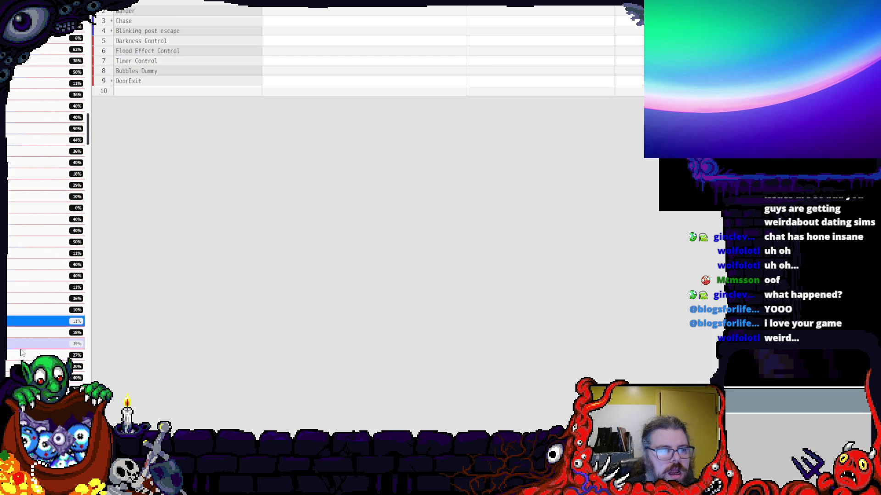
scroll(26, 331, down, 3)
click(25, 329)
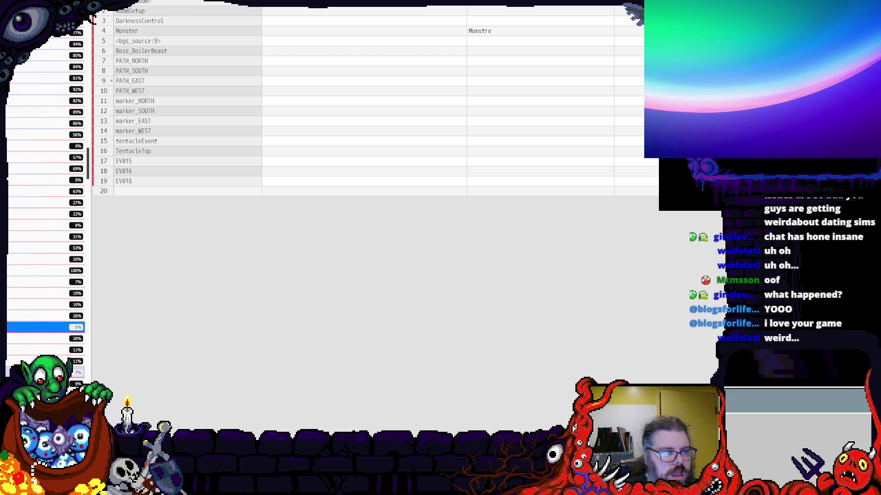
click(25, 328)
scroll(25, 328, down, 3)
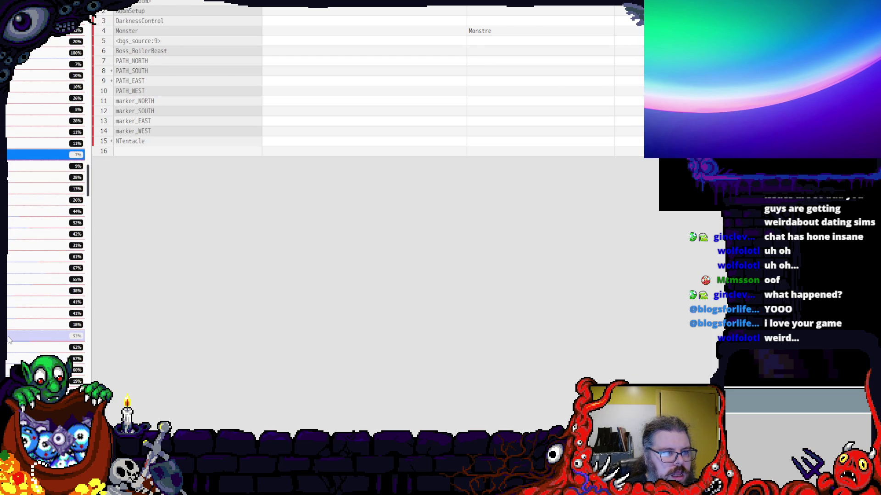
click(27, 336)
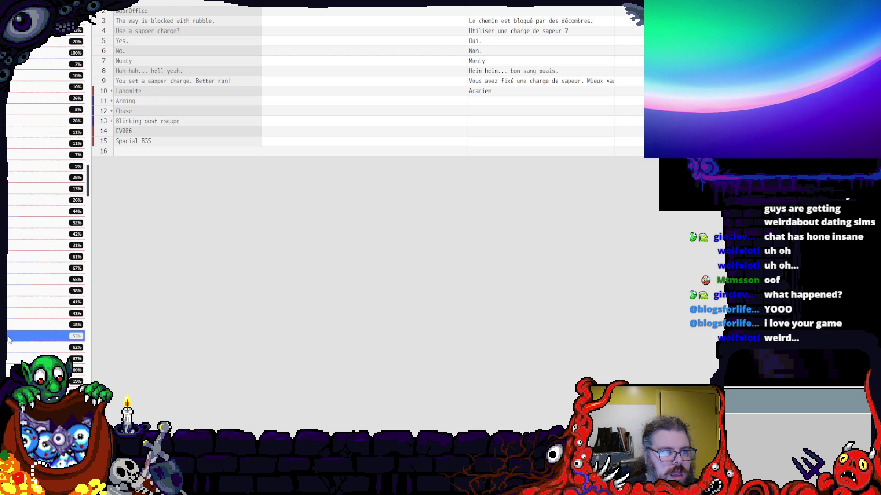
scroll(10, 339, down, 3)
- Continue through the drawer-search, Wraithscourge, SpaceApproach maps to the fridge/juice box map
click(27, 331)
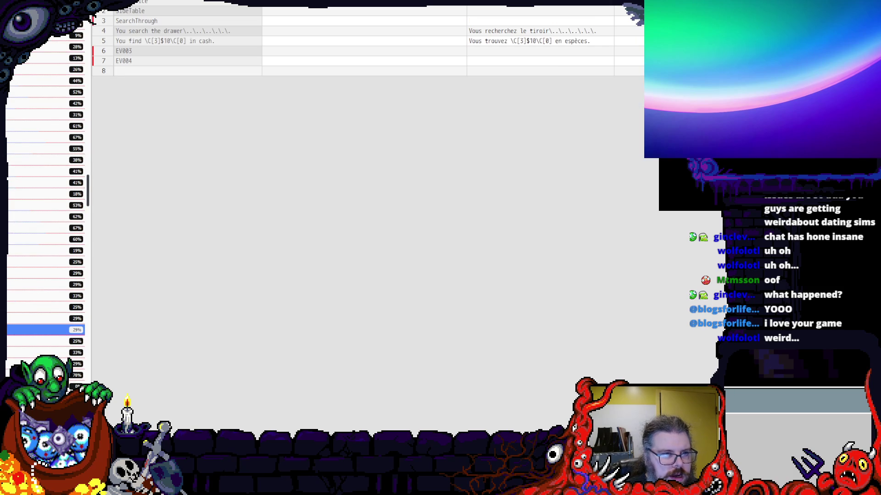
scroll(28, 276, down, 3)
click(28, 334)
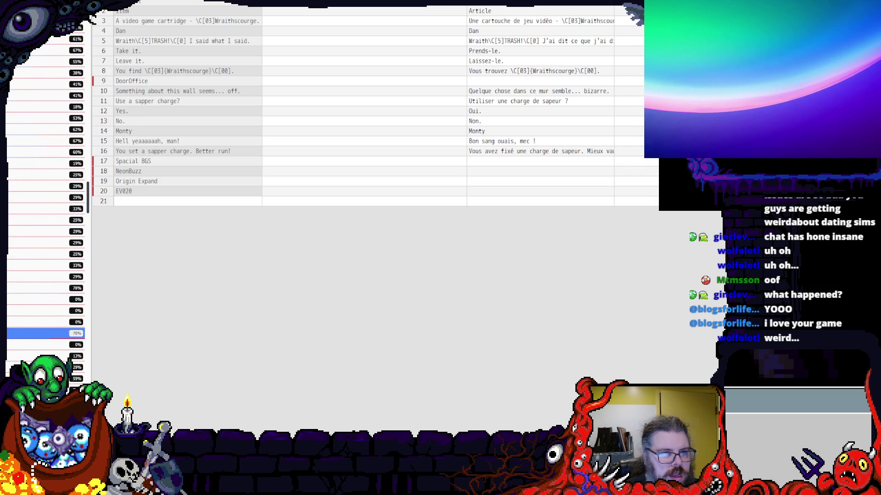
scroll(42, 275, down, 3)
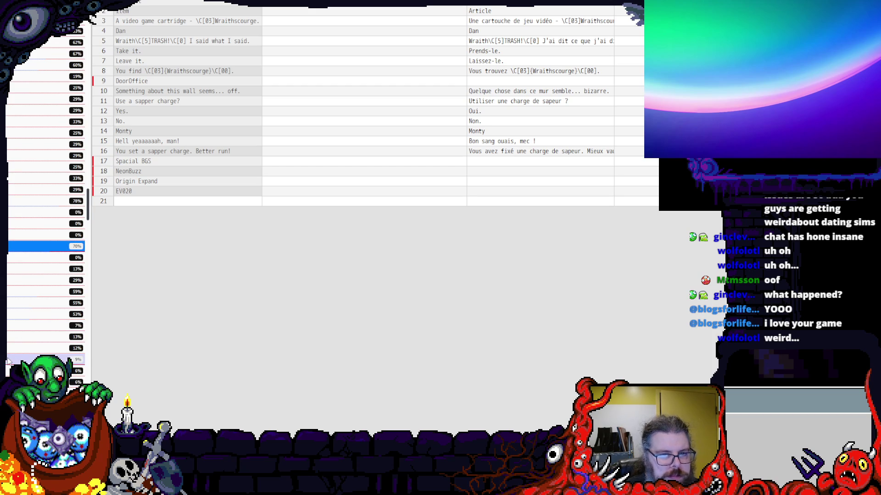
click(42, 360)
scroll(10, 358, down, 3)
click(11, 344)
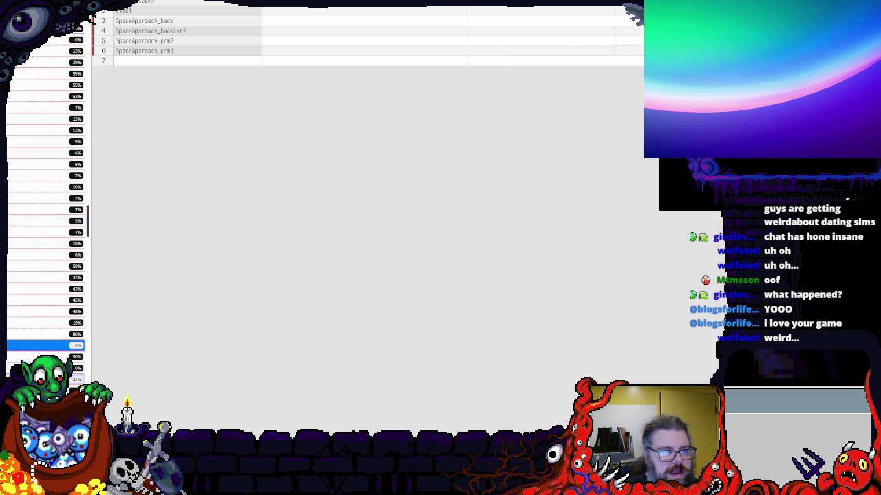
click(42, 380)
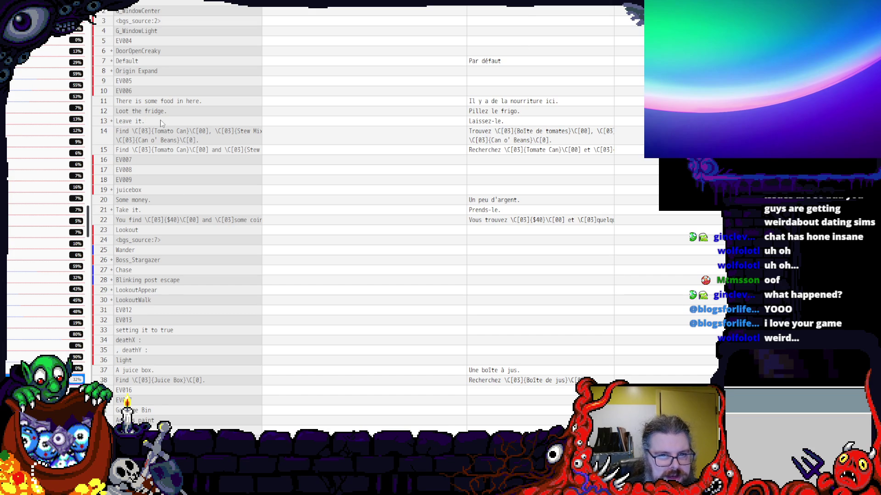
scroll(161, 123, down, 3)
scroll(161, 126, down, 3)
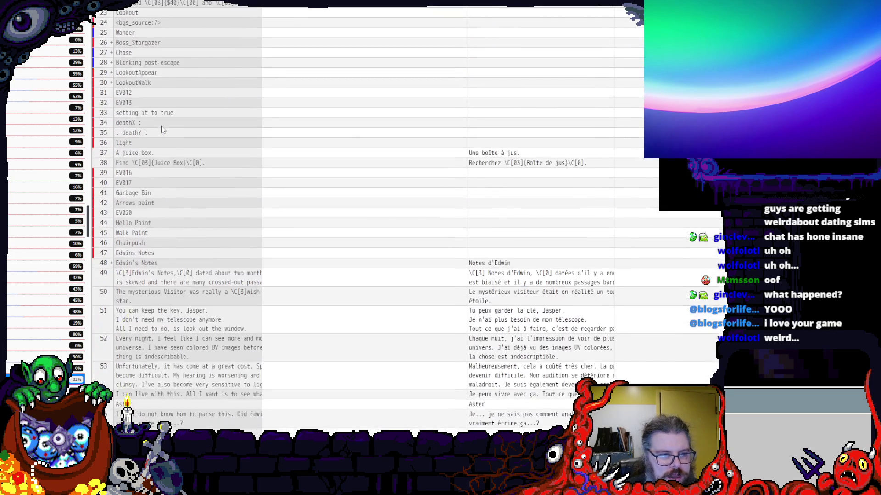
scroll(161, 126, down, 3)
scroll(51, 318, down, 5)
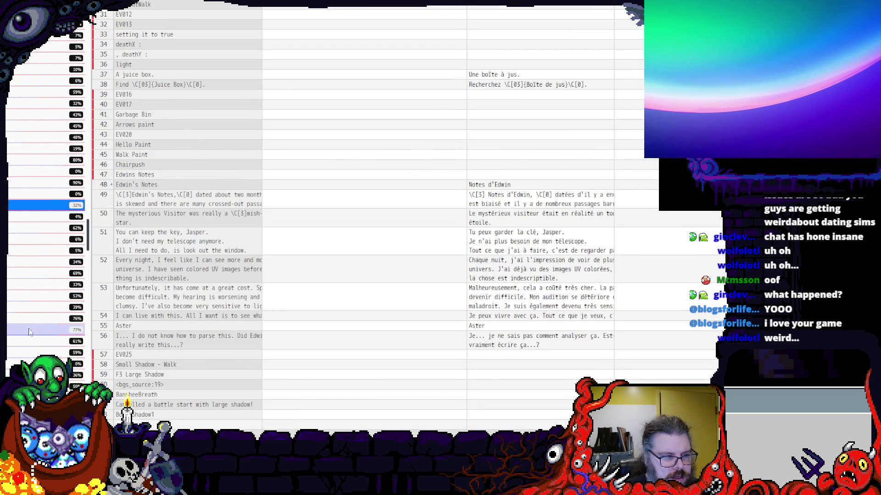
- Load the shrunken-head door map, then the nearly empty 77% file
click(30, 332)
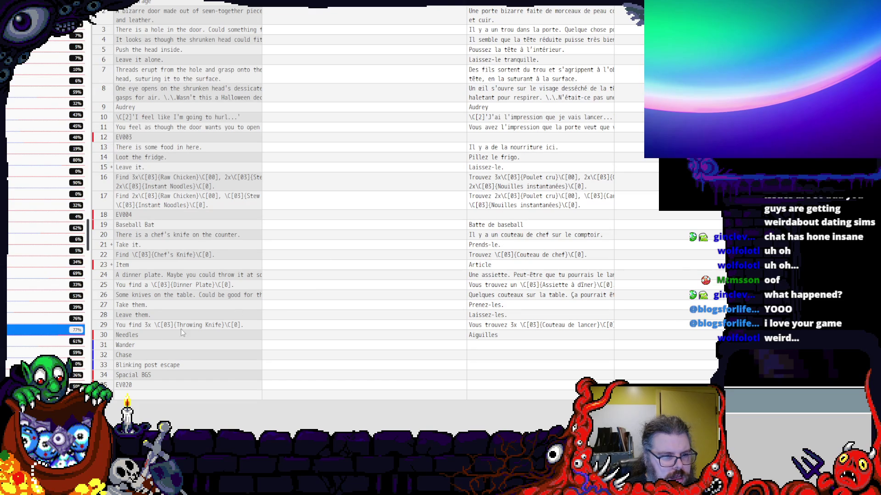
scroll(43, 335, down, 5)
click(43, 333)
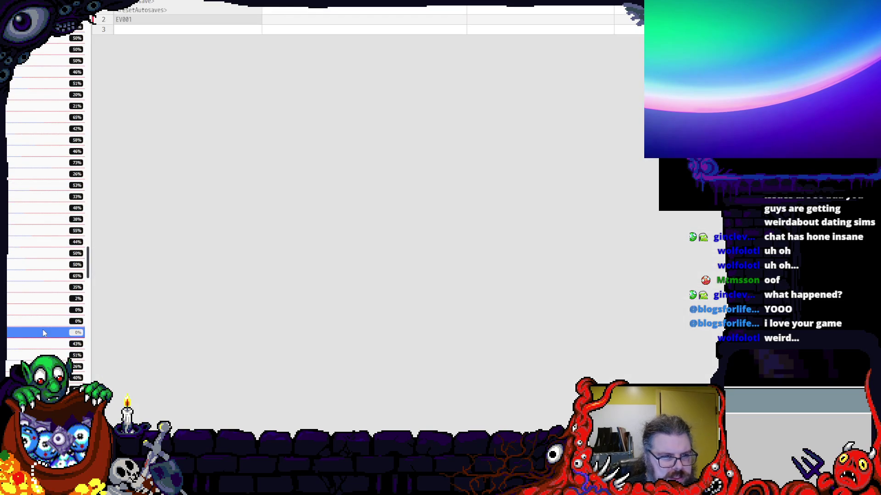
- Step through the Col. Squeakums, BansheeBreath/Chase, Healing Spray and gift box files
click(43, 324)
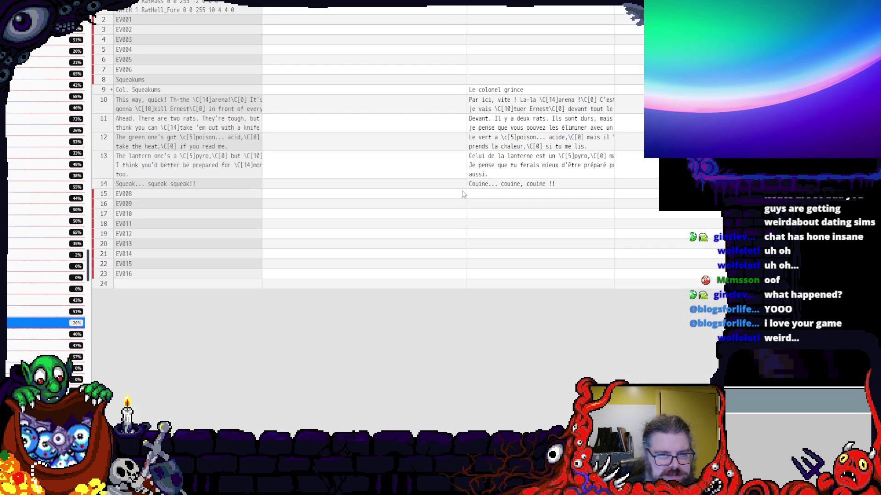
scroll(31, 341, down, 3)
click(43, 371)
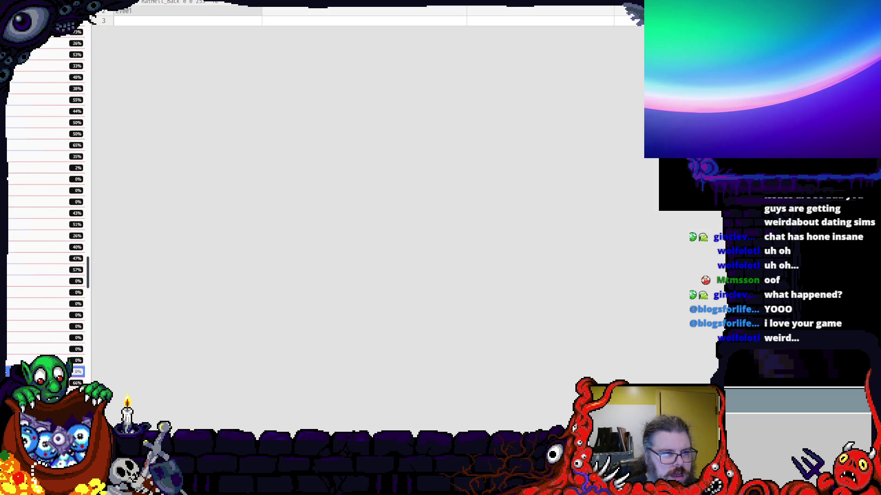
click(43, 372)
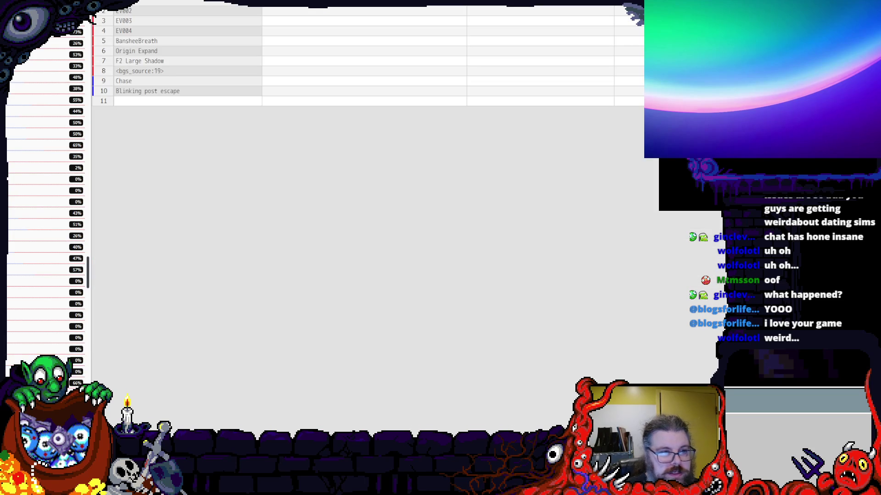
scroll(32, 303, down, 5)
click(42, 297)
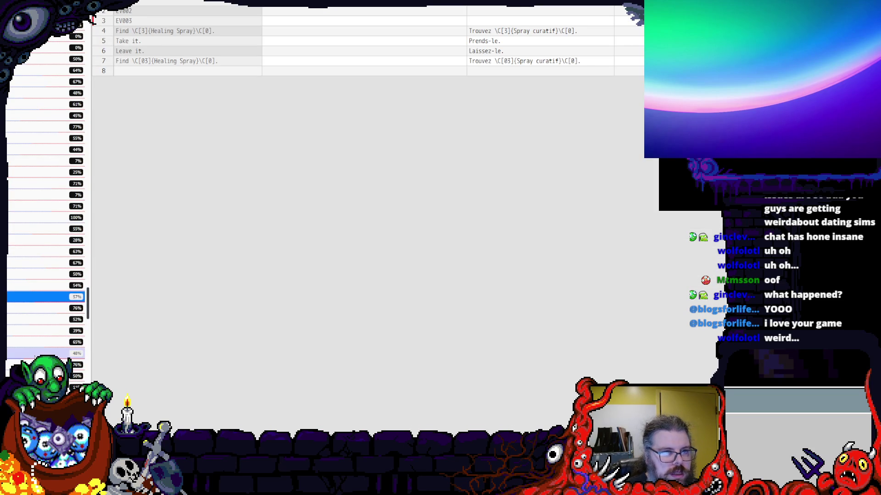
click(41, 353)
scroll(32, 303, down, 5)
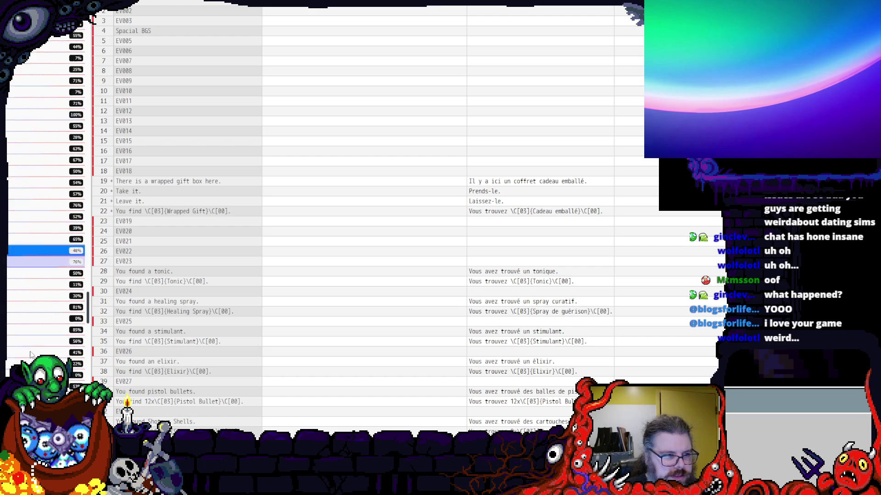
click(27, 340)
- Continue through the pitchfork, Chase, Balaclava and subway train files to the long creature-name file
click(29, 341)
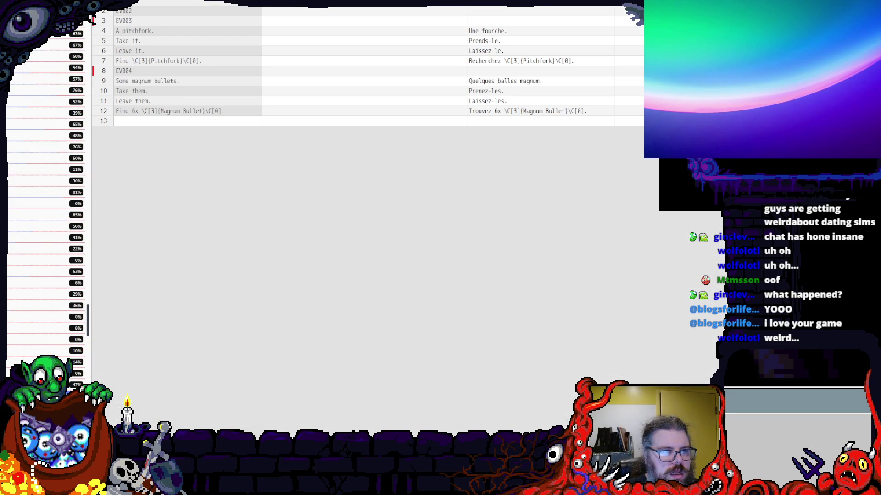
scroll(42, 207, down, 5)
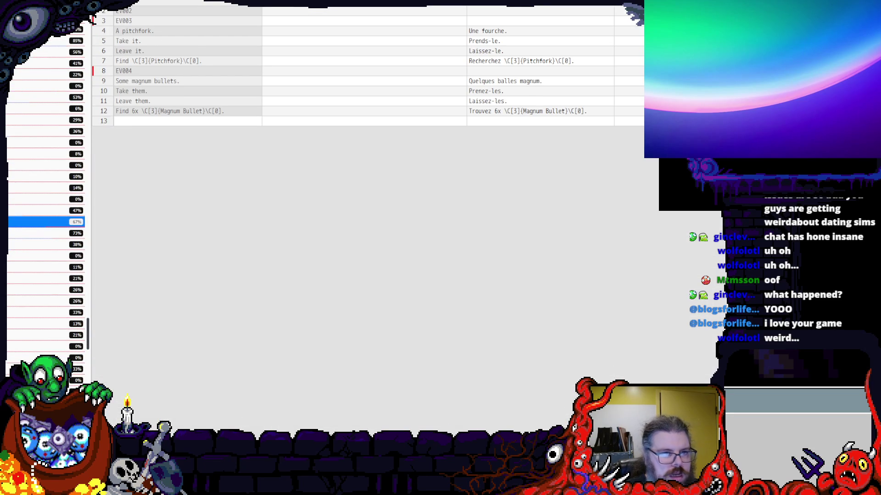
click(42, 222)
scroll(40, 276, down, 5)
click(40, 308)
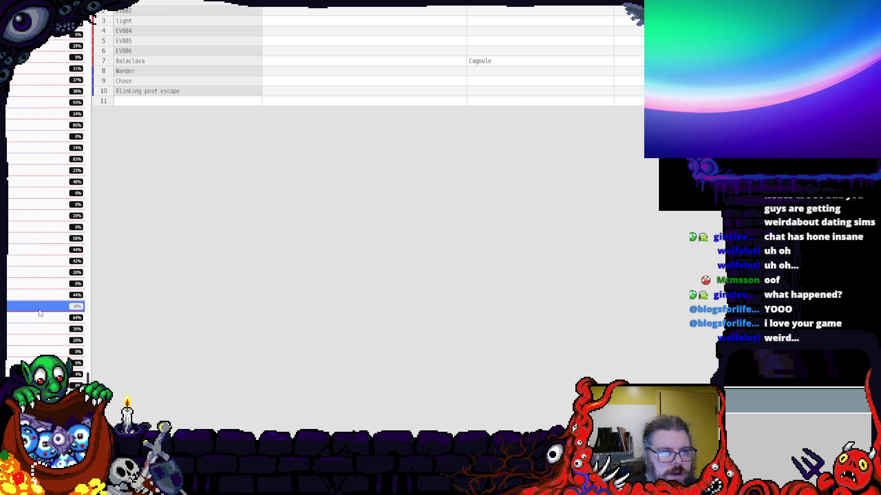
click(40, 313)
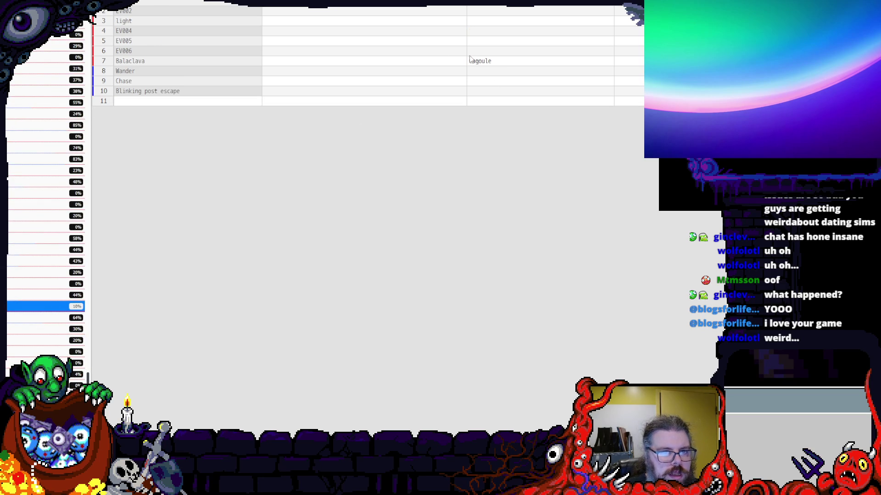
scroll(40, 275, down, 5)
click(40, 223)
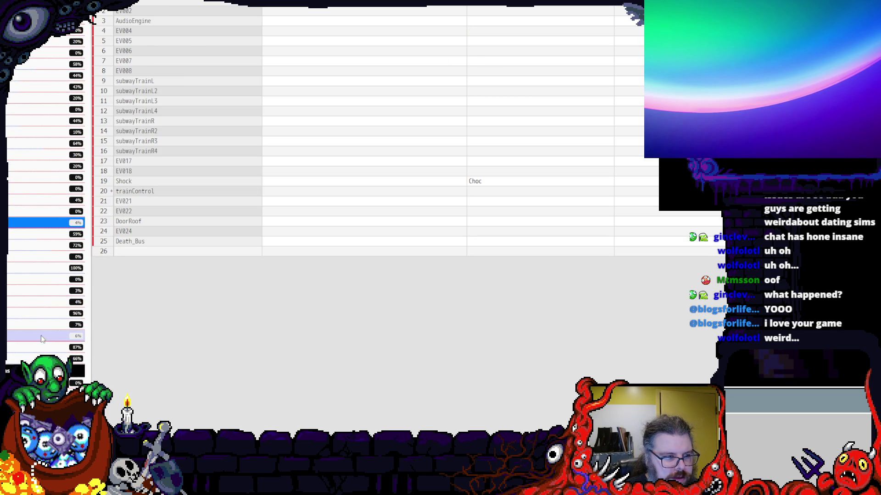
click(21, 347)
scroll(288, 293, down, 10)
scroll(288, 292, down, 10)
scroll(287, 293, down, 15)
scroll(288, 293, down, 15)
scroll(288, 293, down, 15)
scroll(297, 305, down, 10)
scroll(297, 305, down, 10)
scroll(297, 305, down, 10)
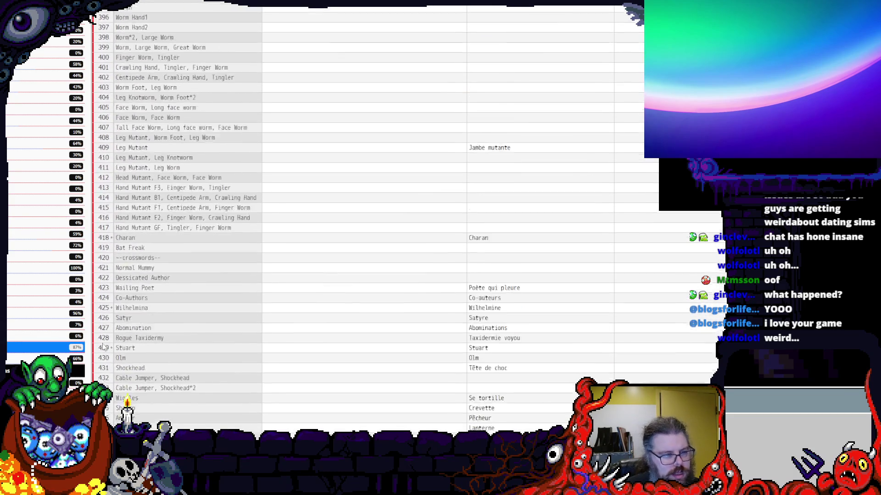
scroll(296, 305, down, 5)
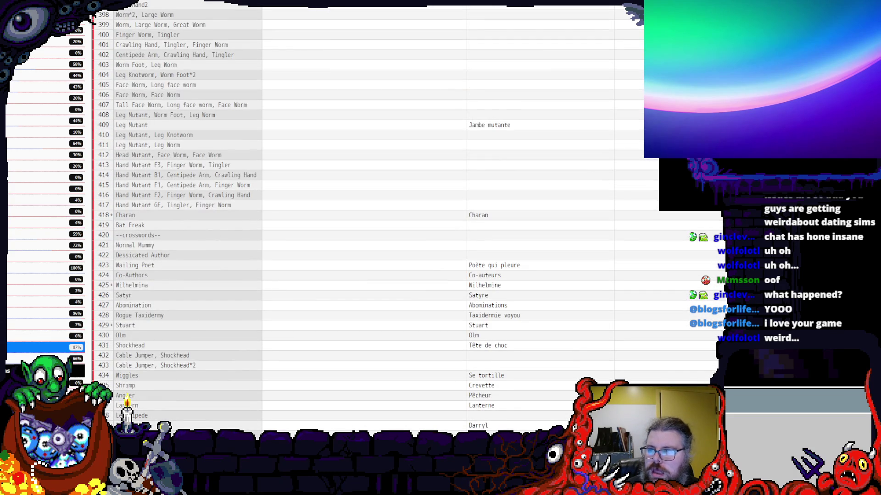
scroll(297, 207, down, 15)
scroll(296, 206, down, 20)
scroll(297, 206, down, 20)
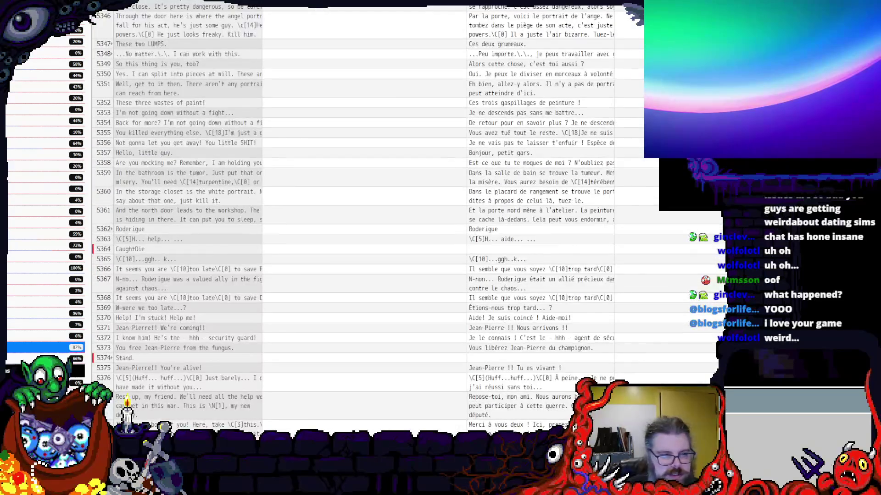
scroll(296, 206, down, 20)
scroll(297, 206, down, 20)
scroll(297, 207, down, 20)
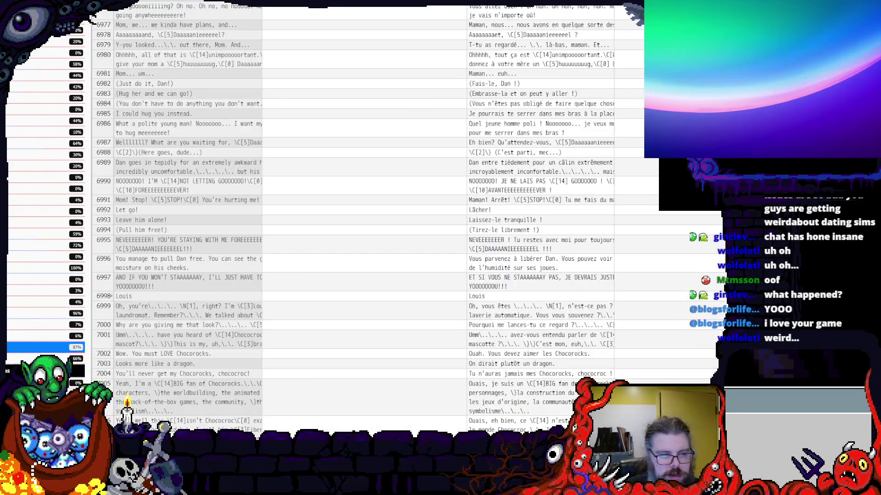
scroll(297, 206, down, 20)
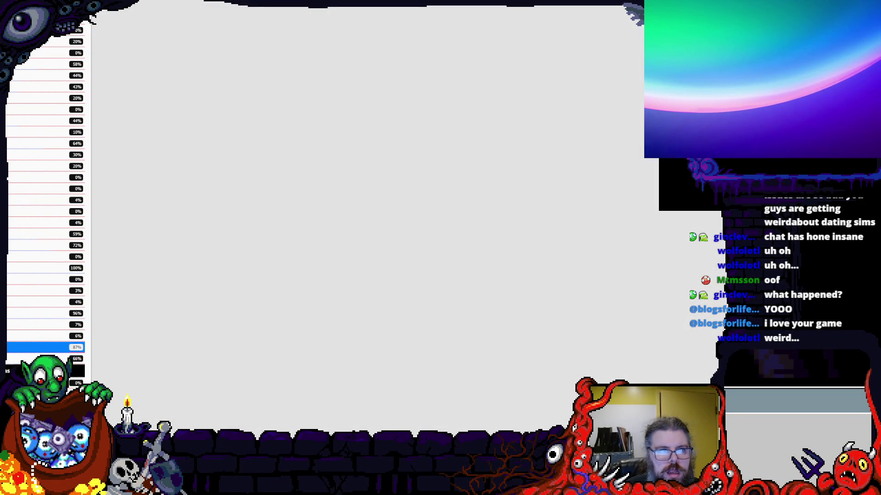
- Review the state messages file and the character dialogue file's I'm sorry line, then load the weapon descriptions
click(55, 311)
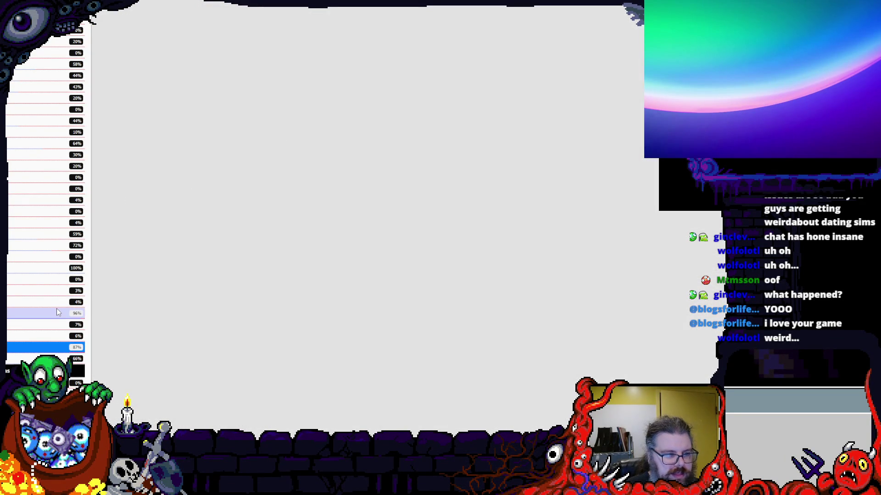
click(42, 350)
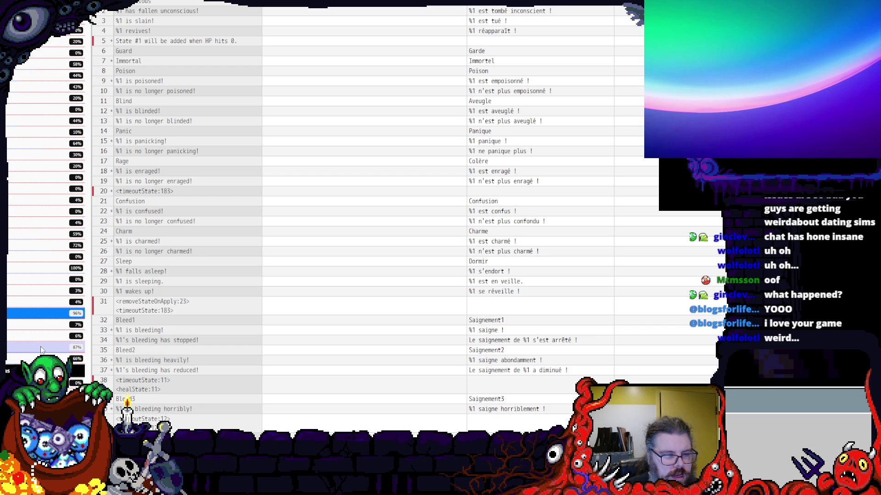
scroll(379, 206, down, 15)
scroll(379, 206, down, 15)
scroll(378, 207, down, 15)
scroll(378, 206, down, 5)
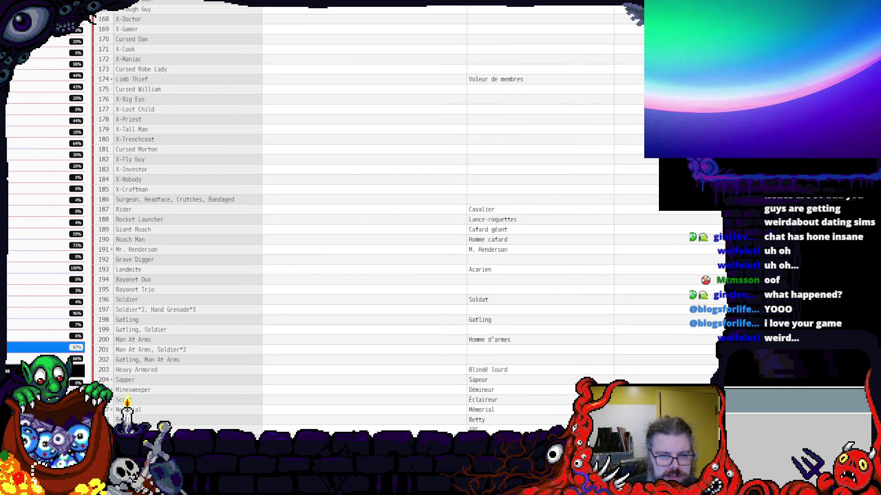
scroll(379, 207, down, 10)
scroll(378, 207, down, 10)
scroll(379, 207, down, 8)
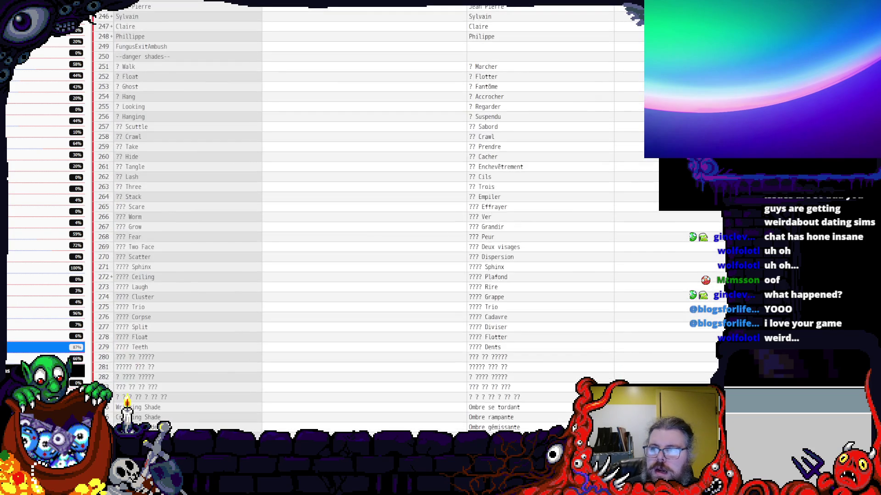
scroll(378, 207, down, 15)
scroll(378, 207, down, 15)
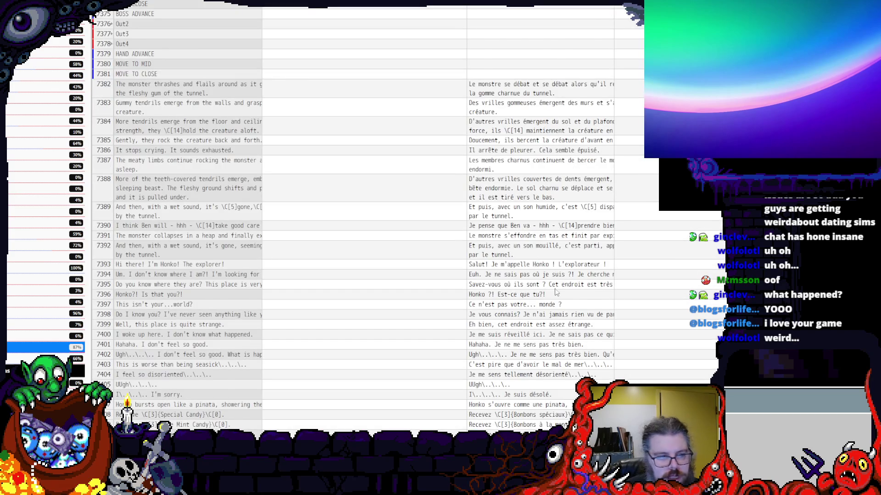
scroll(547, 297, down, 5)
scroll(553, 296, up, 2)
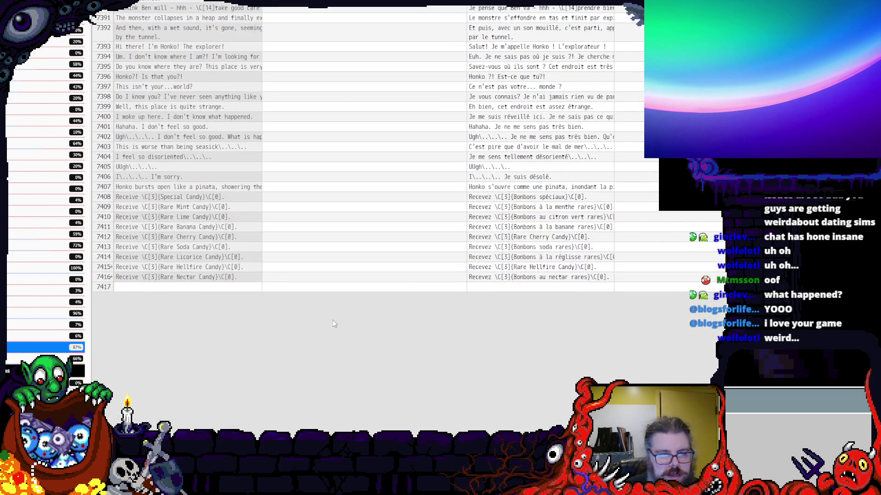
click(289, 219)
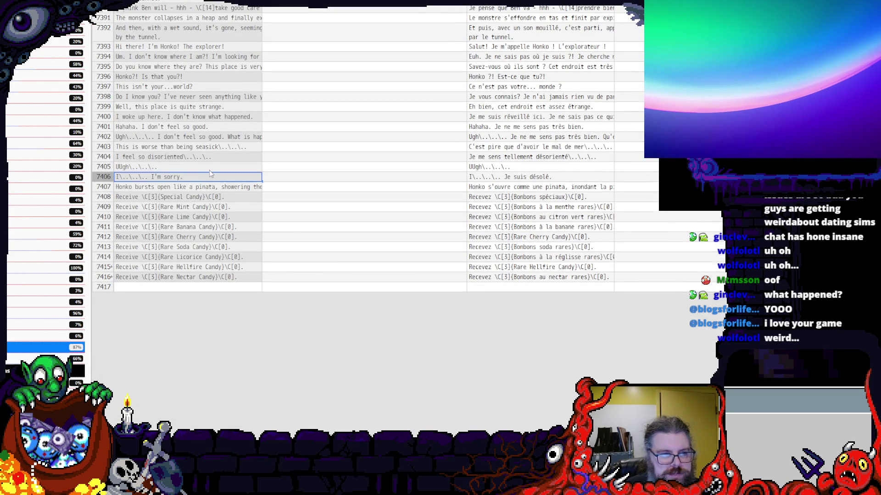
scroll(210, 170, up, 5)
scroll(210, 170, up, 3)
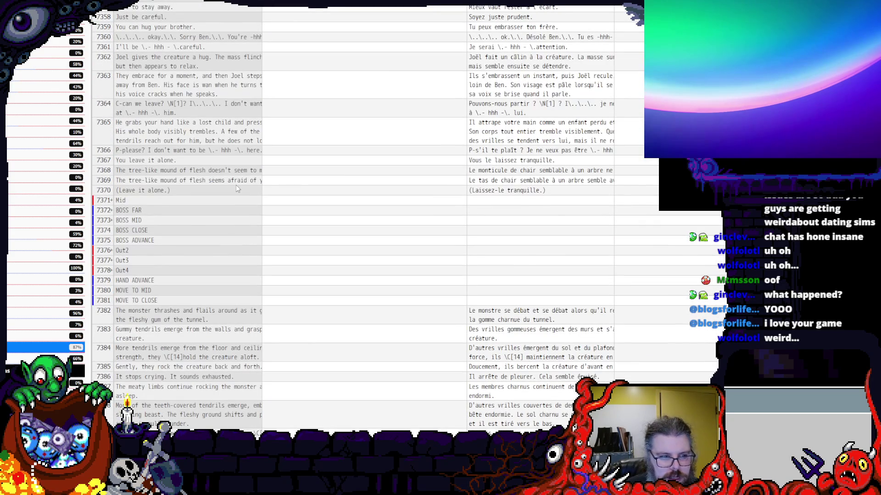
scroll(237, 185, up, 5)
scroll(237, 185, up, 5)
scroll(236, 184, up, 5)
scroll(254, 186, up, 5)
scroll(253, 187, up, 4)
scroll(253, 187, up, 3)
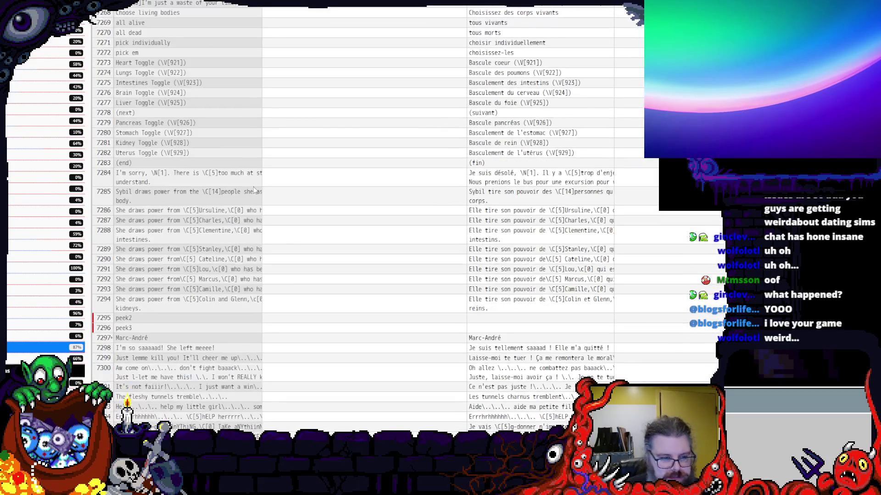
scroll(254, 186, up, 6)
scroll(254, 187, up, 6)
scroll(253, 187, up, 6)
scroll(253, 186, up, 6)
scroll(254, 187, up, 5)
scroll(254, 187, up, 5)
scroll(254, 187, up, 5)
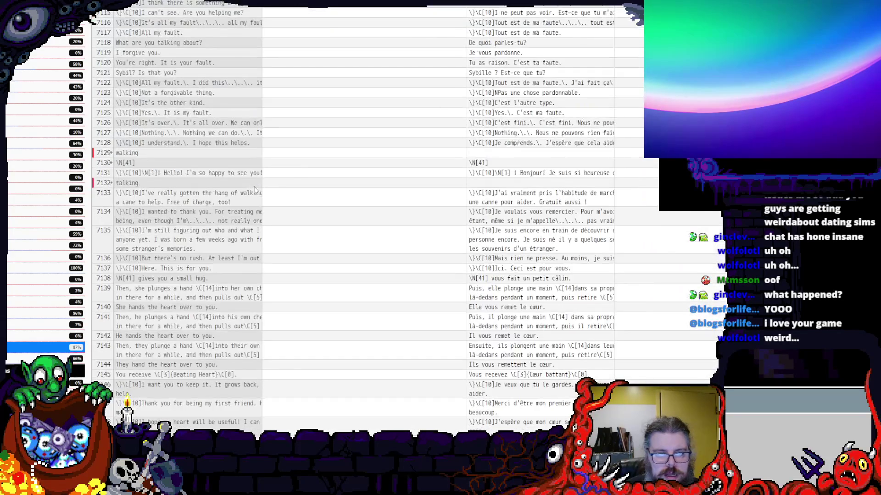
click(41, 357)
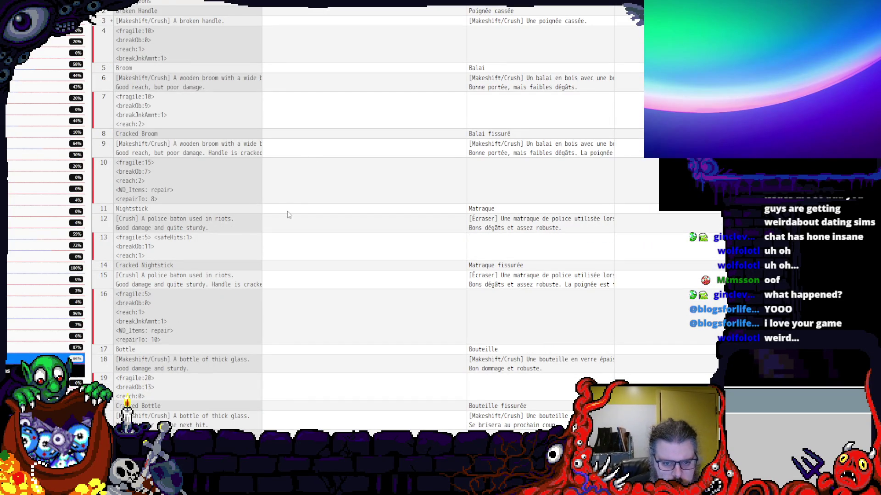
scroll(287, 211, down, 5)
scroll(287, 211, down, 5)
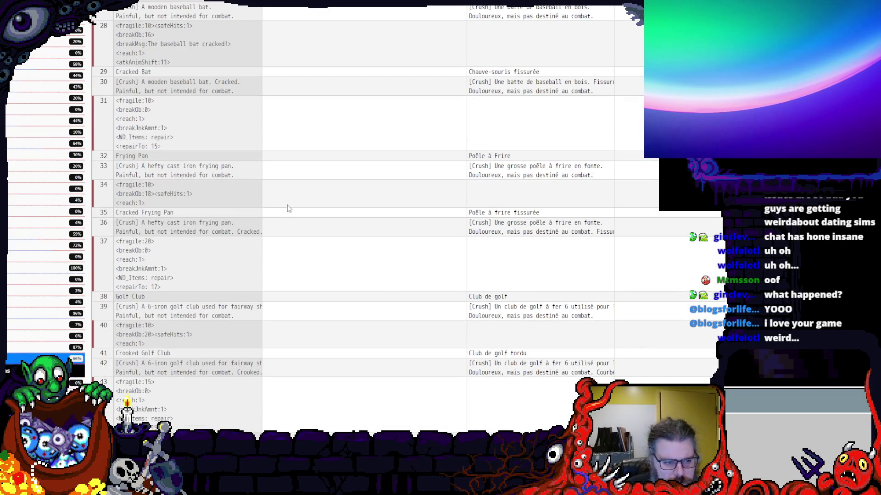
scroll(287, 211, down, 3)
scroll(288, 209, down, 4)
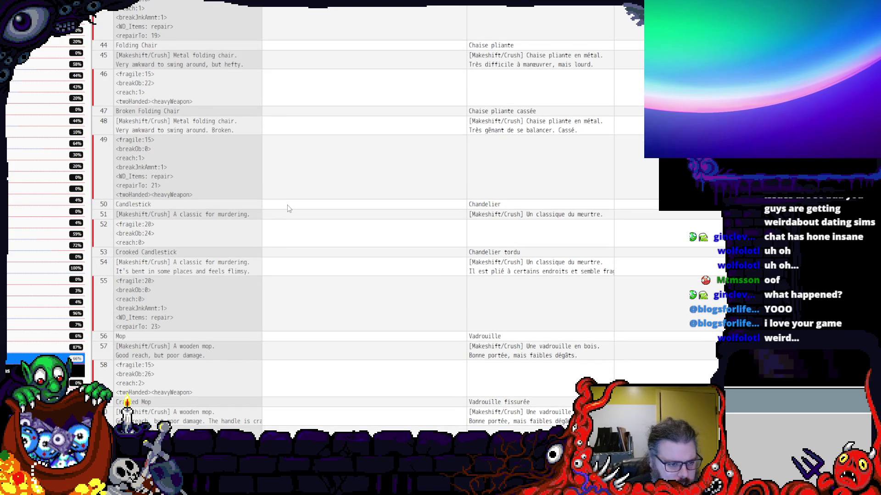
scroll(288, 208, down, 2)
scroll(288, 209, down, 2)
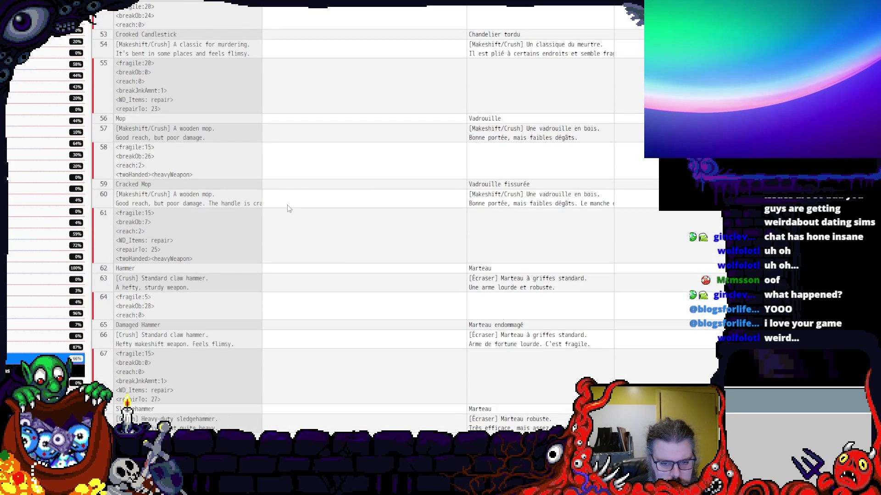
scroll(289, 208, down, 3)
scroll(288, 208, down, 2)
scroll(288, 209, down, 1)
scroll(288, 208, down, 2)
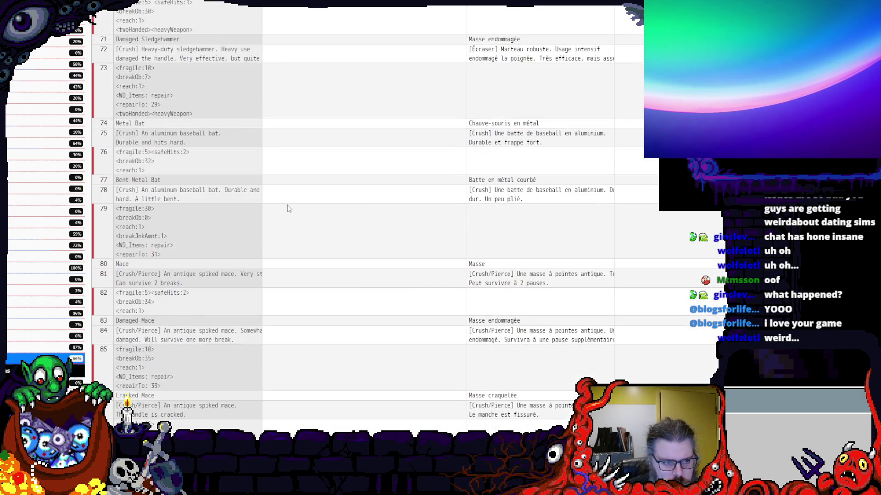
scroll(287, 206, up, 2)
scroll(286, 205, up, 1)
click(164, 212)
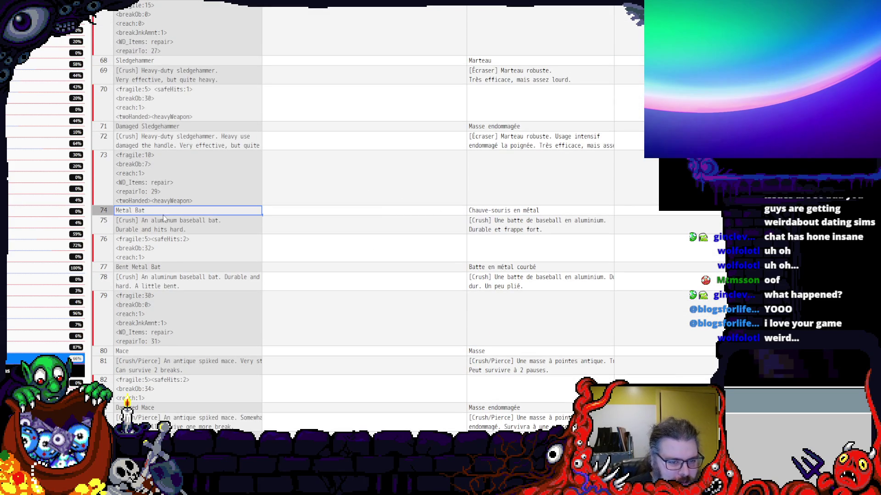
click(529, 211)
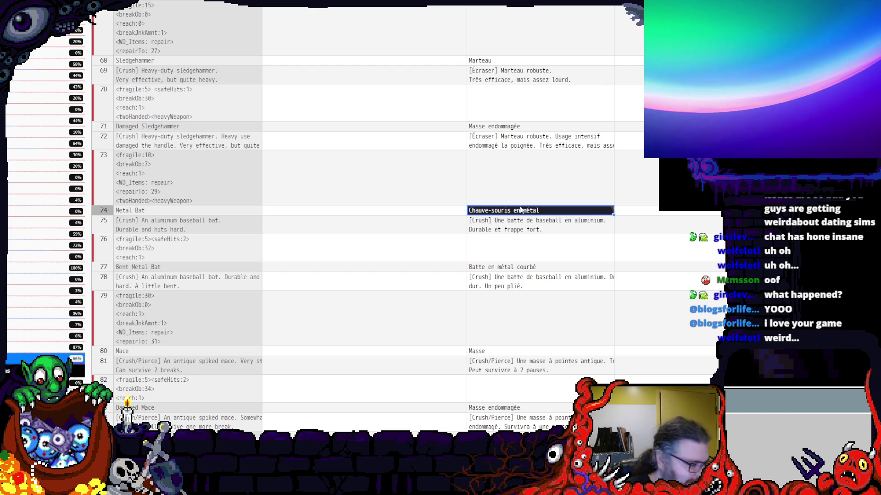
click(349, 257)
scroll(350, 257, down, 5)
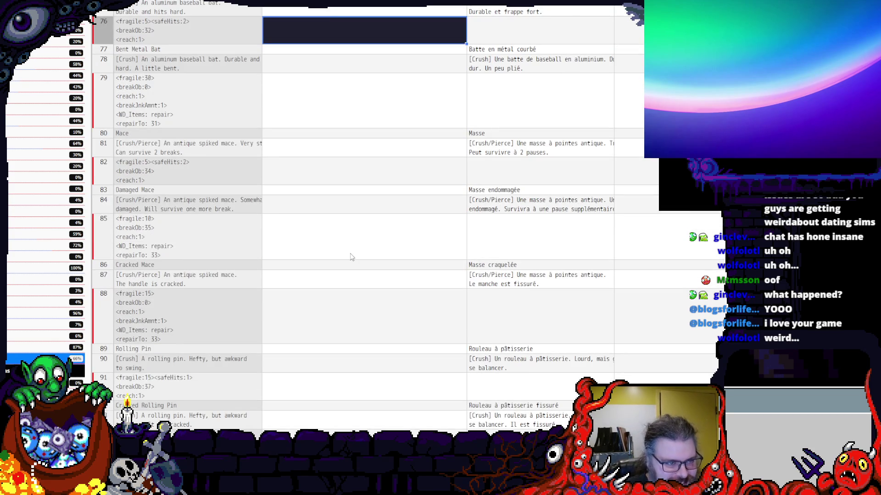
scroll(351, 258, up, 5)
click(365, 203)
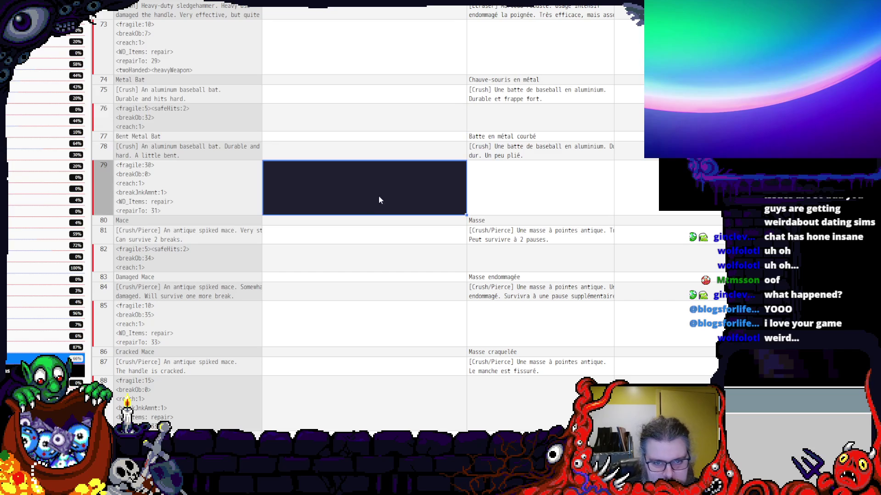
click(501, 172)
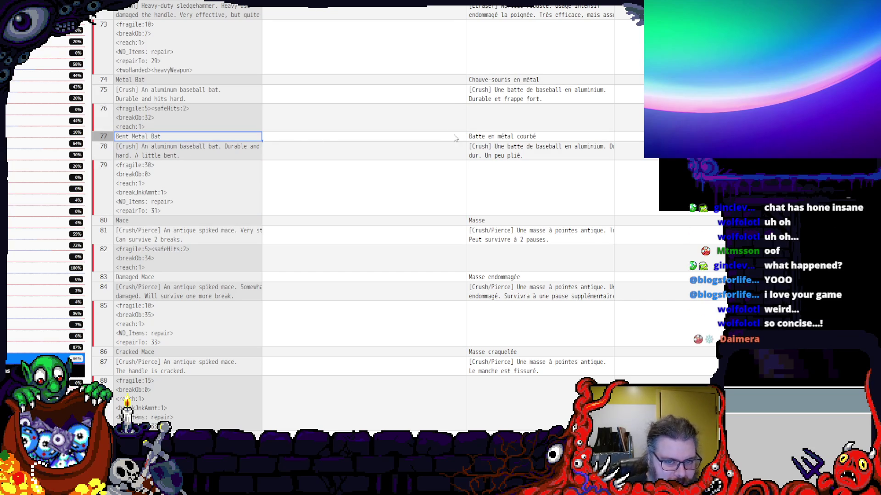
click(499, 136)
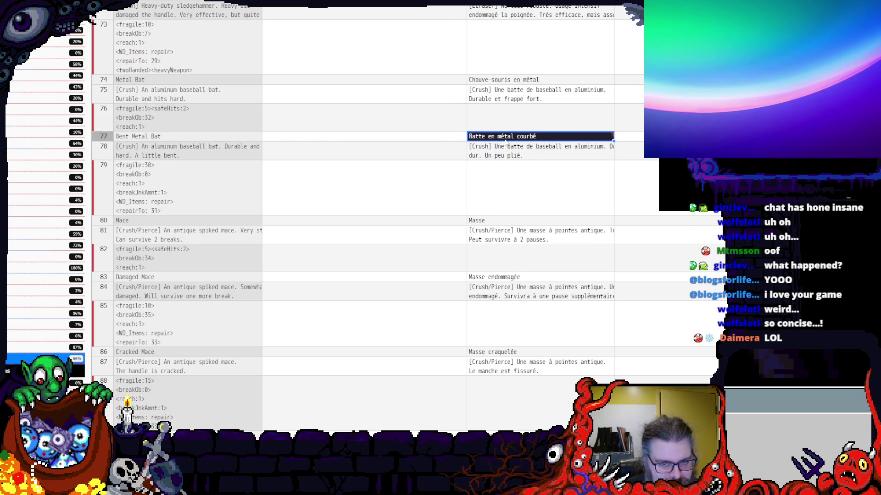
click(425, 176)
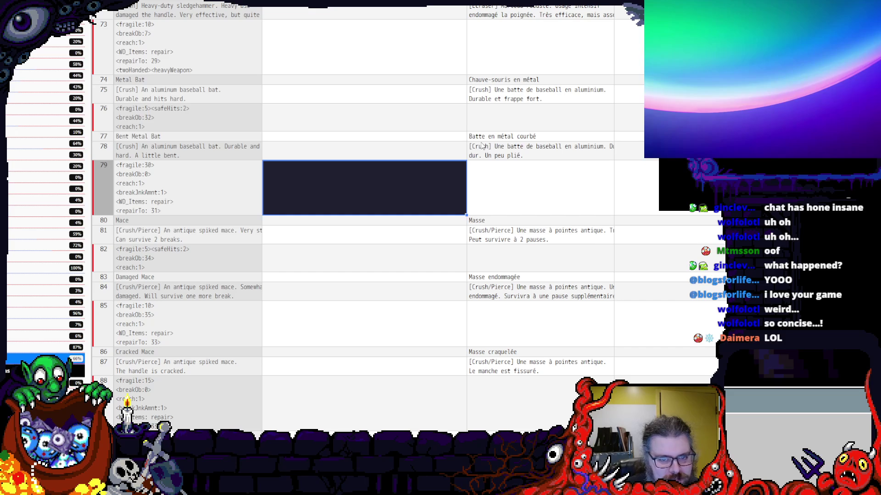
click(490, 137)
click(503, 81)
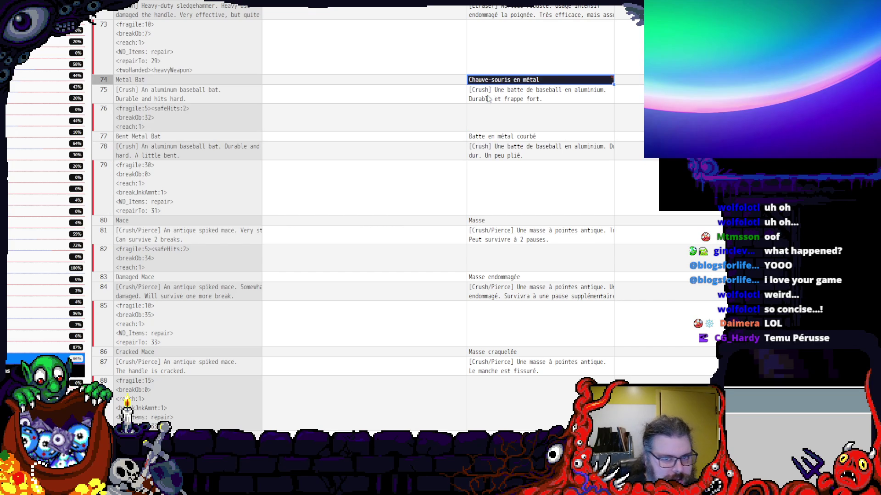
scroll(488, 100, up, 2)
click(479, 153)
click(486, 125)
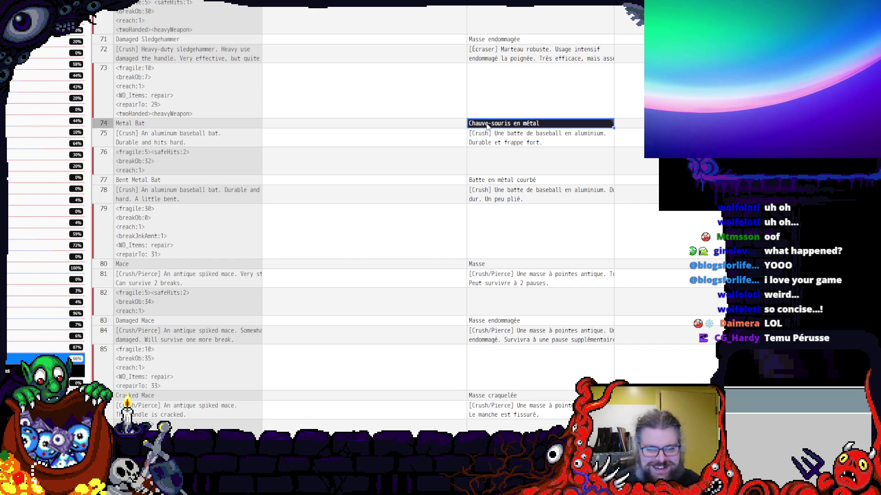
click(546, 165)
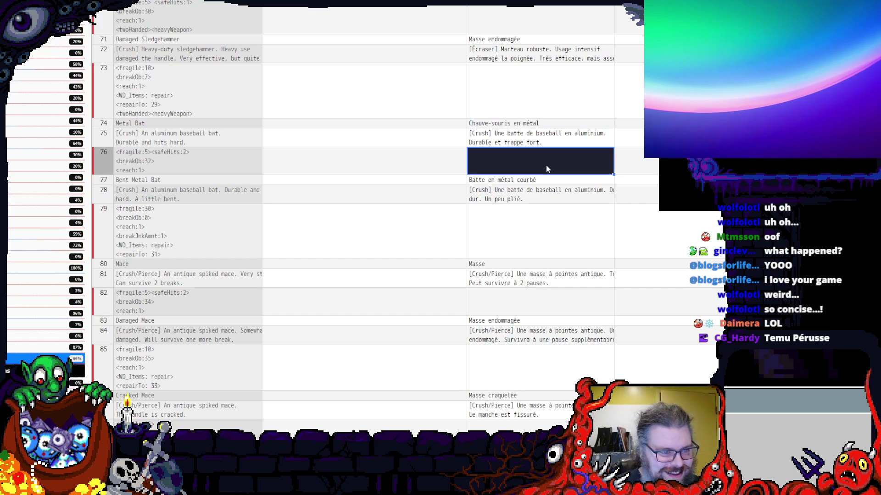
scroll(546, 165, down, 3)
scroll(546, 171, down, 4)
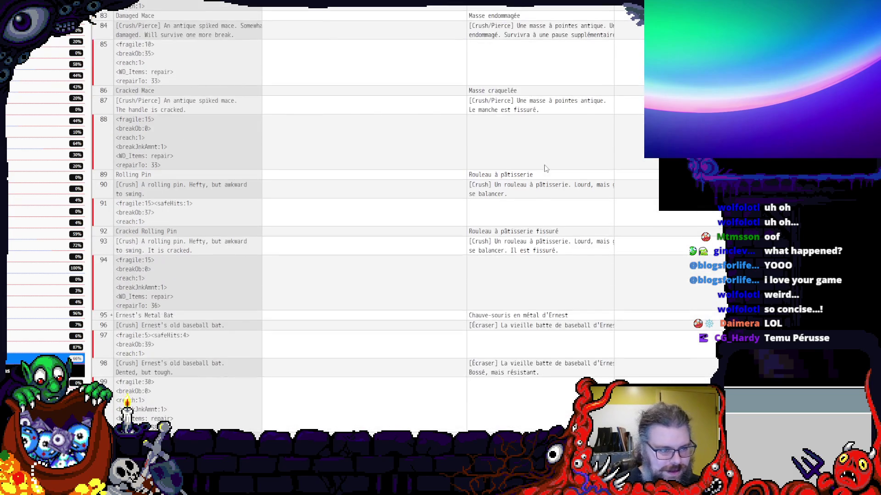
scroll(546, 170, down, 4)
scroll(546, 171, down, 4)
scroll(546, 171, down, 4)
scroll(545, 178, down, 4)
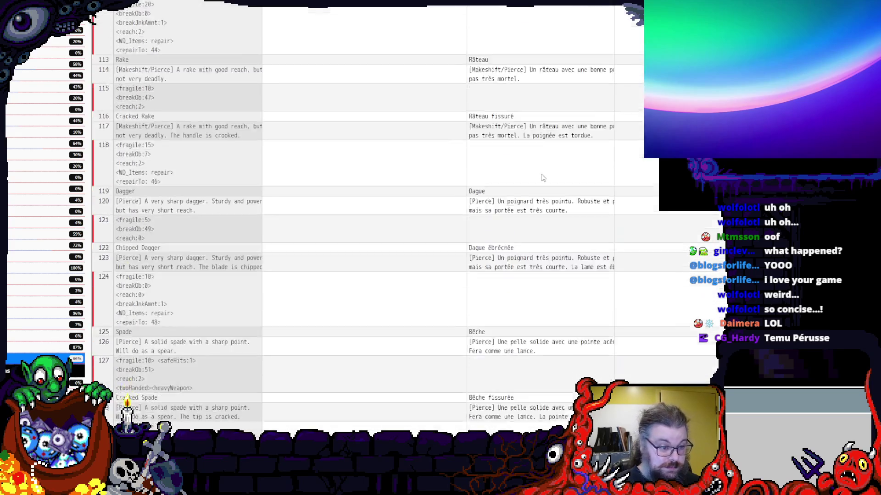
scroll(546, 178, down, 4)
scroll(545, 178, down, 4)
scroll(551, 159, down, 4)
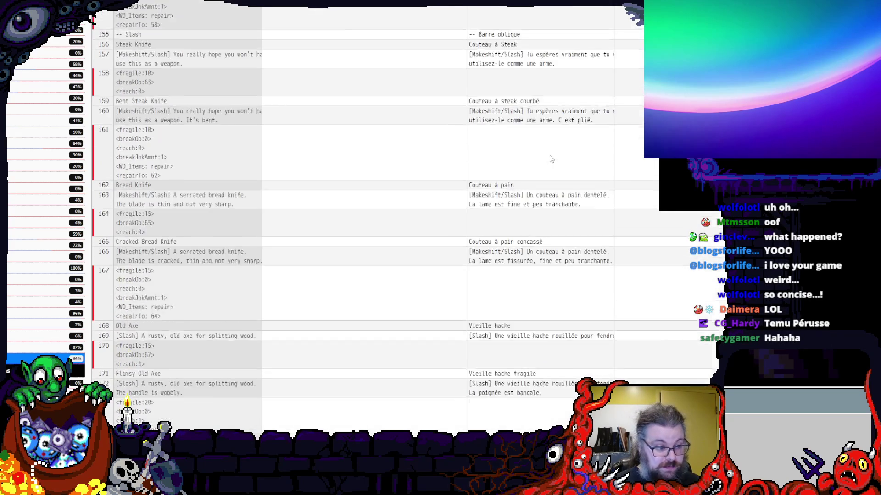
scroll(551, 162, down, 4)
scroll(551, 166, down, 4)
scroll(550, 172, down, 4)
scroll(550, 174, down, 4)
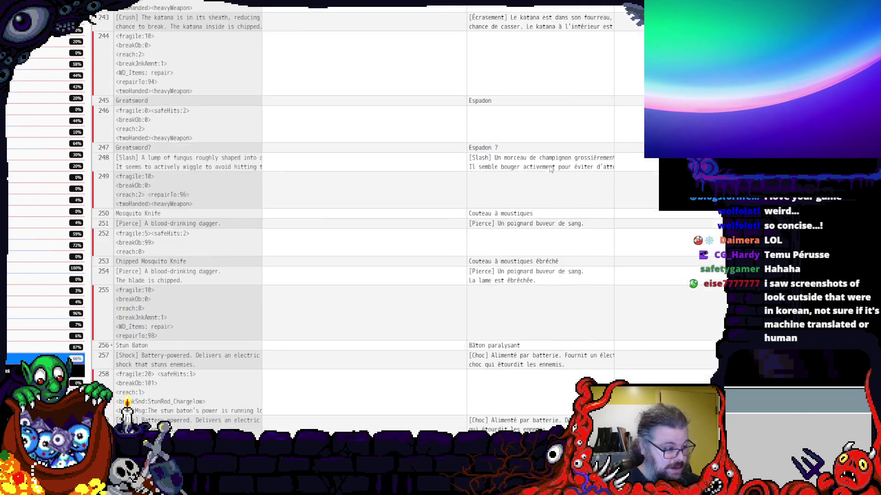
scroll(550, 171, down, 4)
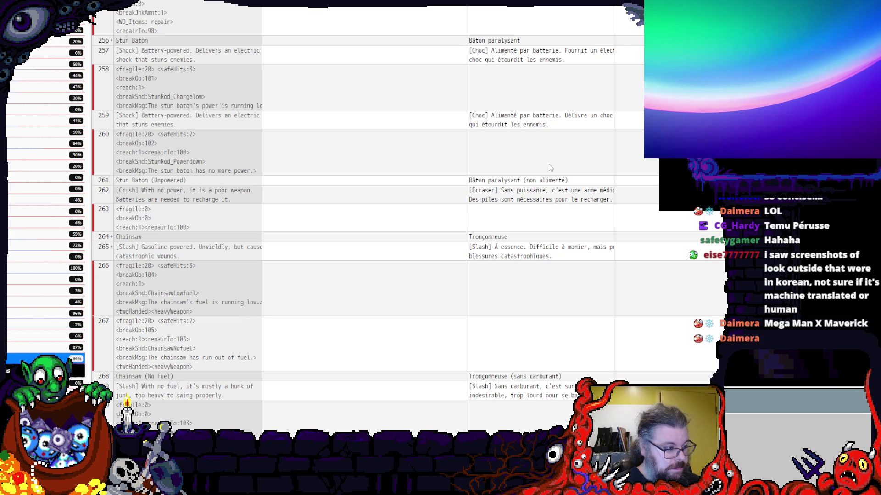
scroll(548, 160, down, 4)
scroll(549, 163, down, 4)
scroll(548, 166, down, 4)
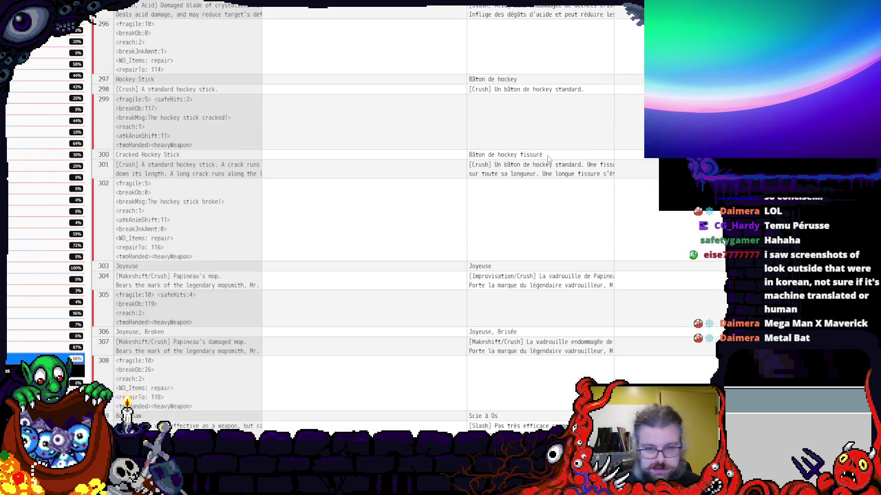
scroll(548, 168, down, 4)
scroll(548, 170, down, 5)
scroll(547, 167, down, 5)
scroll(545, 164, down, 5)
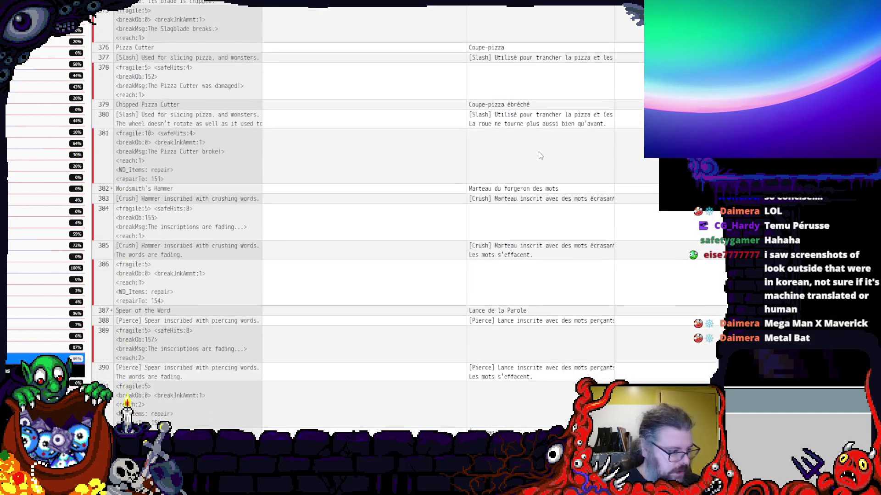
scroll(540, 160, down, 5)
scroll(539, 158, down, 5)
scroll(539, 166, down, 5)
scroll(540, 178, down, 5)
scroll(540, 193, down, 5)
scroll(540, 195, down, 4)
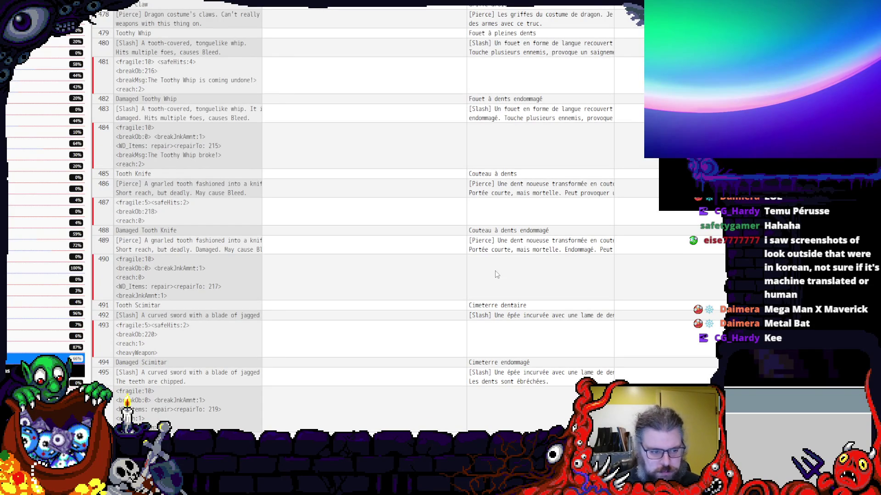
scroll(494, 270, down, 4)
scroll(509, 227, down, 5)
scroll(522, 197, down, 5)
scroll(521, 198, down, 3)
scroll(521, 196, up, 3)
scroll(521, 197, up, 2)
scroll(520, 197, up, 2)
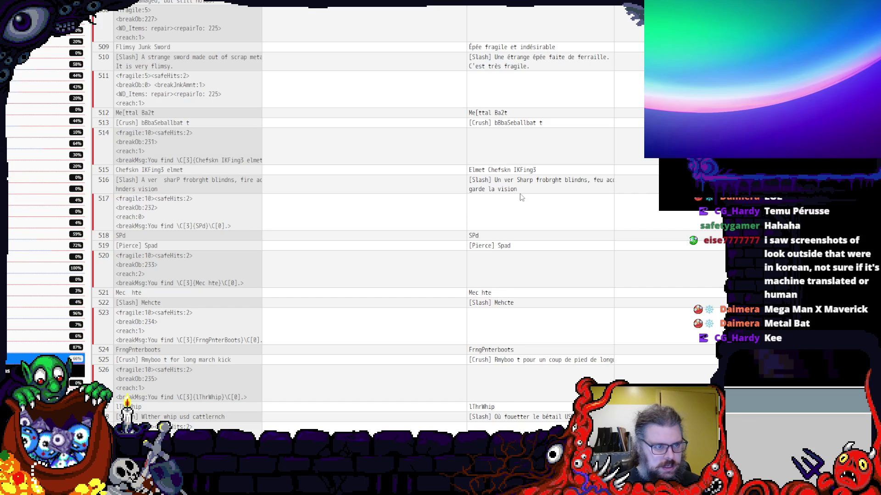
scroll(520, 197, down, 5)
scroll(521, 197, down, 5)
scroll(520, 196, down, 5)
scroll(521, 197, down, 5)
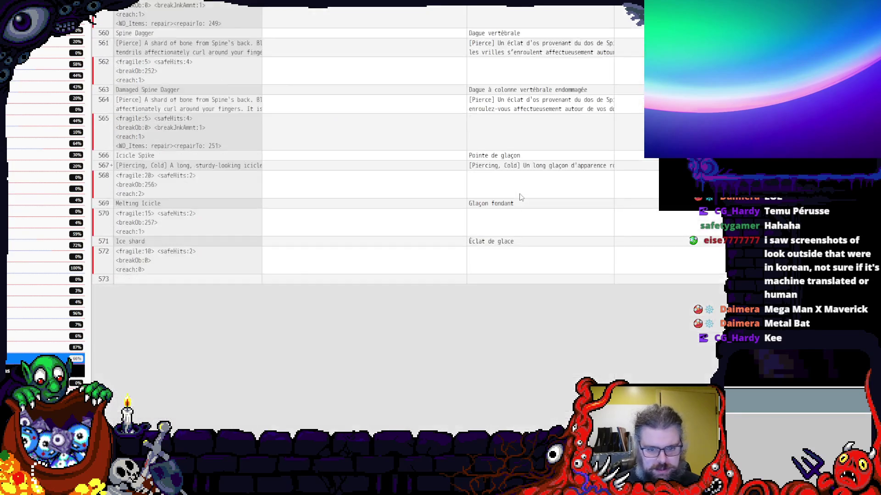
scroll(520, 197, down, 5)
scroll(519, 197, up, 3)
scroll(41, 303, down, 5)
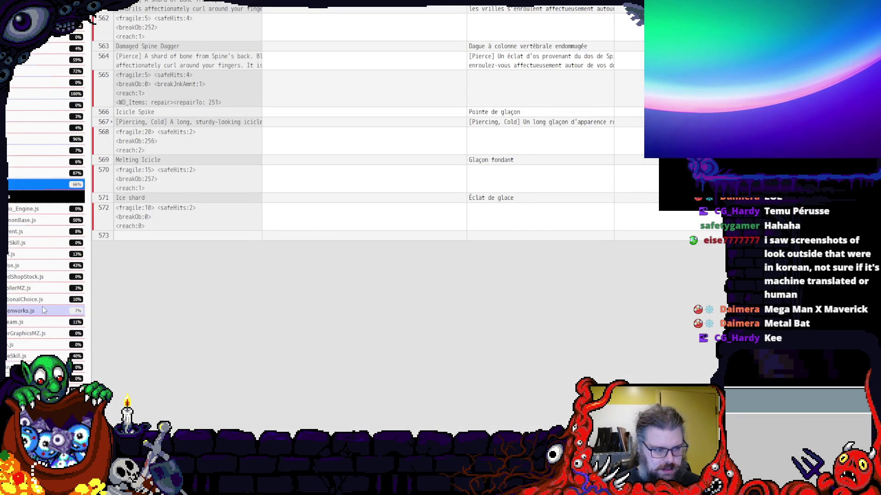
scroll(43, 311, down, 2)
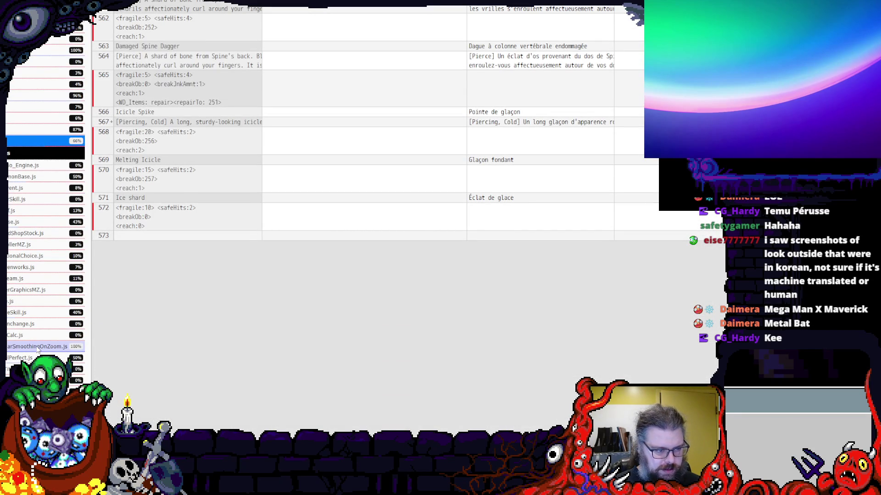
- Load two script files' strings and check the Item drops translation and row 304's empty cell
click(38, 347)
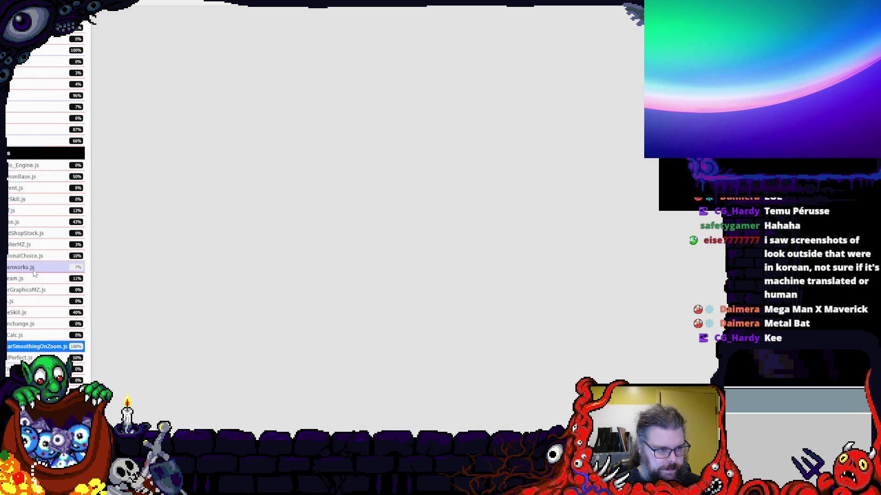
scroll(41, 320, down, 3)
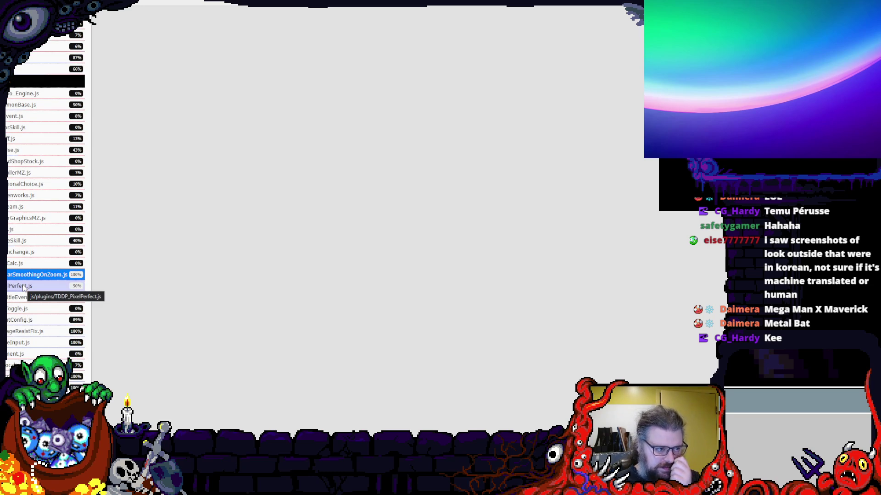
click(10, 140)
scroll(325, 202, down, 5)
scroll(326, 200, up, 9)
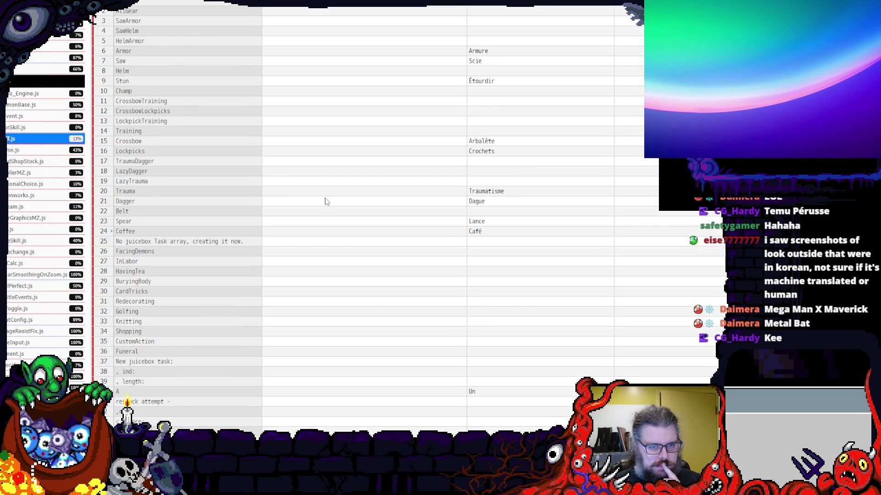
scroll(325, 201, down, 6)
scroll(325, 201, down, 6)
scroll(325, 202, down, 6)
scroll(326, 203, down, 5)
scroll(327, 204, down, 10)
scroll(326, 203, down, 6)
scroll(326, 204, down, 6)
scroll(331, 210, down, 6)
scroll(336, 215, down, 6)
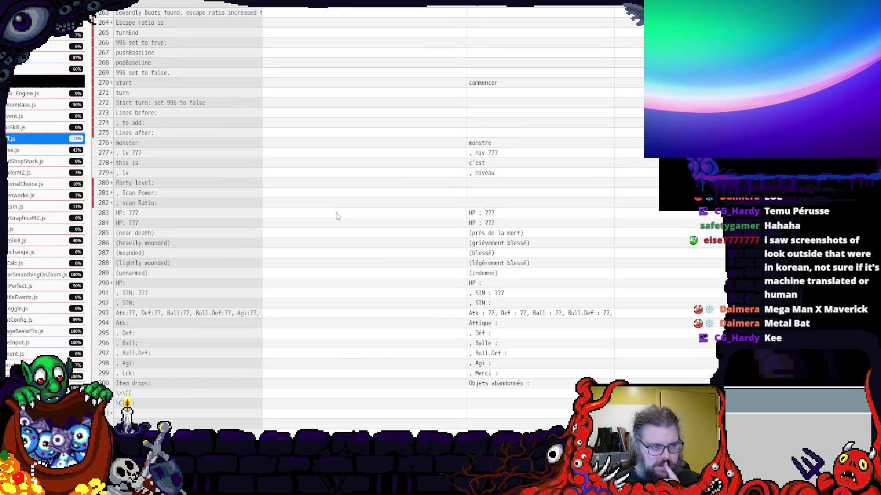
scroll(336, 215, down, 2)
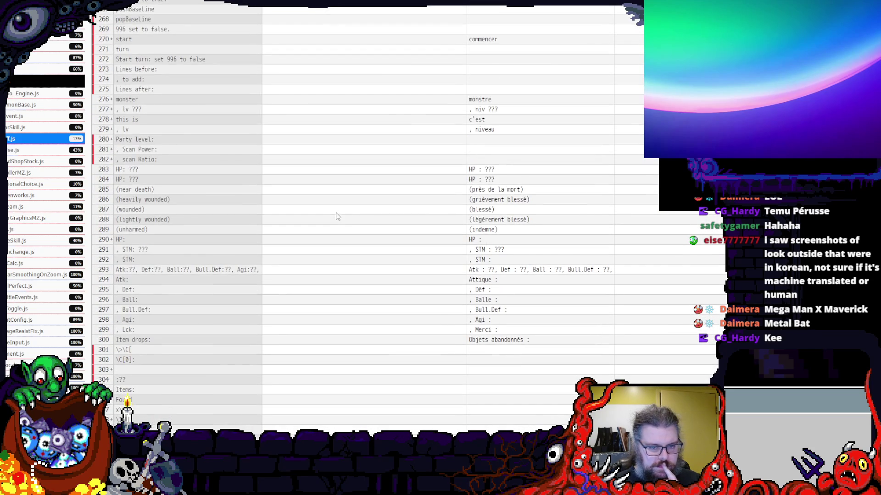
click(490, 342)
click(500, 381)
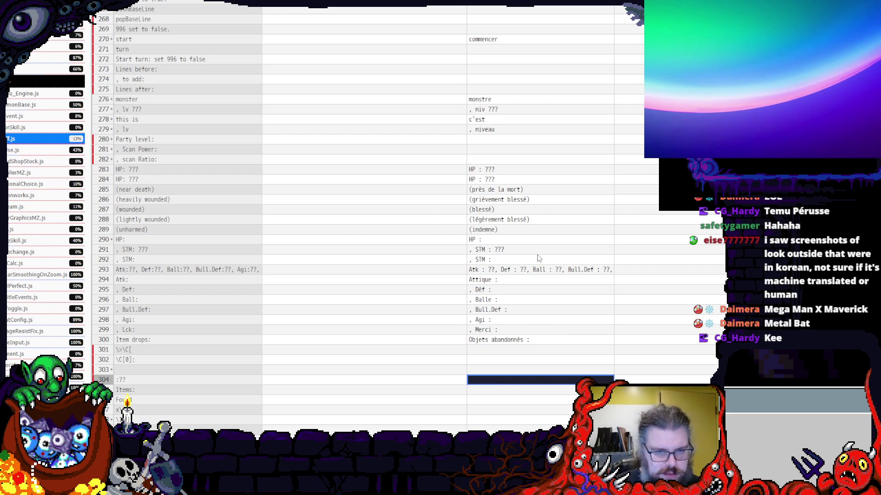
scroll(550, 259, down, 5)
scroll(552, 261, down, 5)
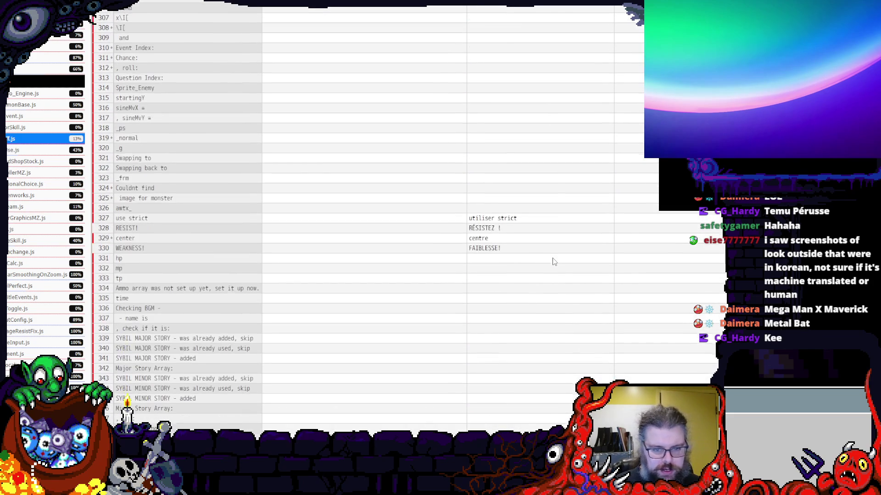
scroll(554, 261, down, 4)
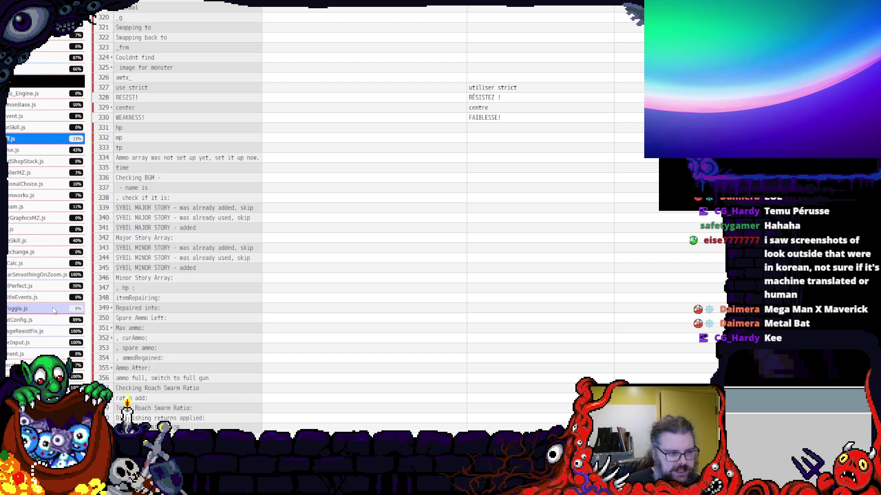
- Load the ResistFix script and compare the SWARM originals with the ESSAI./ESSAIS ! translations in rows 12–14
click(48, 331)
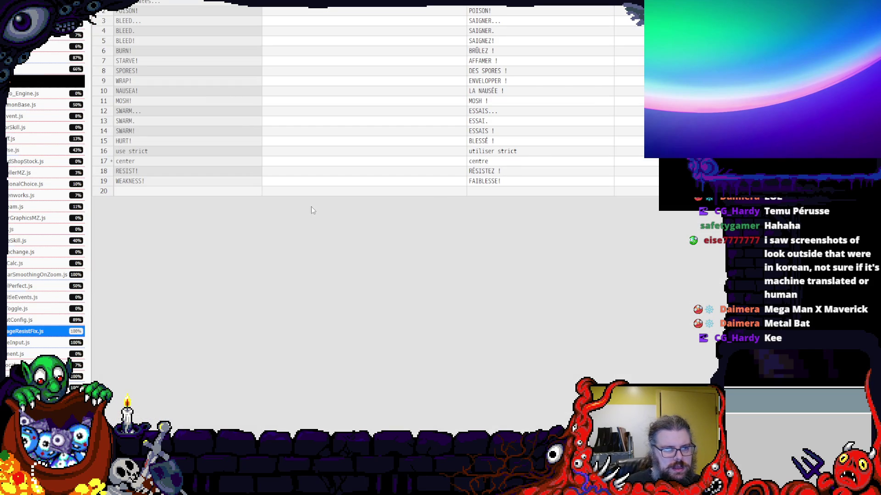
click(478, 122)
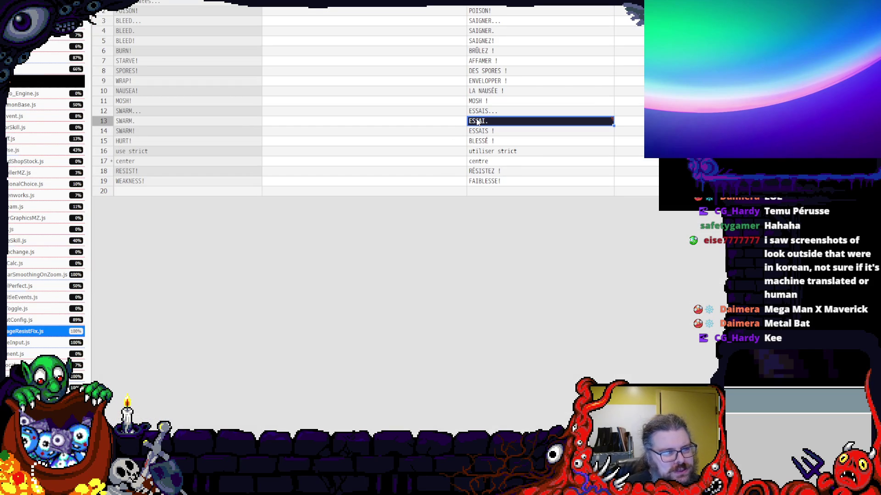
click(504, 130)
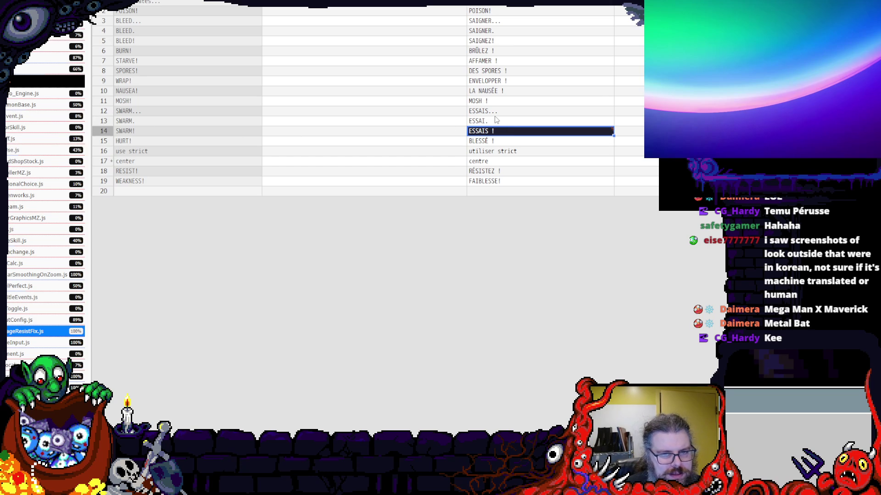
key(Up)
key(Up)
key(Down)
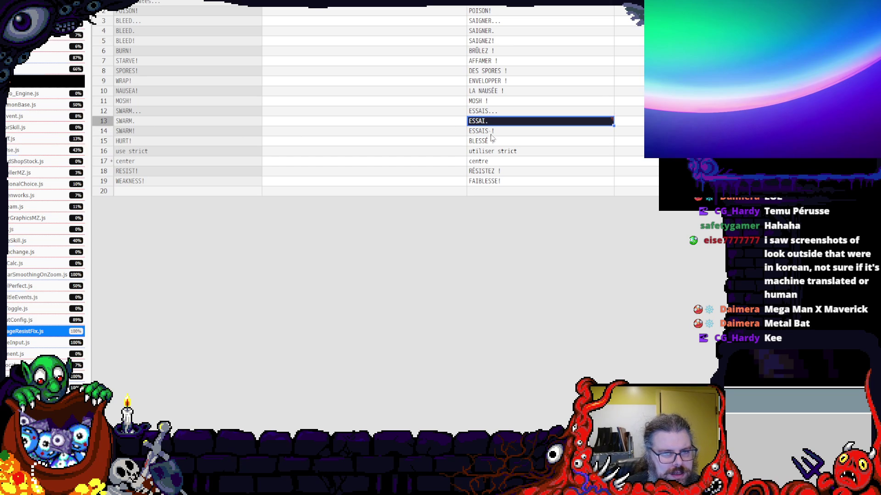
click(491, 132)
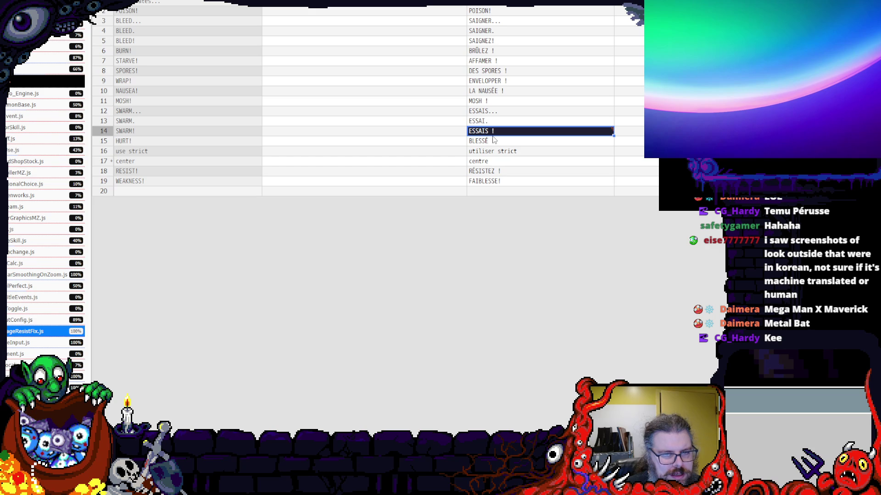
click(490, 121)
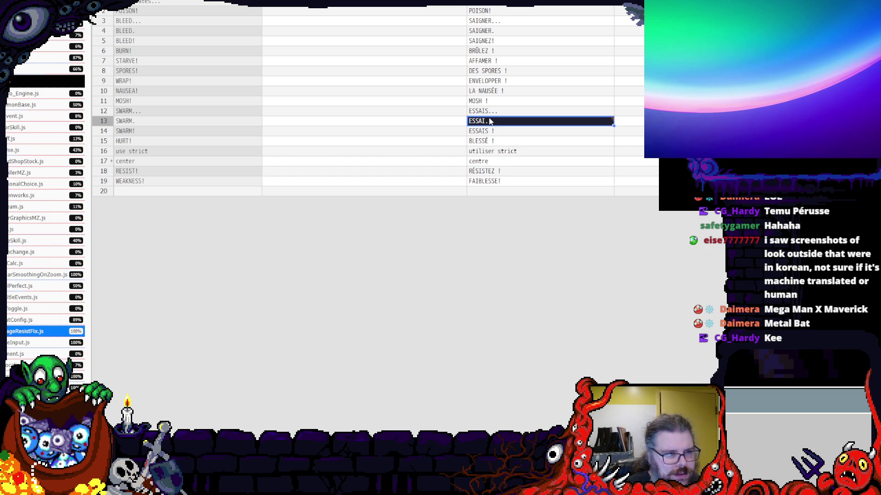
click(122, 110)
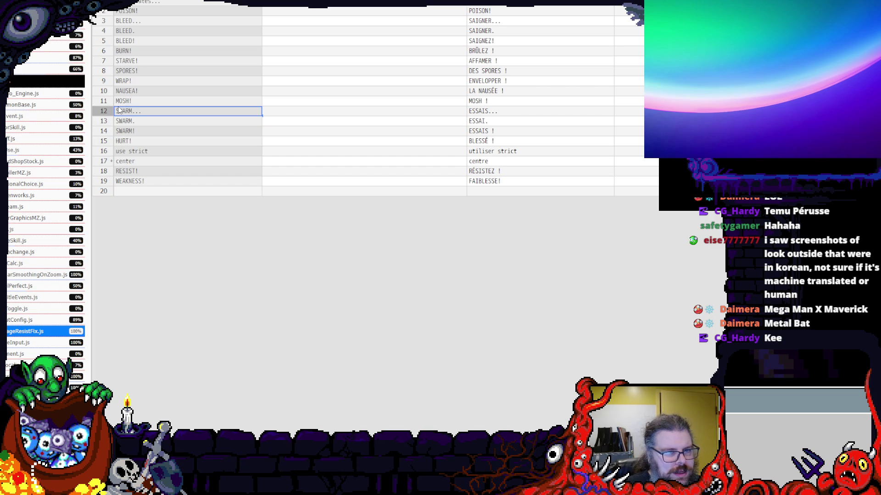
click(134, 102)
click(132, 122)
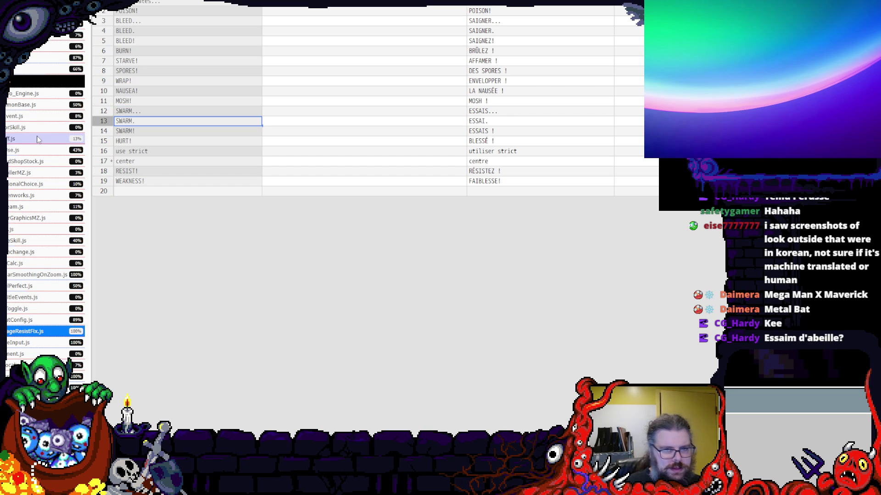
- Recheck the ESSAIS..., ESSAI. and ESSAIS ! cells, then load the InputConfig script's translations
click(479, 130)
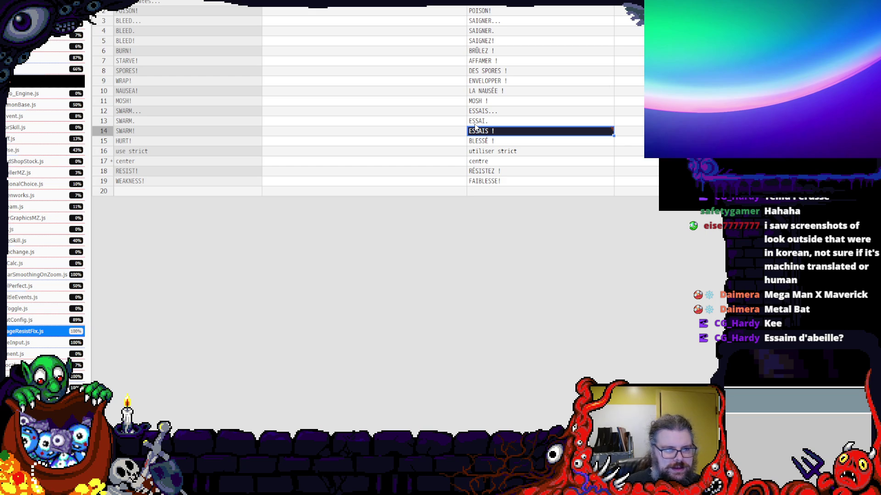
click(494, 152)
click(489, 131)
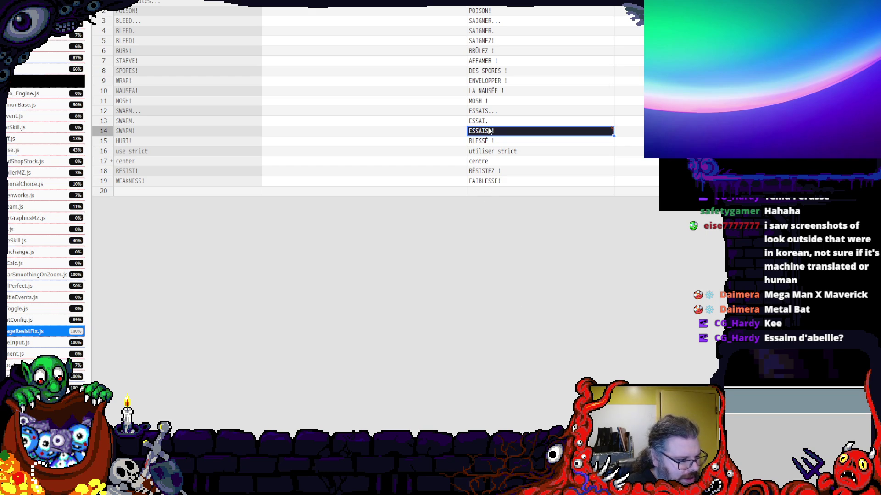
click(491, 111)
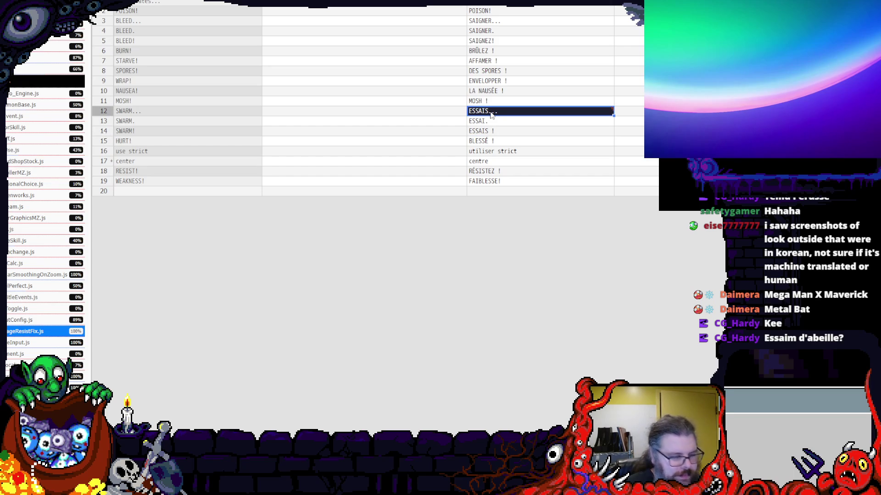
click(490, 121)
click(496, 113)
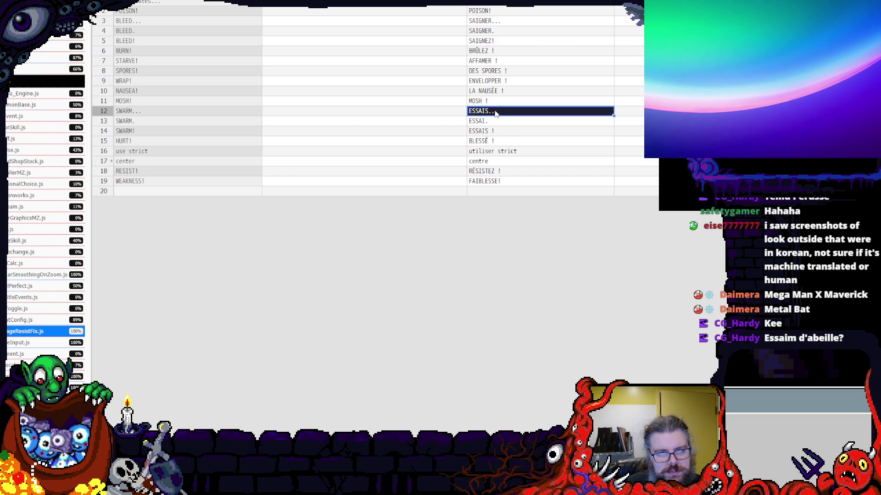
click(491, 132)
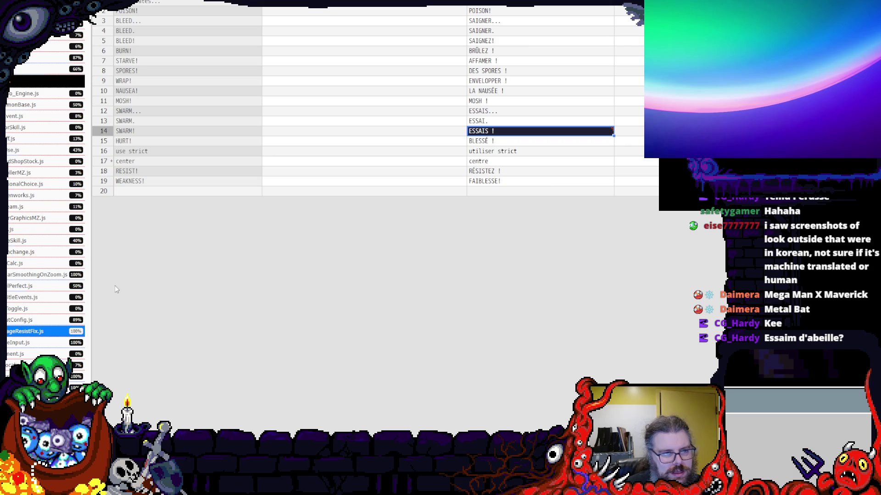
click(27, 320)
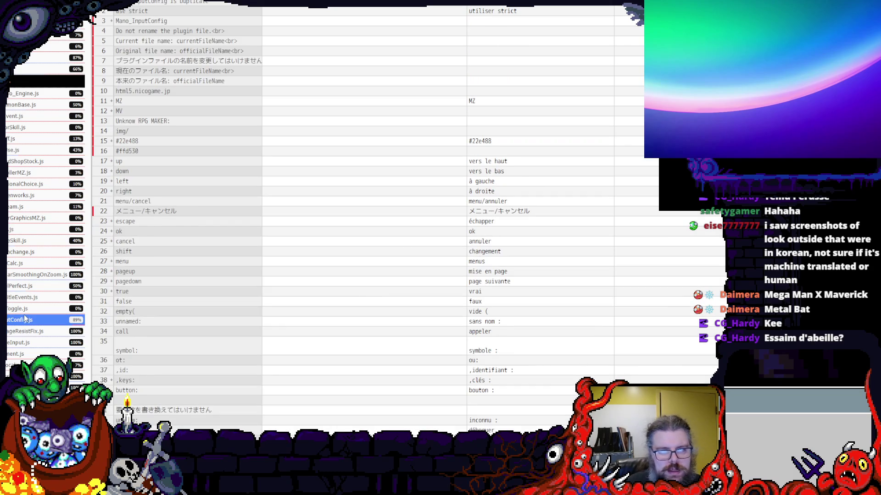
- Browse the Fight/Machete map, an empty file and the stairway map, then load the Items translations
click(46, 233)
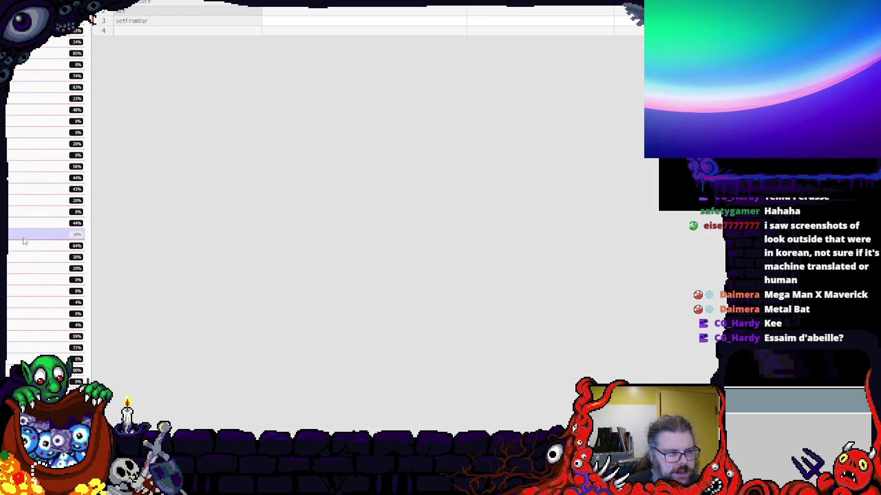
click(39, 184)
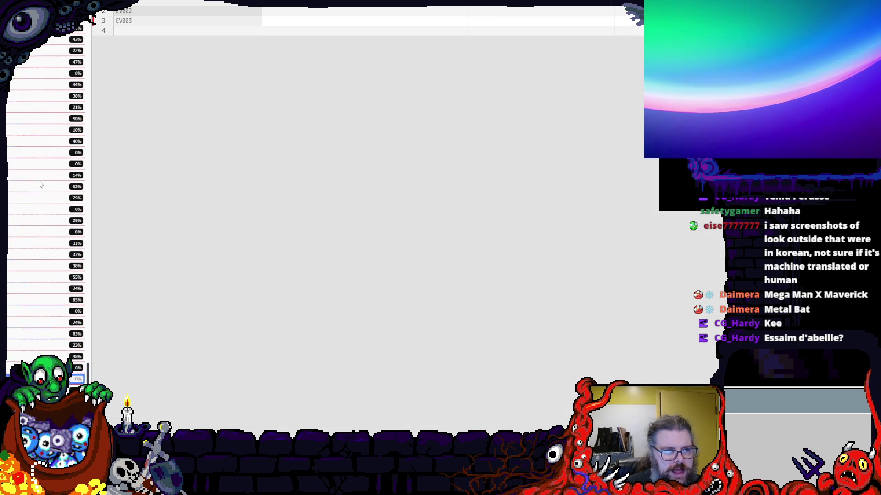
scroll(39, 185, up, 2)
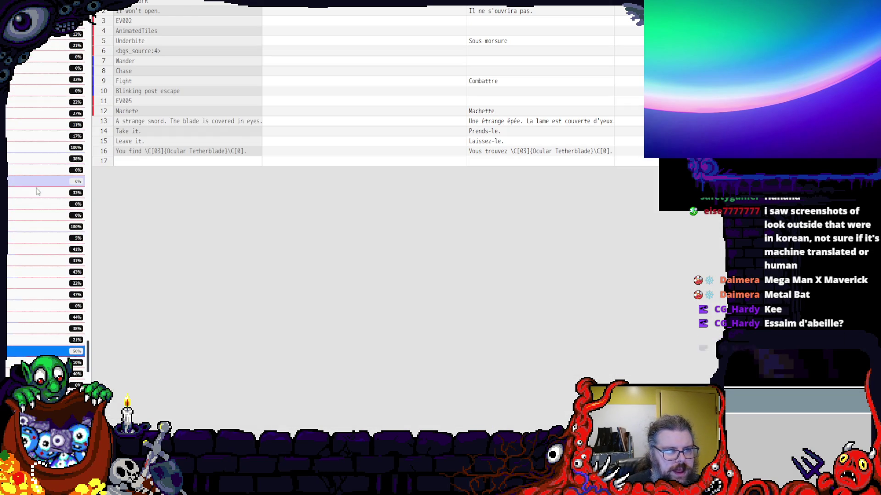
scroll(38, 190, up, 2)
click(36, 186)
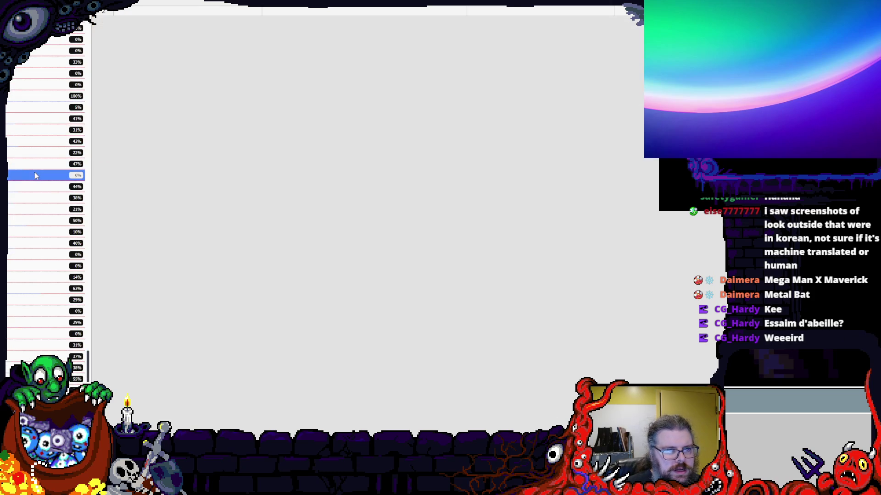
click(31, 133)
scroll(31, 133, down, 8)
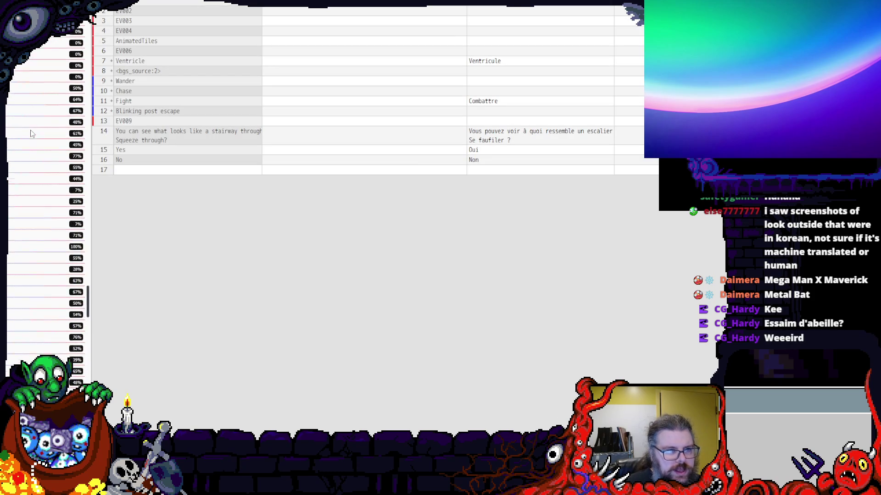
scroll(31, 133, down, 3)
scroll(31, 132, down, 3)
scroll(31, 133, down, 3)
scroll(30, 133, down, 3)
scroll(31, 132, down, 4)
scroll(31, 132, down, 4)
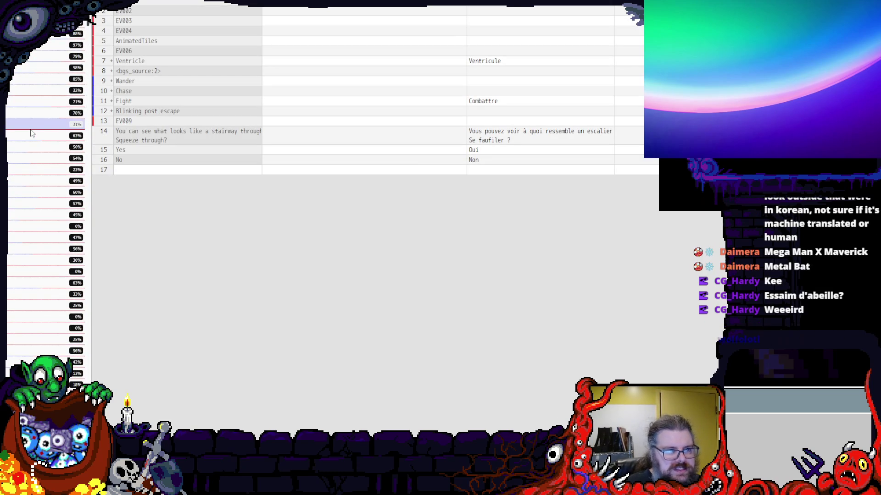
click(42, 80)
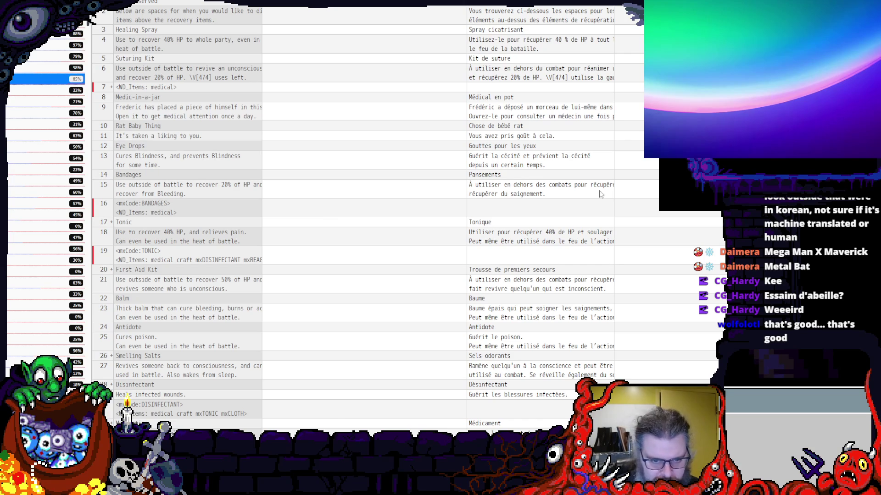
- Check rows 16, 18 and Trousse de premiers secours, then leave full-screen mode with F11
click(501, 207)
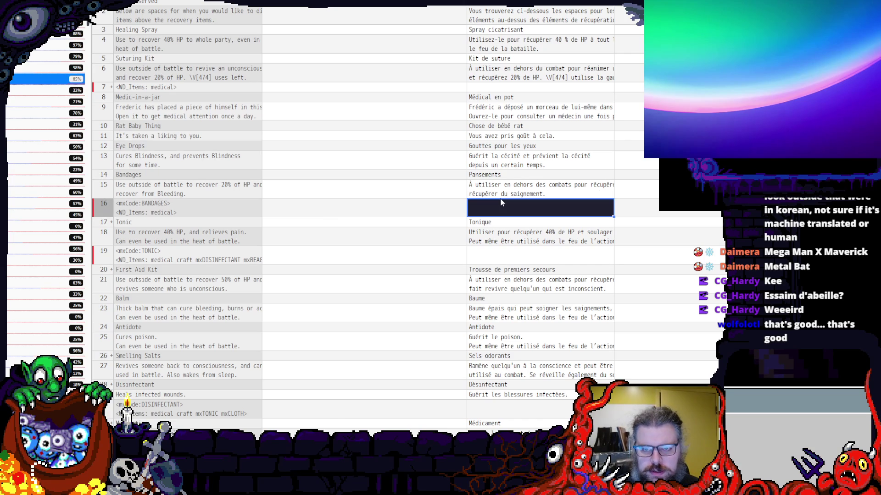
click(477, 237)
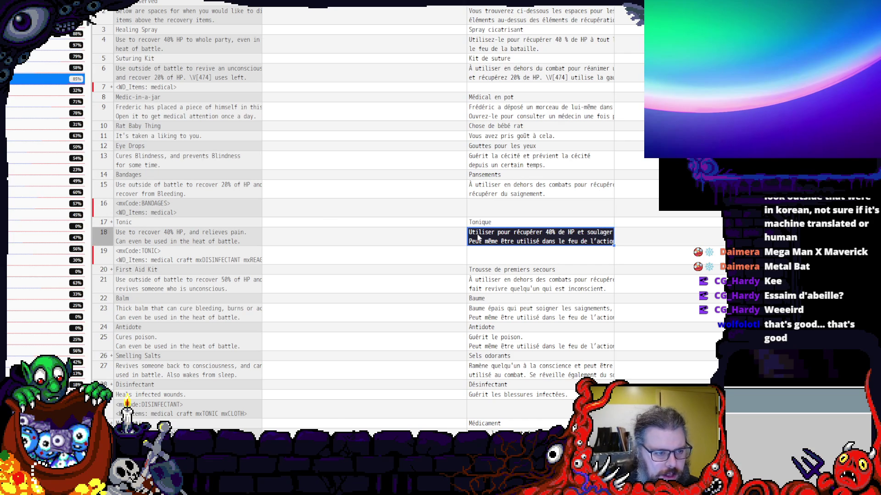
click(483, 270)
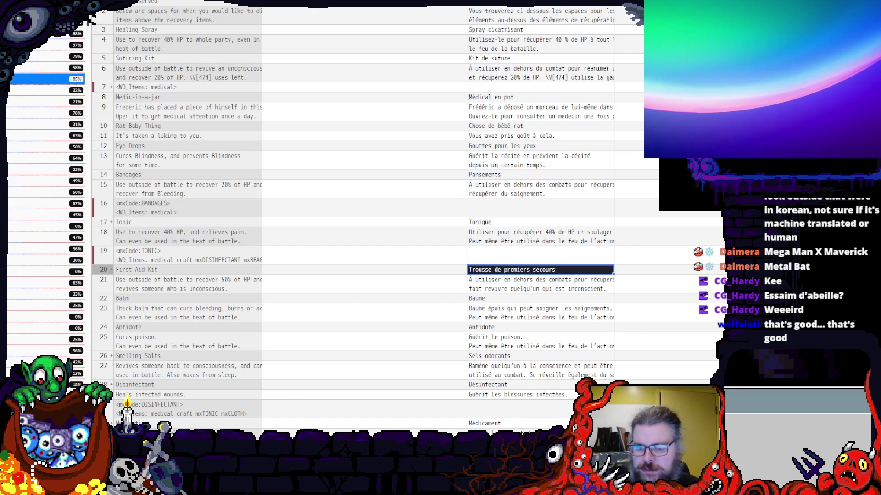
key(F11)
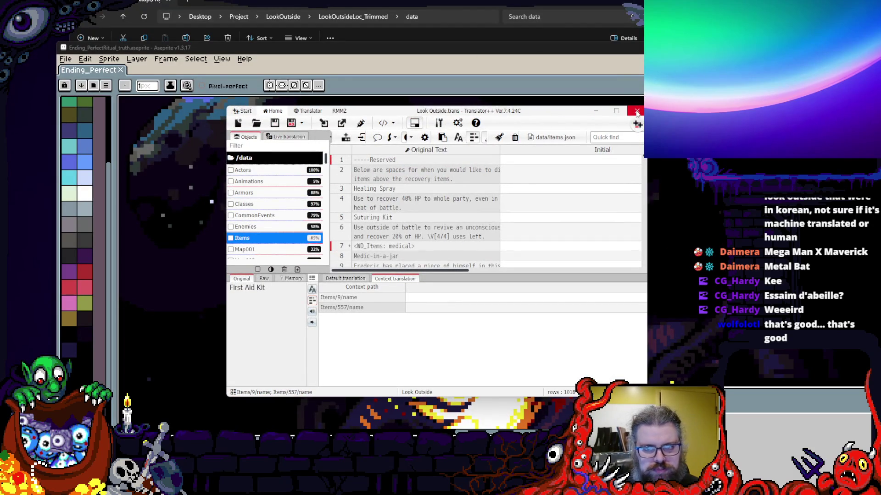
- Close Translator++ and create a new OpenDocument spreadsheet in the LookOutsideLoc_Trimmed folder
click(638, 111)
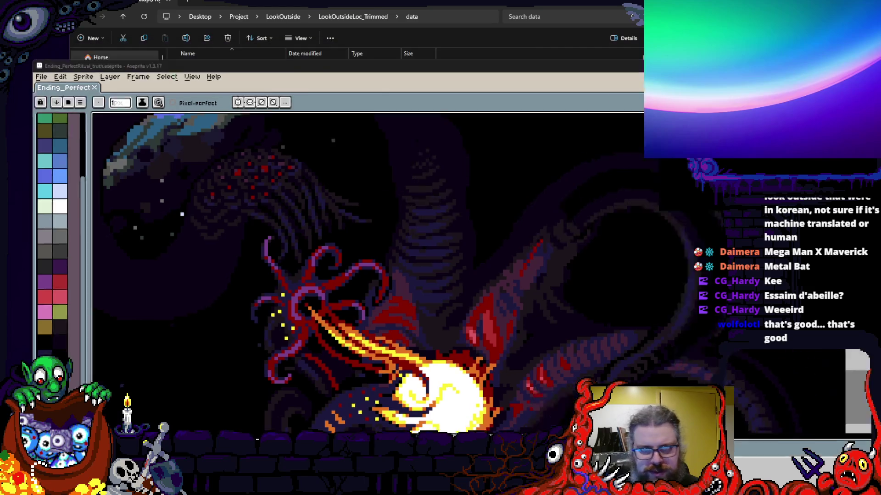
key(alt+Tab)
click(524, 148)
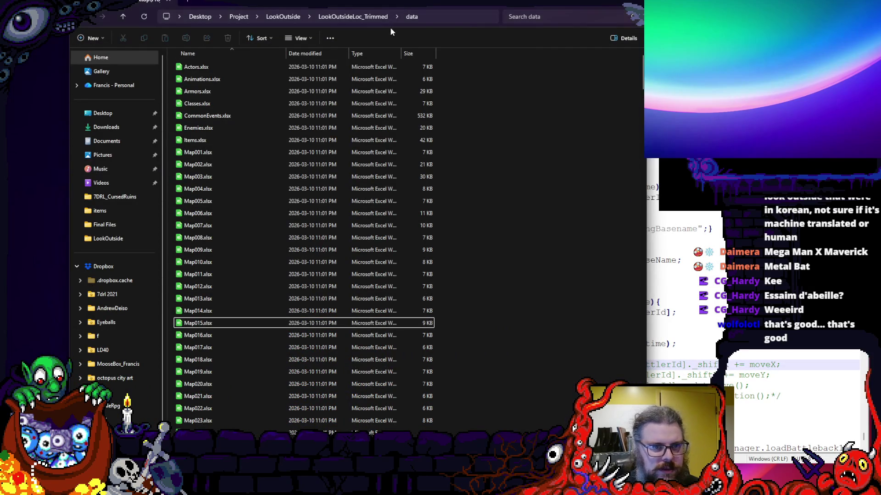
click(354, 17)
right_click(348, 123)
mouse_move(375, 192)
click(509, 264)
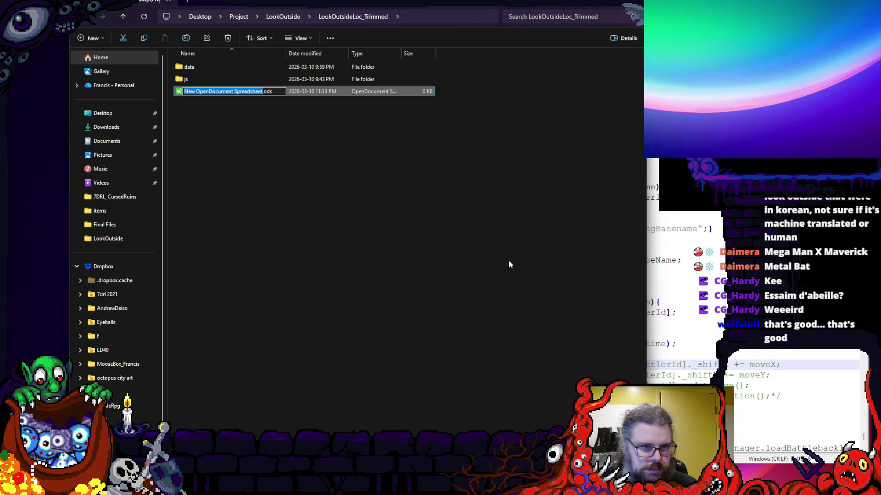
text(LookO)
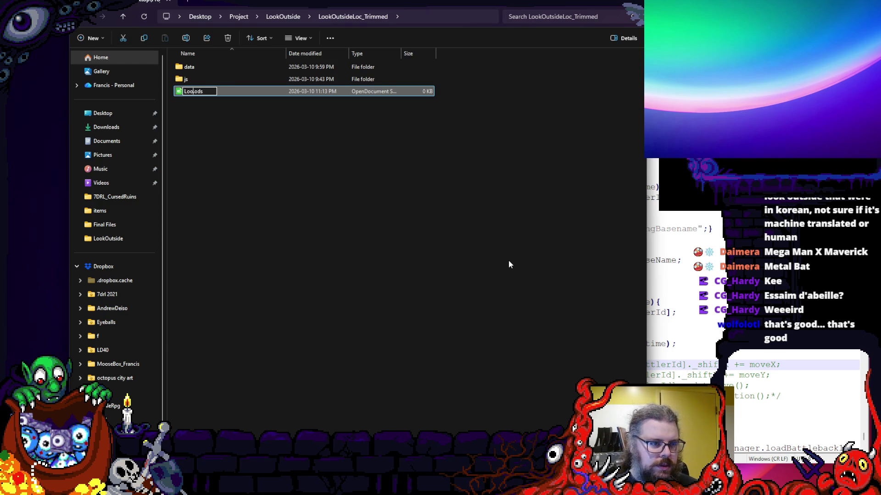
text(utside)
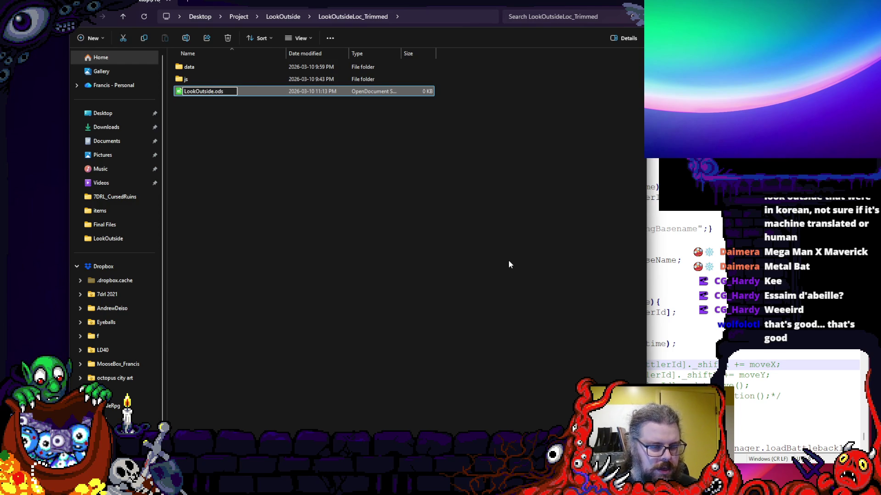
text(LocKit_)
text(Trimmed)
- Name it LookOutsideLocKit_Compiled.ods and open it in Calc
key(BackSpace)
key(BackSpace)
key(BackSpace)
key(BackSpace)
key(BackSpace)
key(BackSpace)
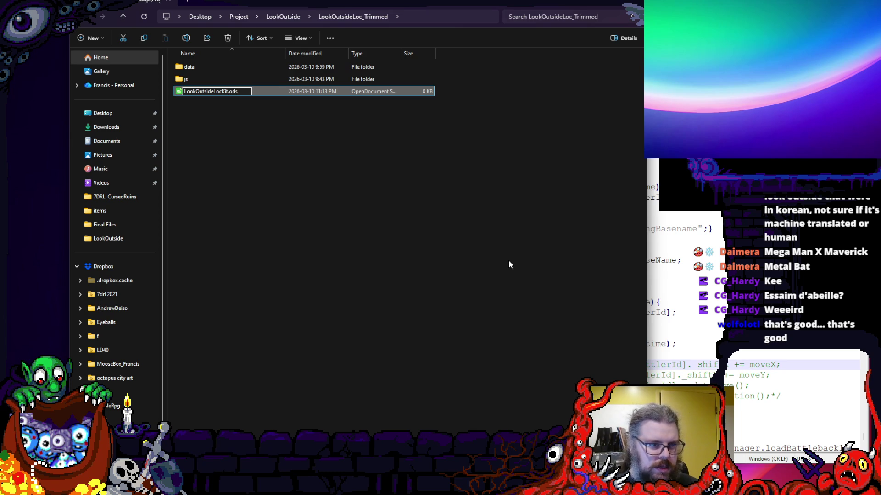
text(_Compiled)
key(Return)
click(446, 264)
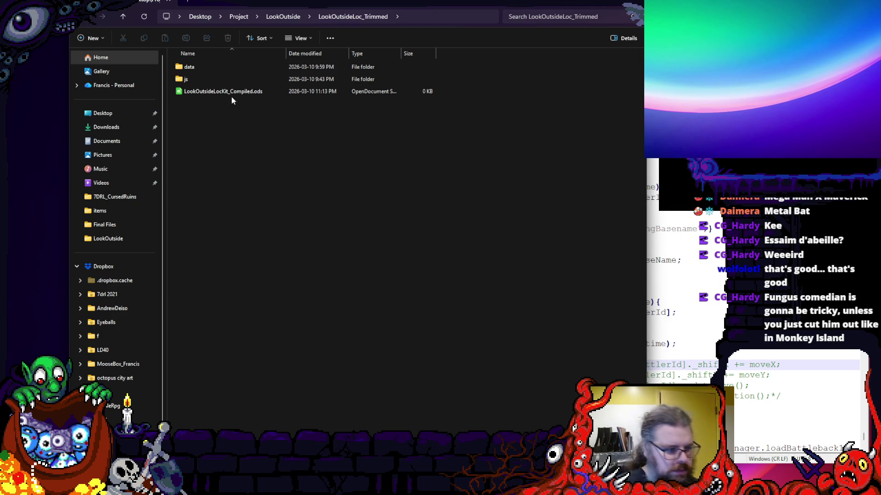
double_click(242, 91)
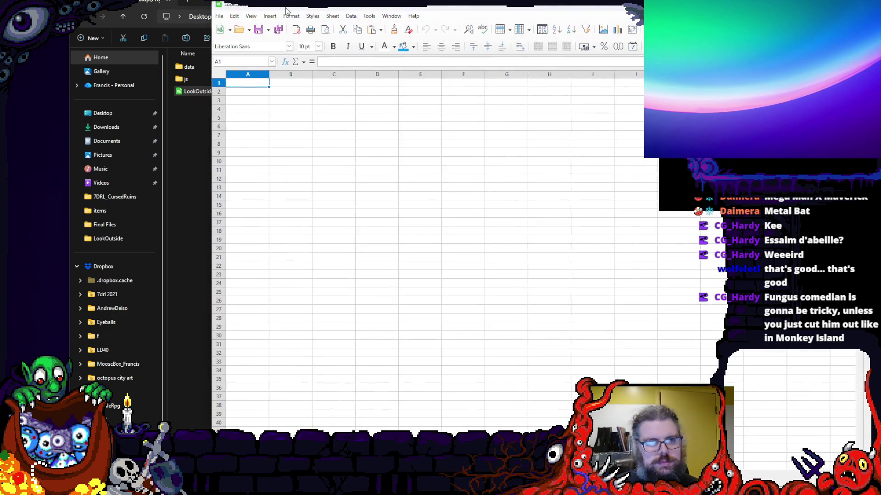
- Select cell A1 and enlarge the LookOutsideLocKit_Compiled.ods spreadsheet window, shifting it left
click(290, 90)
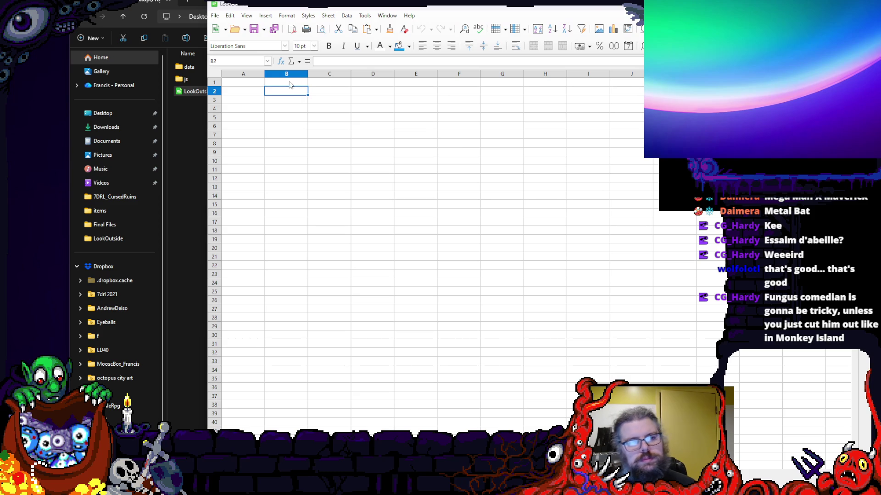
click(266, 82)
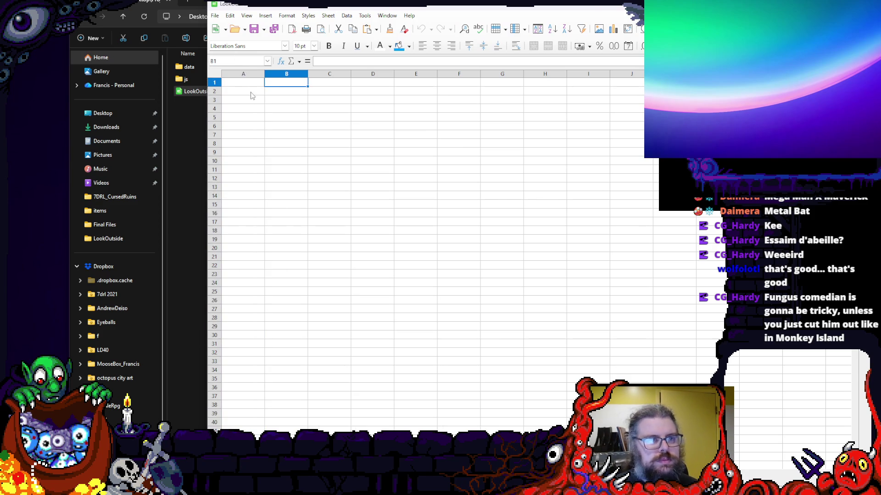
click(247, 85)
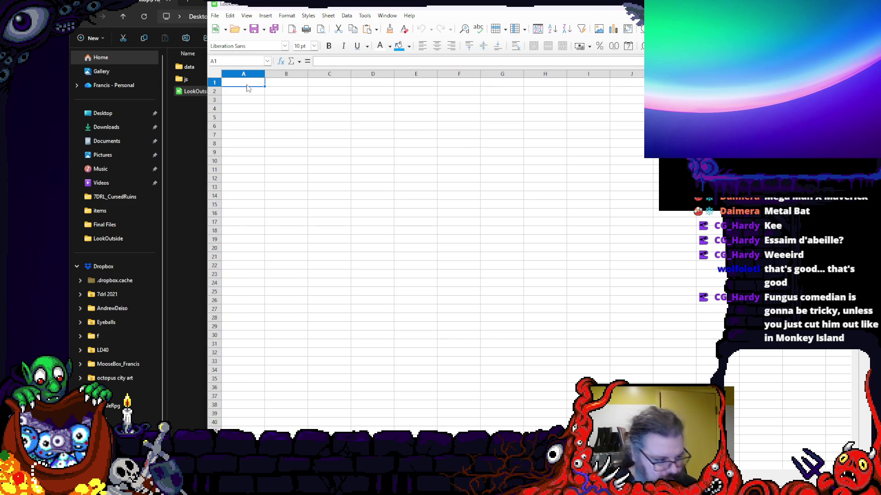
double_click(409, 5)
drag(344, 5, 276, 12)
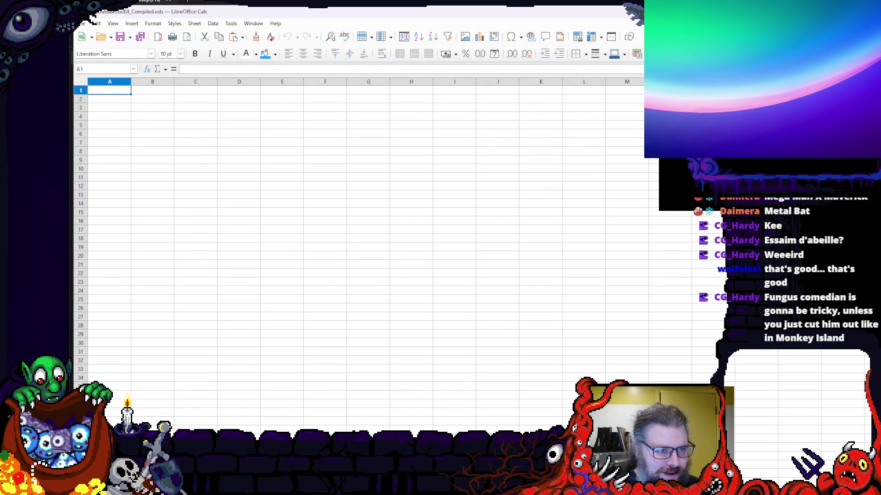
- Browse the Format and Data menus, then reach the Tools > Macros editor
click(153, 24)
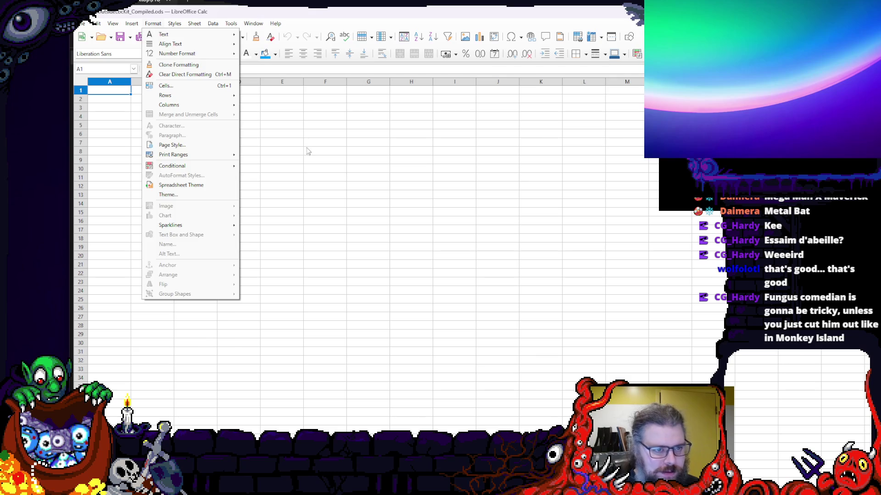
click(154, 24)
click(214, 23)
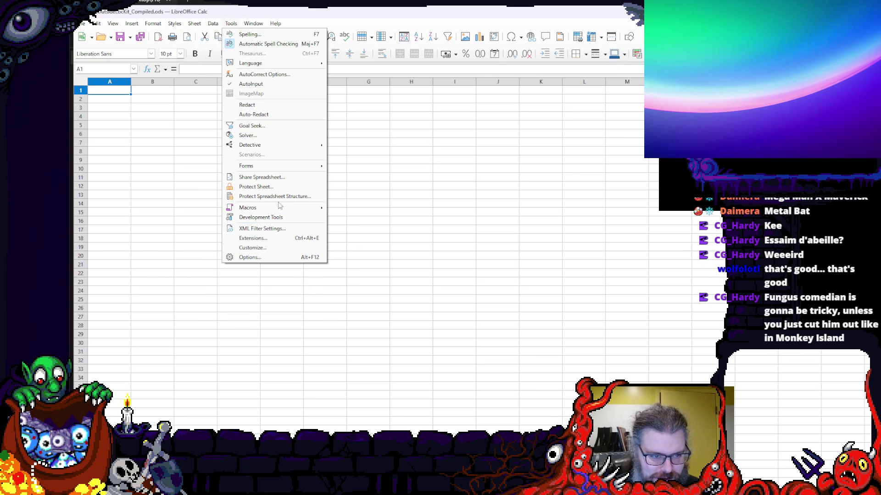
mouse_move(248, 207)
click(360, 218)
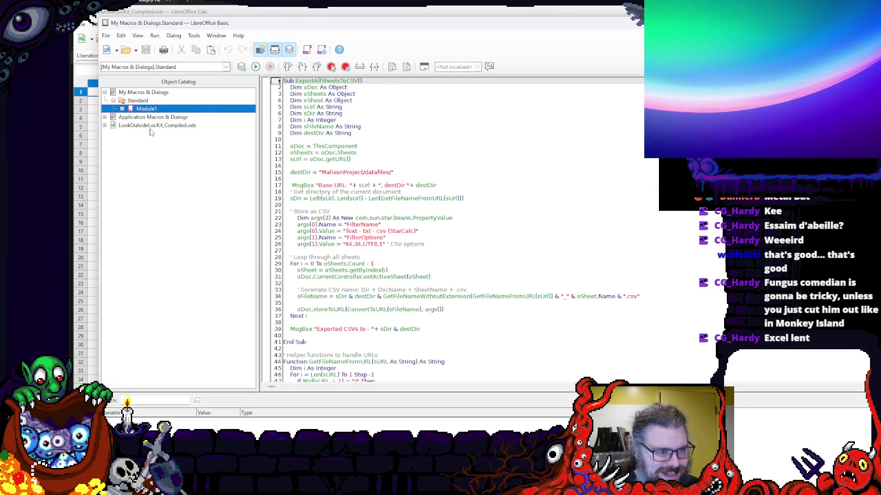
- Review the existing ExportAllSheetsToCSV macro, its CSV filter line and GetFileNameWithoutExtension function
click(157, 126)
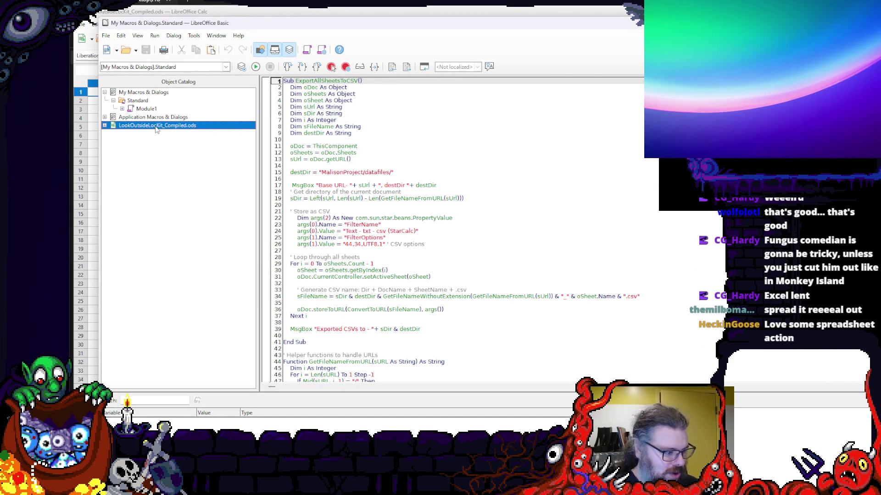
click(337, 245)
scroll(369, 207, down, 5)
scroll(369, 207, up, 5)
scroll(369, 207, down, 6)
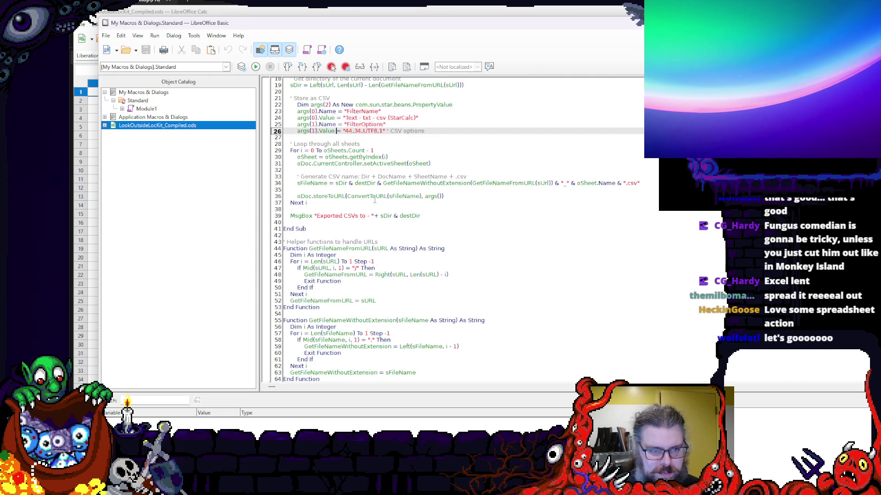
scroll(369, 207, up, 6)
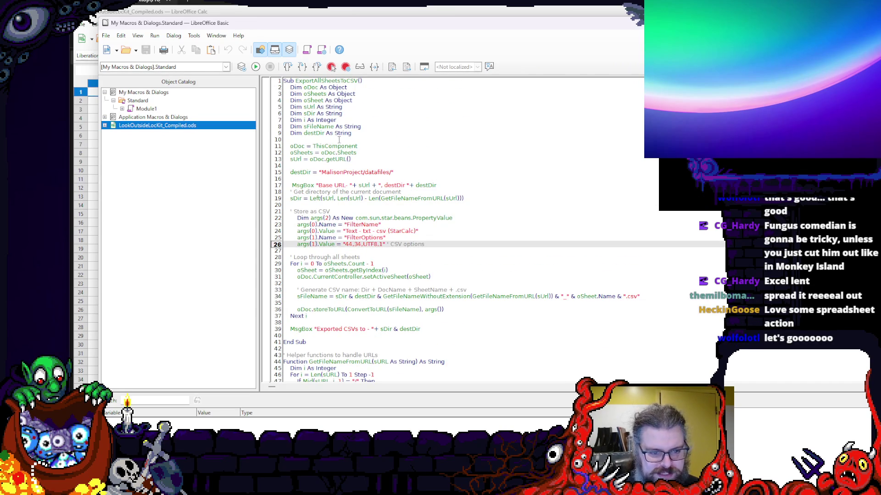
scroll(369, 206, down, 6)
click(386, 321)
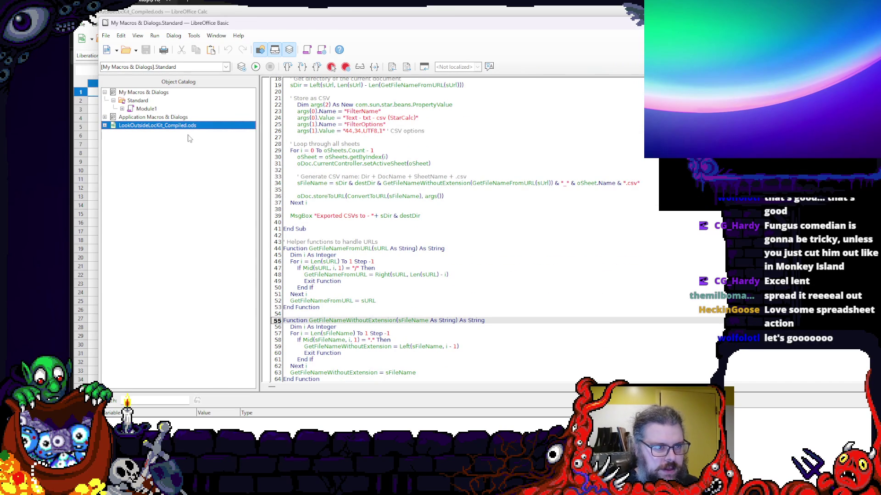
key(Up)
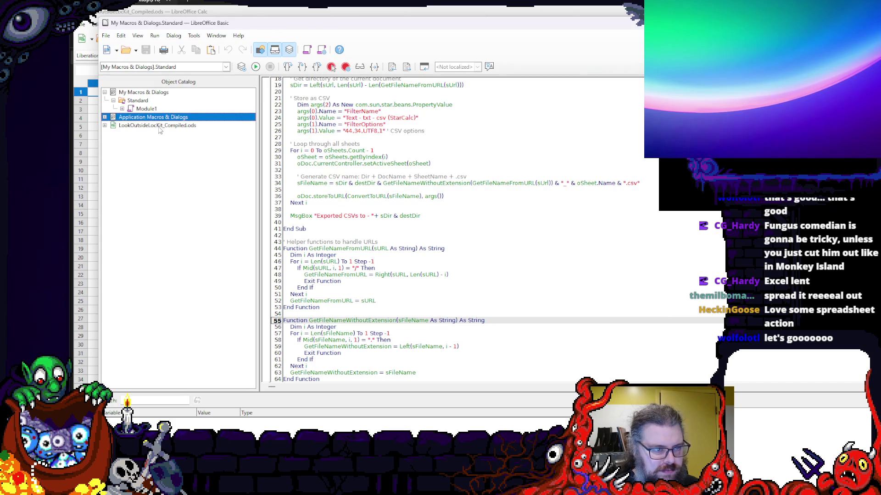
- Switch to the [LookOutsideLocKit_Compiled.ods].Standard library's Module1 and place the cursor in its empty Sub Main
click(160, 126)
click(165, 67)
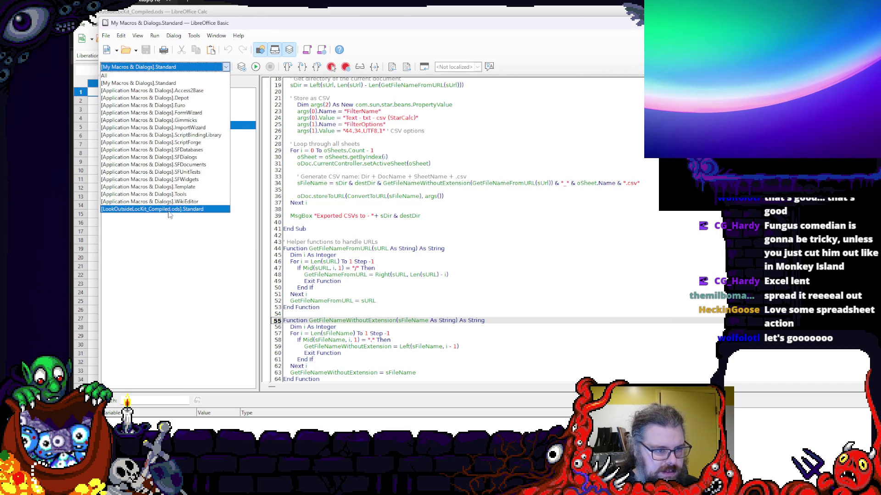
click(169, 209)
click(333, 107)
click(329, 101)
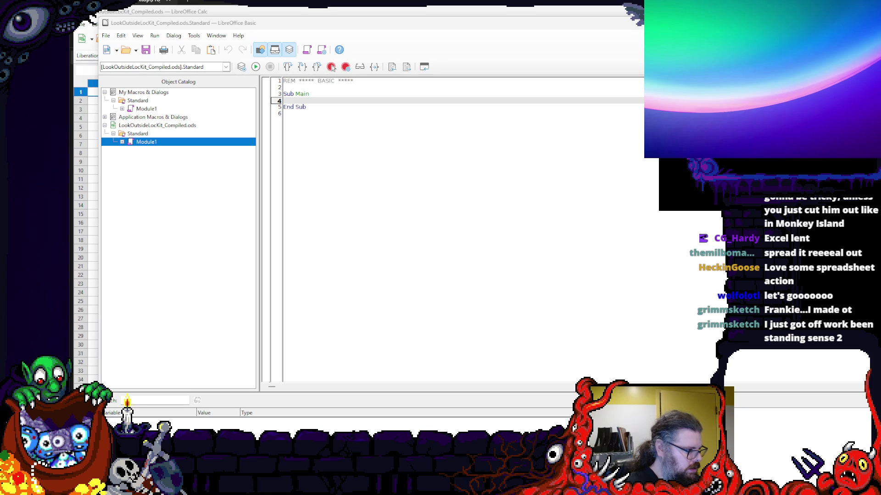
key(alt+Tab)
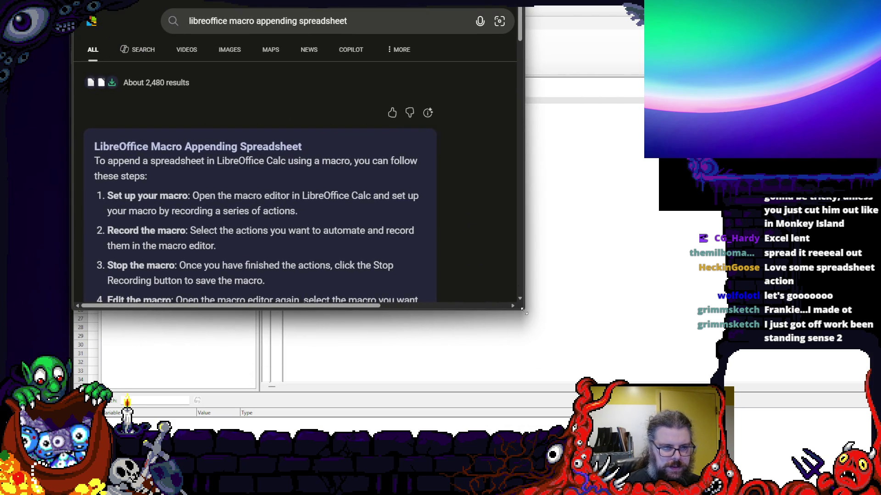
- Enlarge the browser window showing the LibreOffice append-spreadsheets macro search results
drag(522, 308, 689, 440)
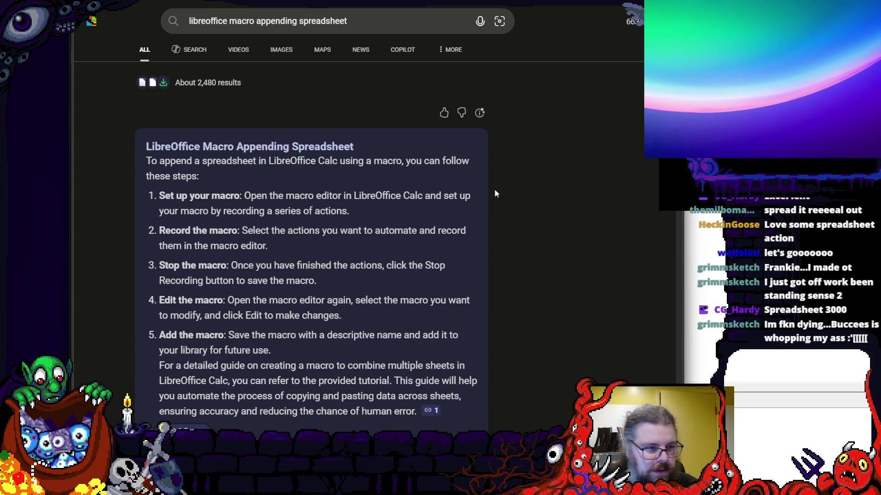
scroll(537, 188, down, 3)
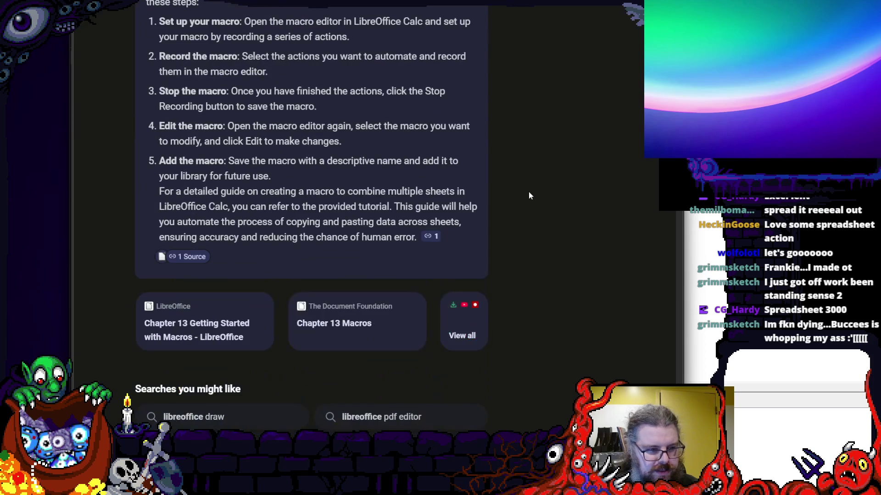
scroll(556, 191, up, 2)
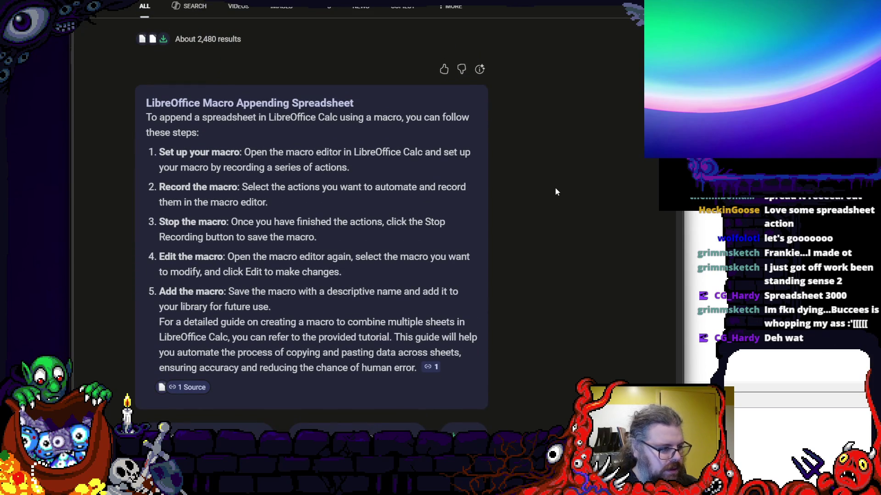
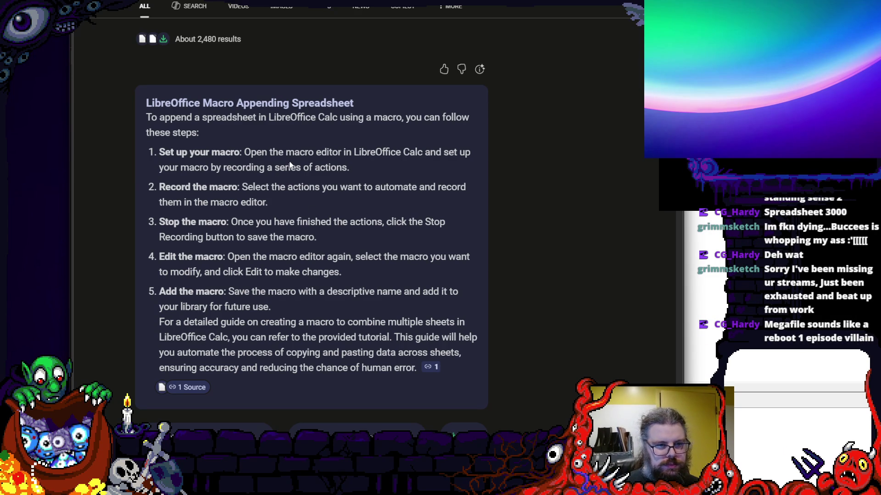
scroll(290, 161, down, 5)
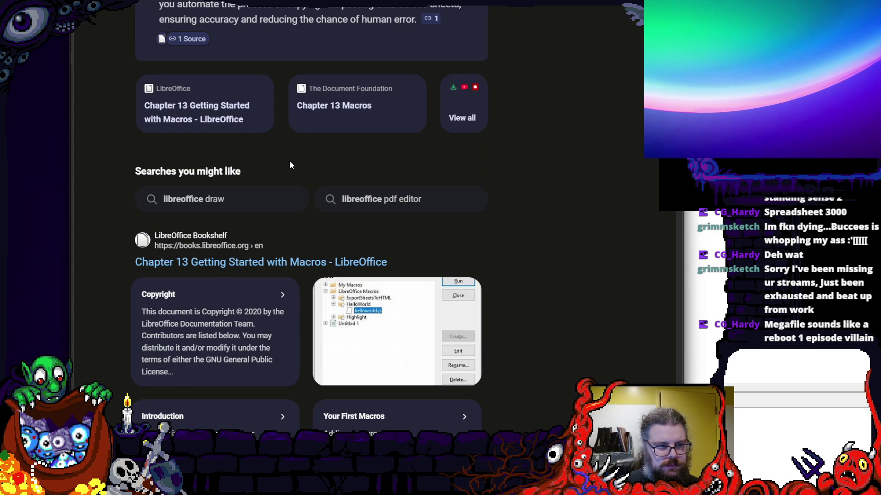
scroll(290, 160, down, 2)
scroll(290, 160, up, 6)
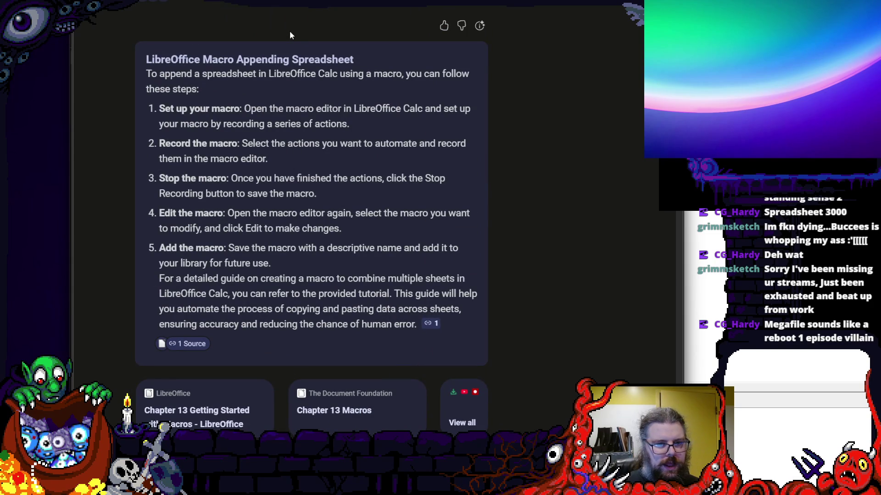
- Shrink the browser beside the Basic editor, then return to it and start a fresh tab
drag(479, 9, 480, 28)
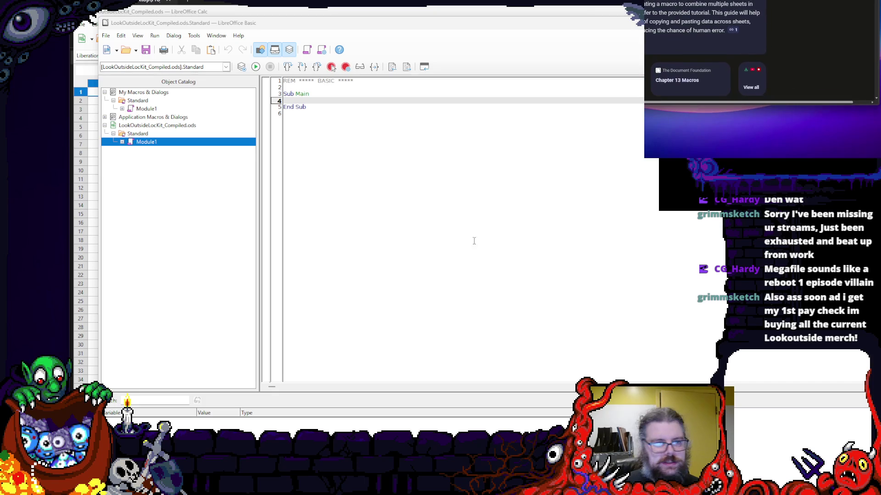
key(Down)
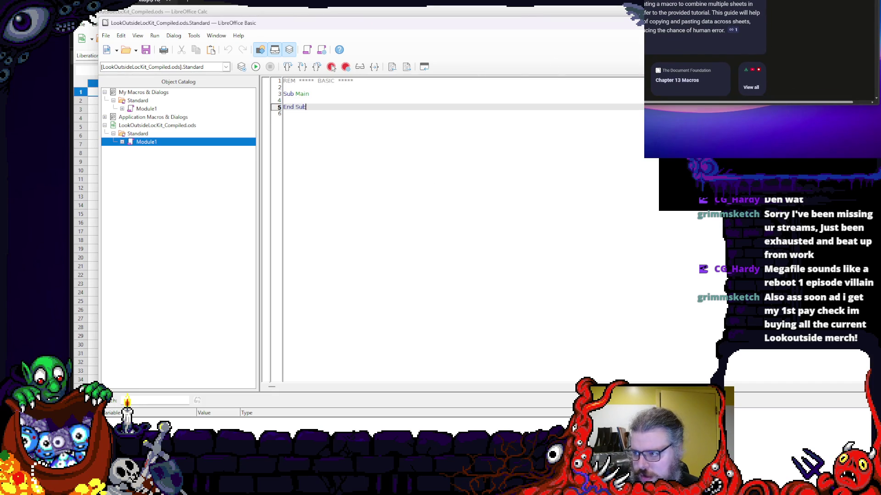
key(alt+Tab)
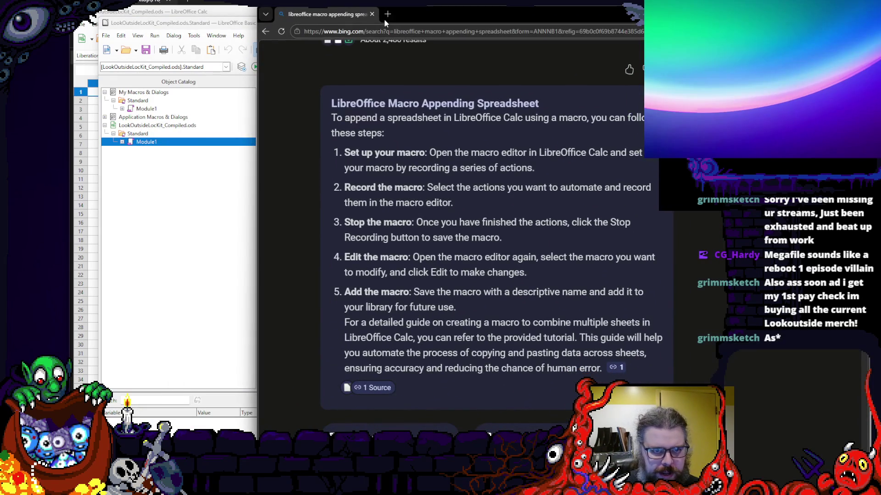
click(388, 13)
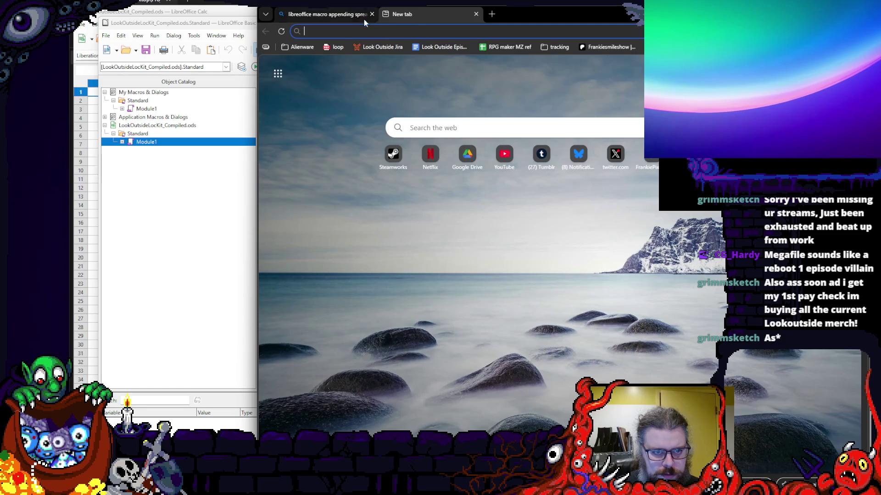
- Search Bing for macro loading spreadsheet and briefly view the Ask LibreOffice answer on enabling Calc macros
click(330, 14)
scroll(383, 233, down, 5)
scroll(383, 234, down, 5)
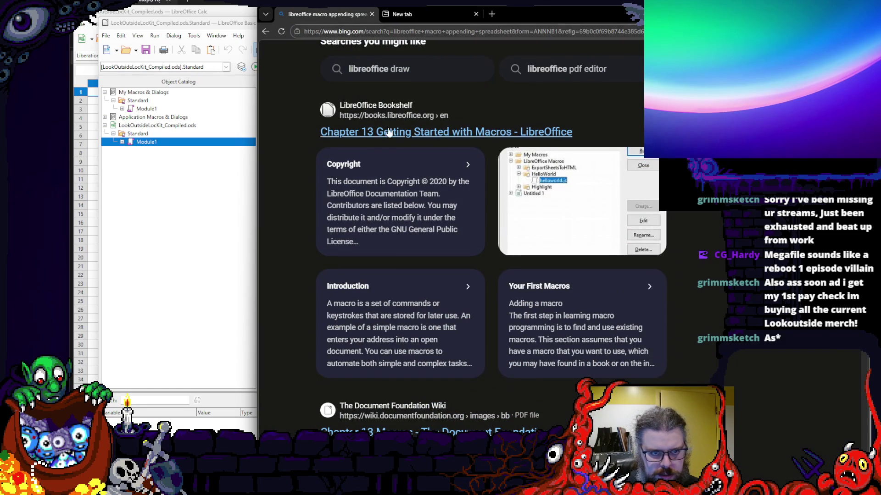
scroll(393, 140, up, 5)
scroll(393, 140, up, 5)
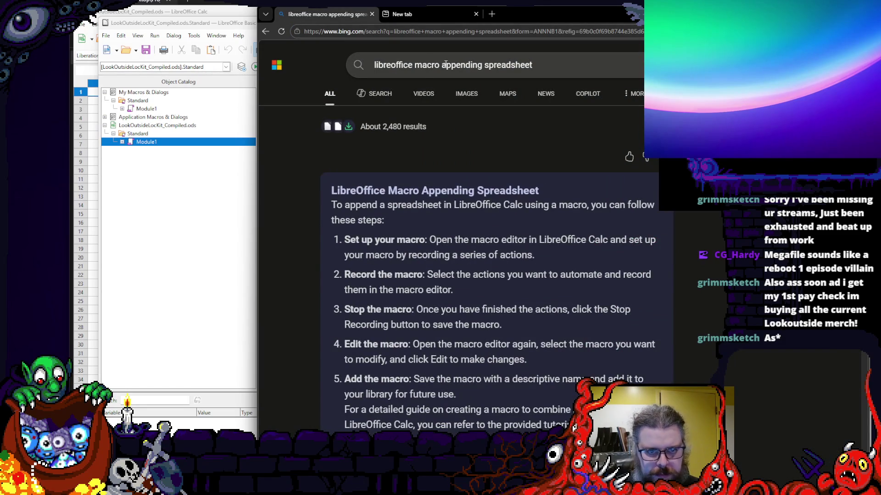
text(load)
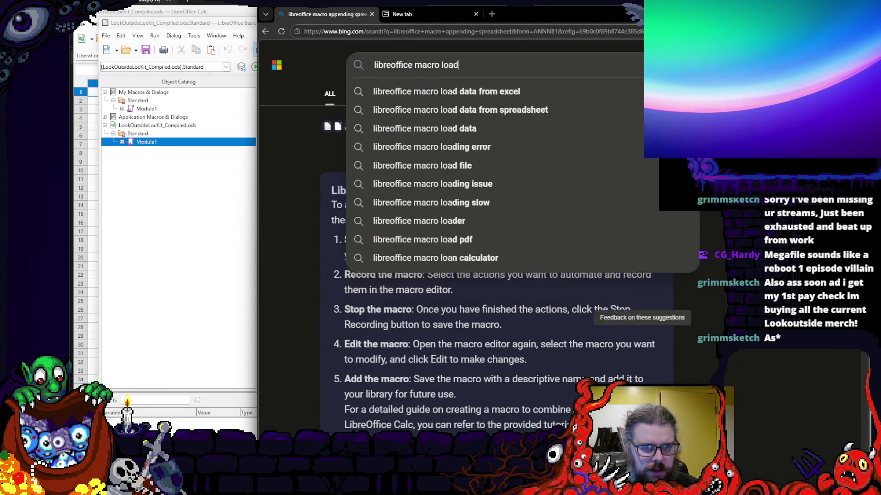
text(ing spreadsheet)
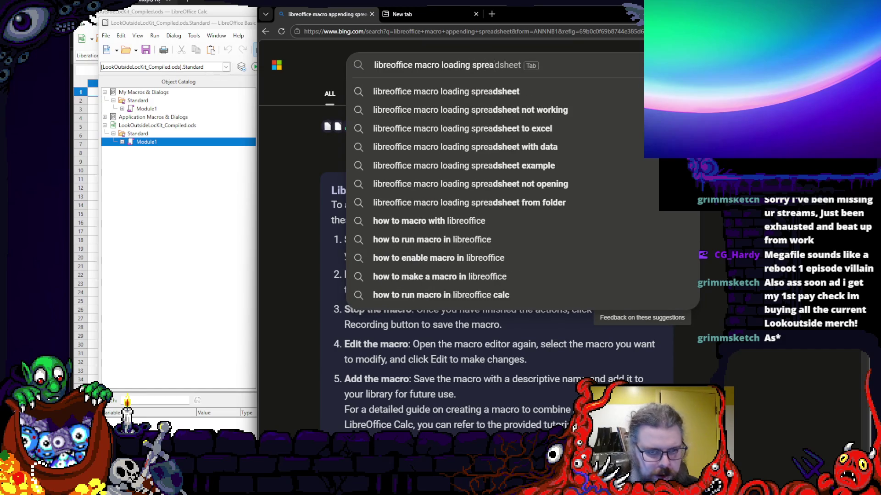
key(Return)
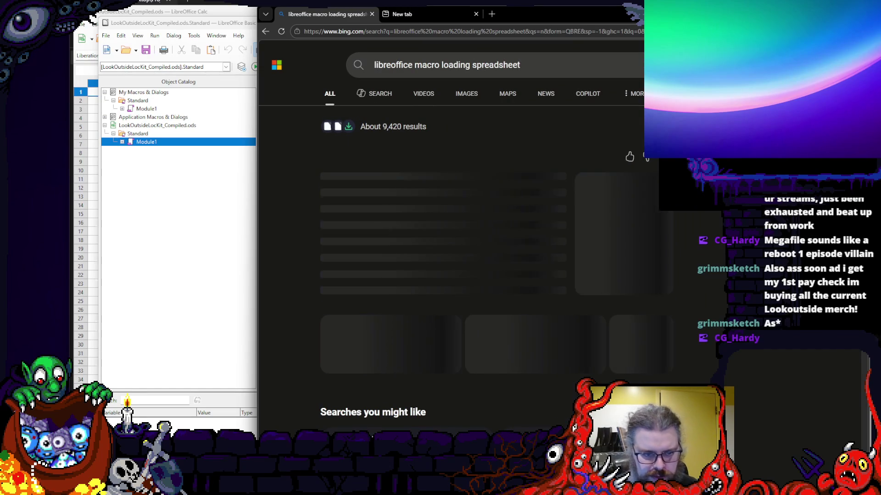
click(433, 237)
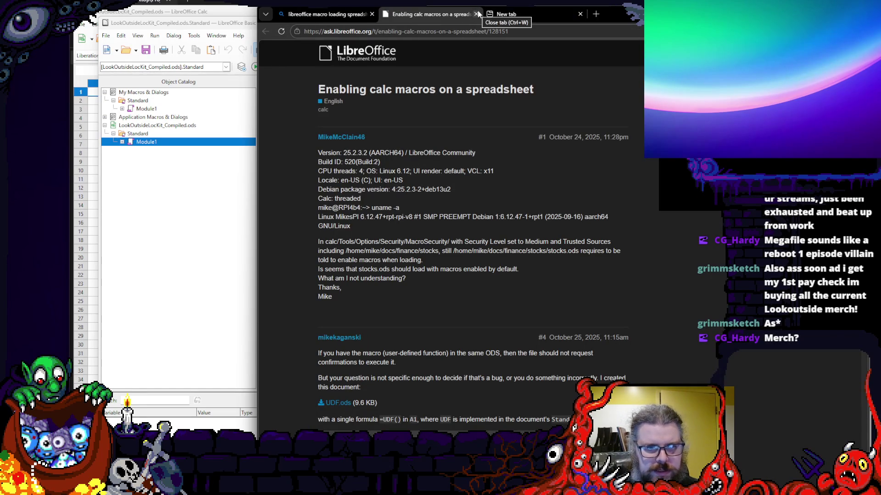
click(476, 15)
scroll(413, 276, down, 3)
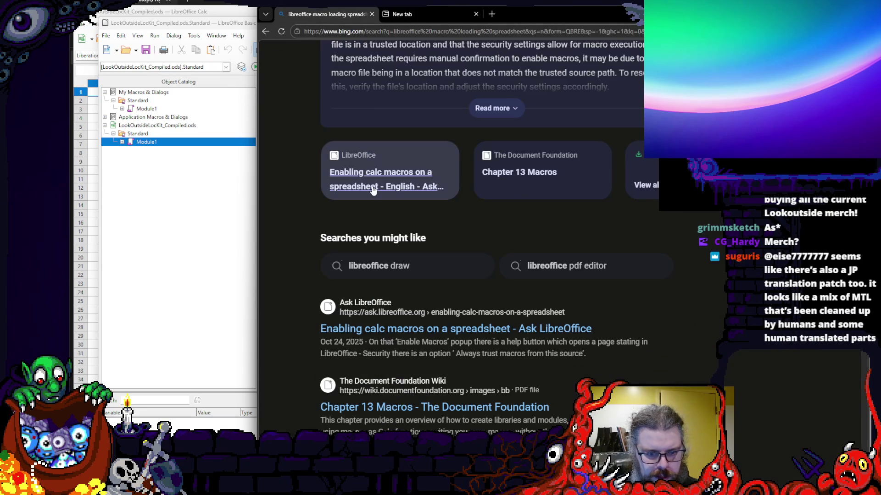
scroll(374, 190, up, 3)
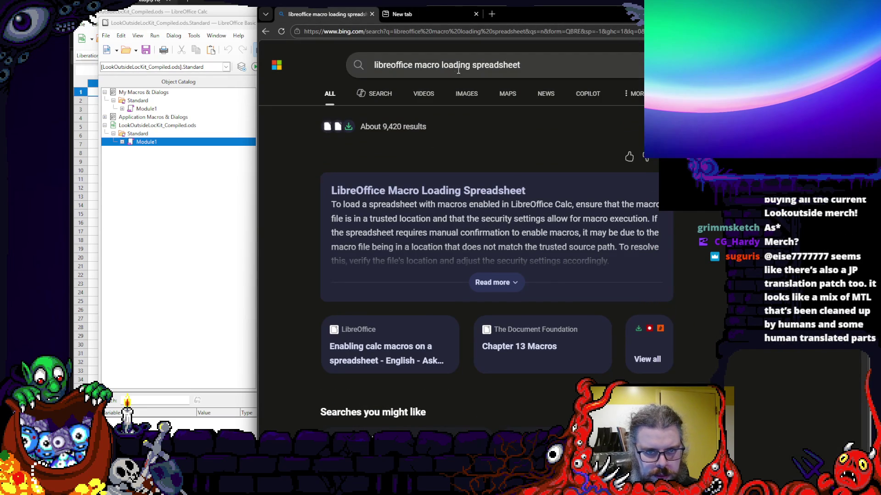
- Revise the query to importing a macro file, run it, and pull the social post tab aside
double_click(459, 66)
text(import)
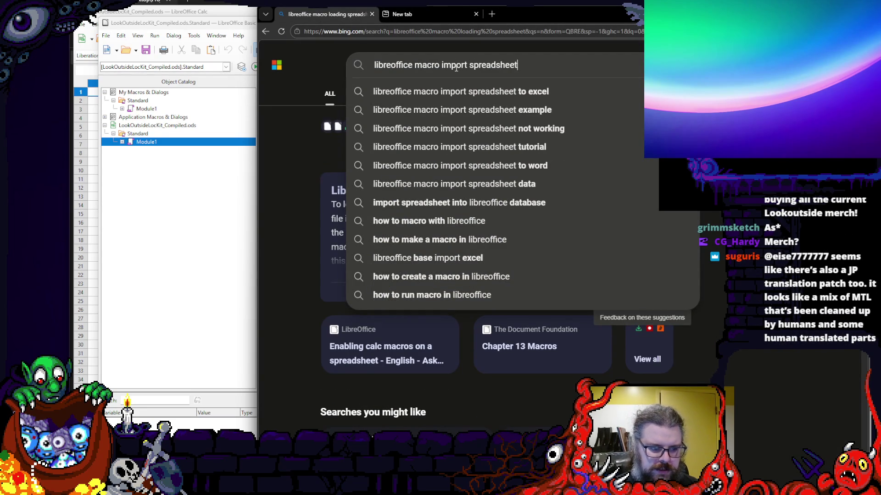
key(BackSpace)
key(BackSpace)
key(BackSpace)
key(BackSpace)
text(file)
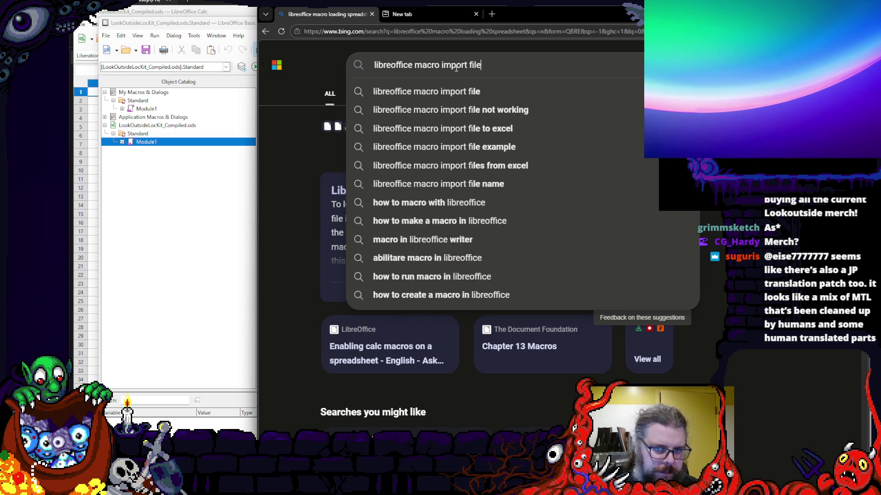
key(Return)
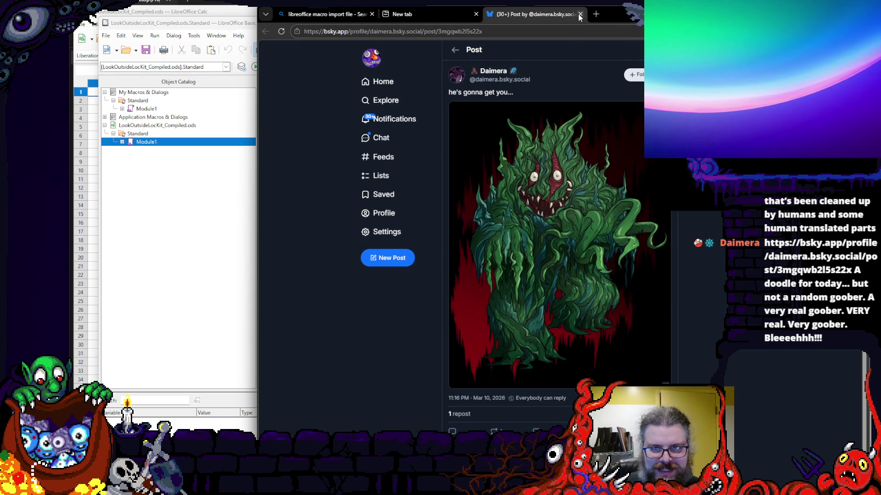
mouse_move(565, 14)
mouse_down()
mouse_move(606, 14)
mouse_move(689, 42)
mouse_up()
- Return to the Bing results on importing a macro file
click(357, 15)
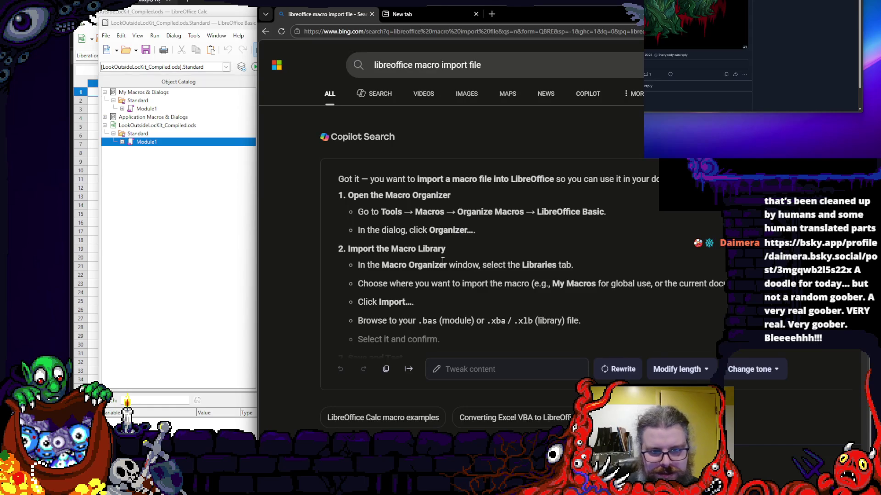
mouse_move(375, 282)
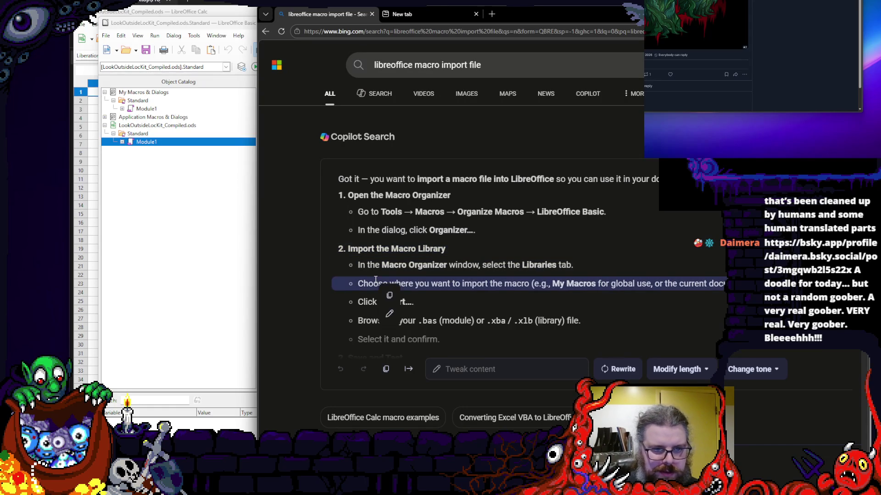
scroll(468, 207, down, 3)
scroll(321, 268, up, 1)
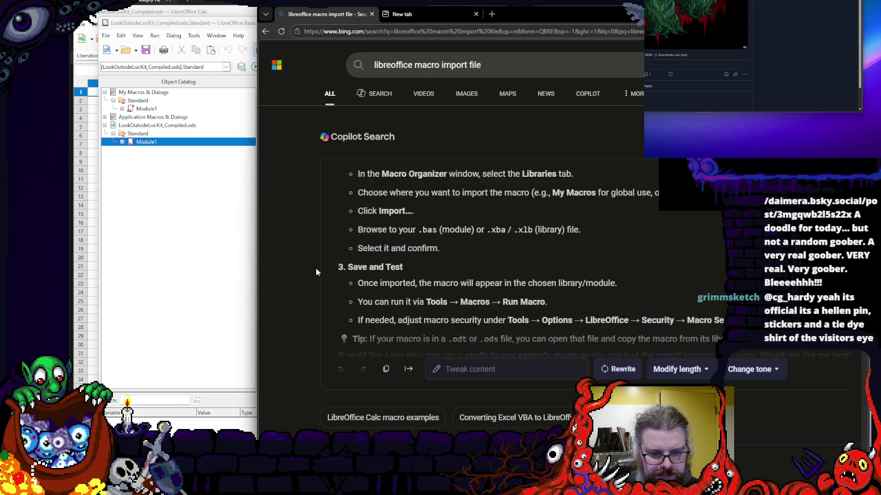
scroll(316, 275, down, 3)
scroll(302, 286, down, 2)
scroll(302, 286, down, 2)
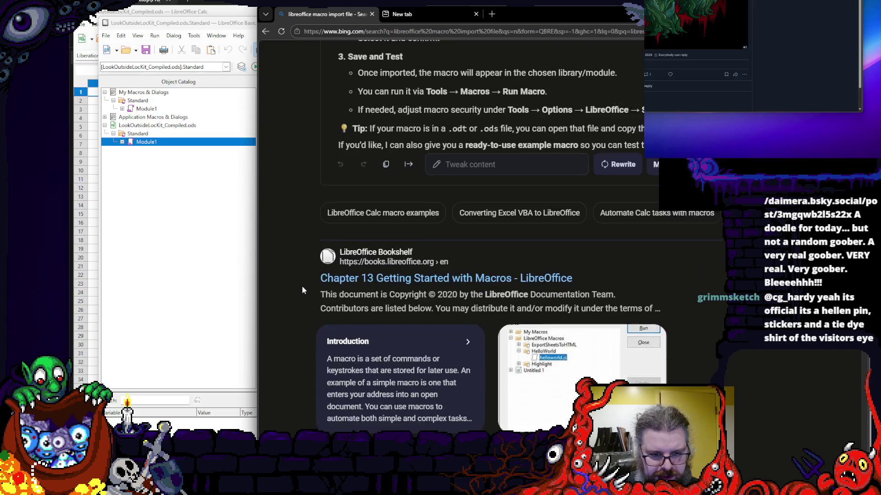
scroll(302, 286, down, 3)
scroll(303, 286, down, 3)
scroll(303, 285, down, 2)
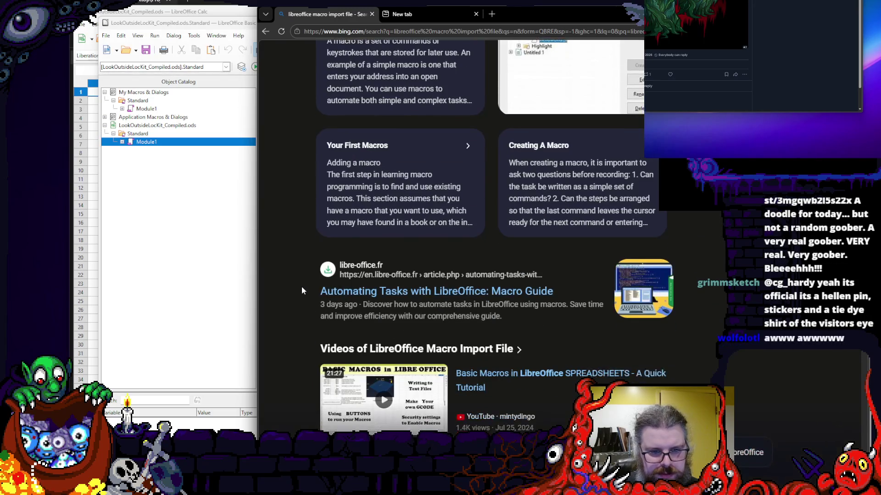
scroll(302, 285, down, 2)
scroll(303, 285, down, 2)
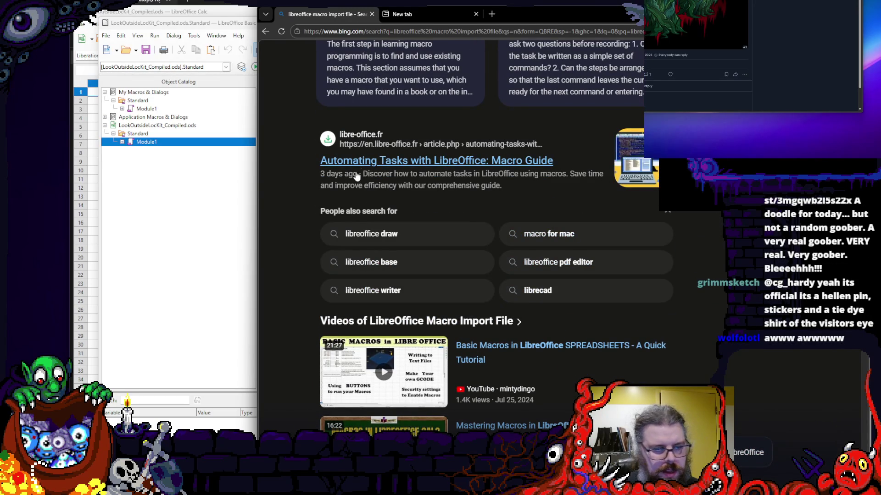
scroll(362, 173, down, 3)
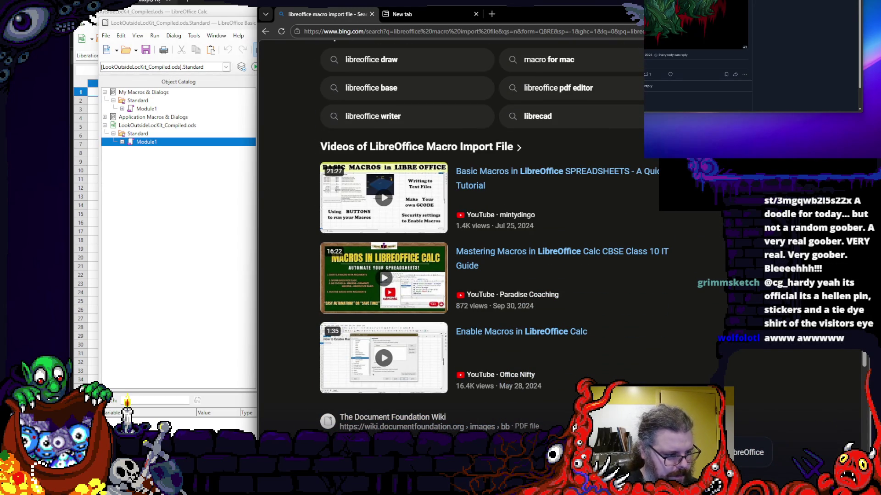
scroll(446, 366, down, 3)
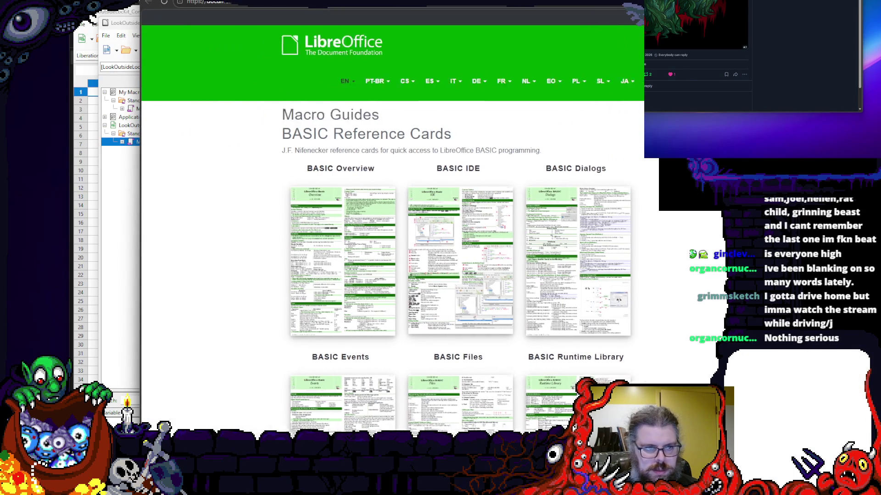
scroll(425, 140, down, 4)
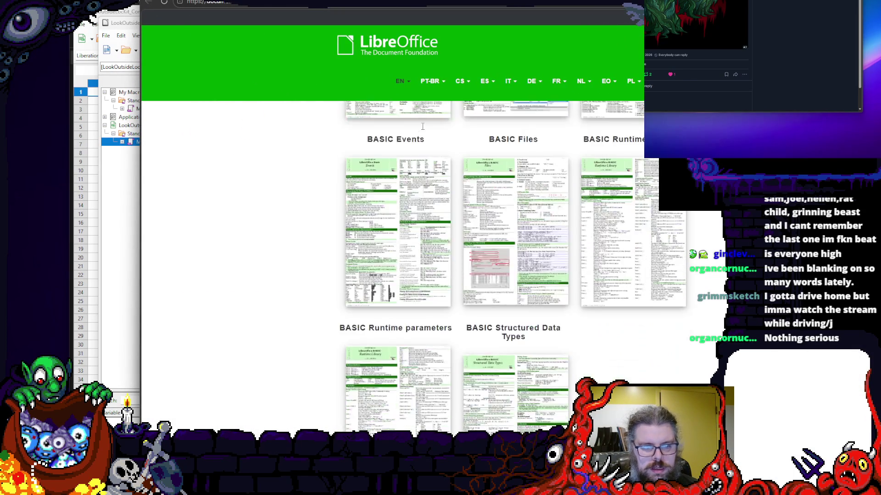
scroll(424, 139, down, 4)
scroll(424, 139, down, 4)
scroll(464, 250, up, 10)
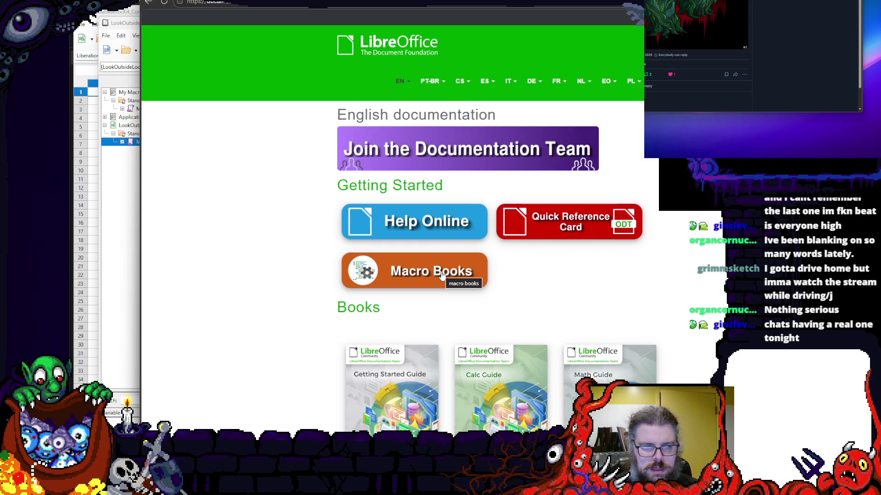
- View the LibreOffice quick reference card and Macro Guides page, then go back two pages to reach Help Online
click(569, 225)
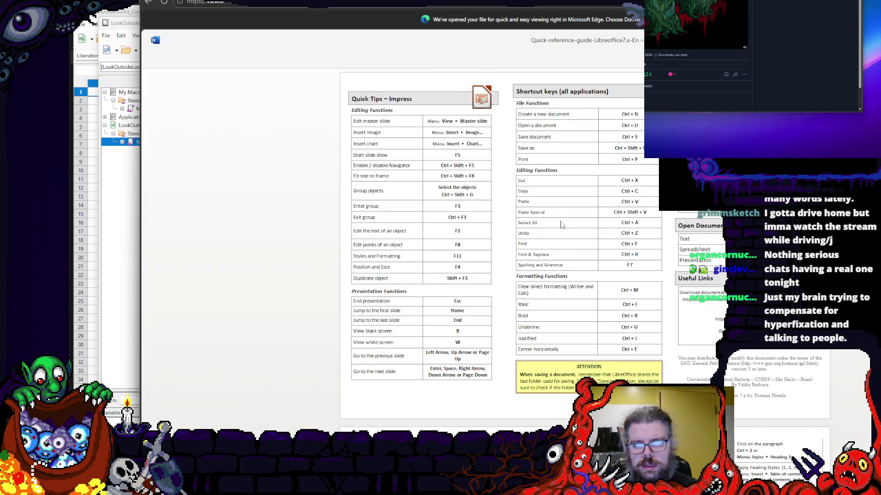
scroll(562, 226, down, 5)
scroll(551, 206, down, 5)
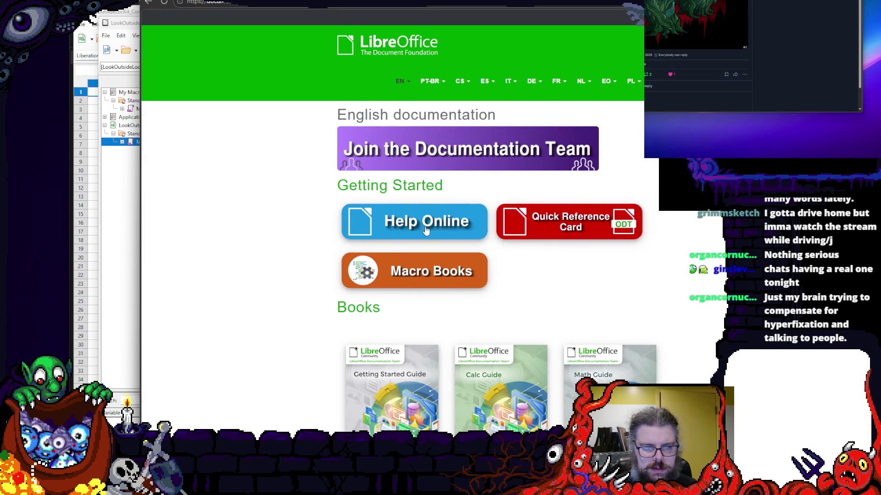
scroll(447, 302, down, 2)
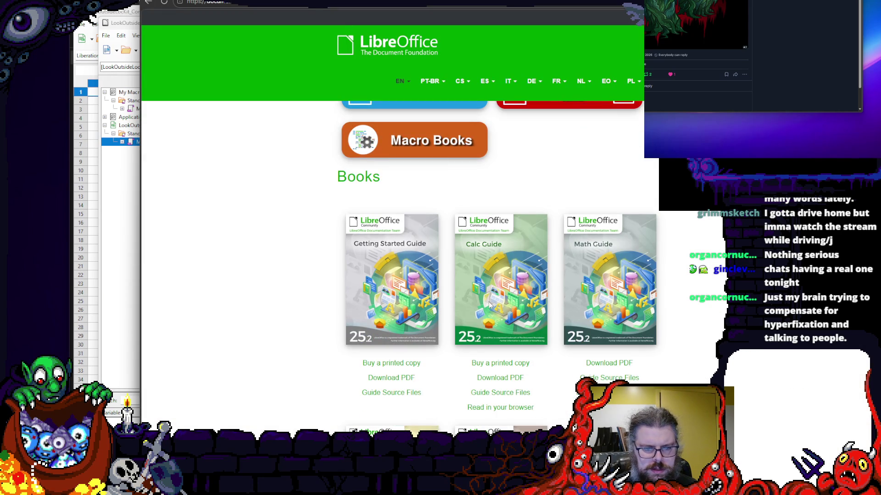
scroll(490, 305, up, 2)
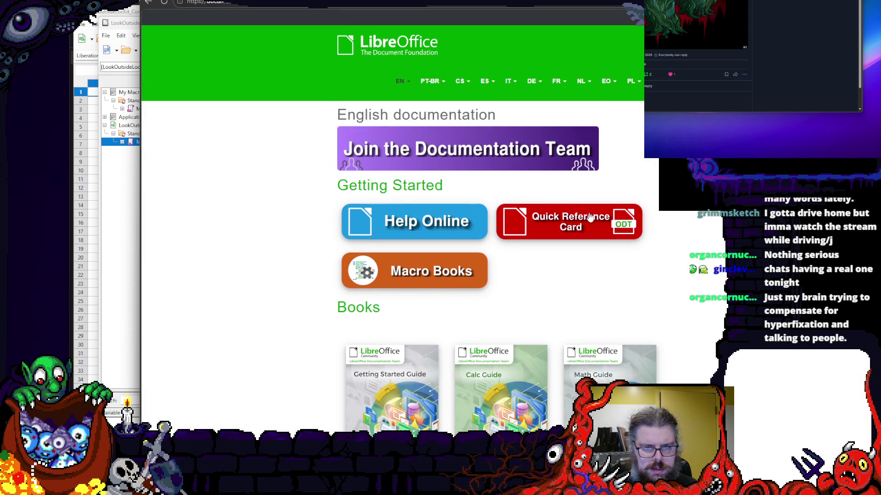
click(437, 281)
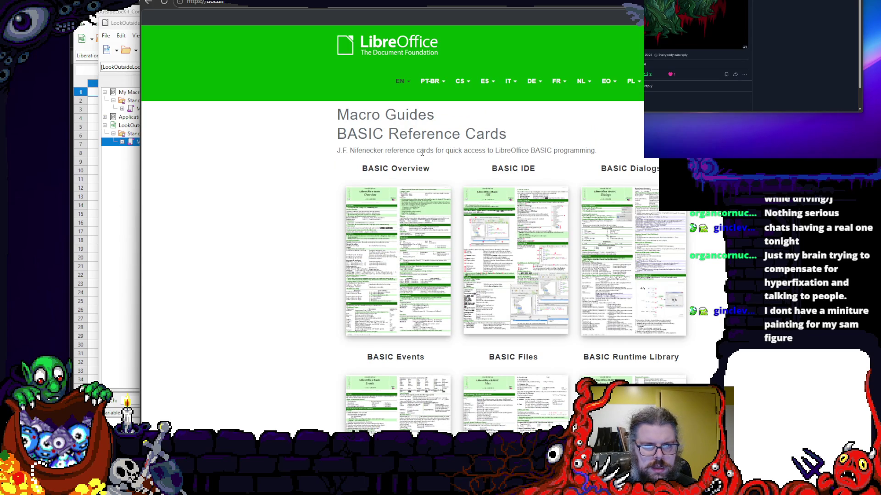
scroll(424, 159, down, 5)
scroll(424, 158, down, 5)
scroll(408, 137, down, 3)
scroll(408, 137, up, 5)
scroll(346, 91, up, 5)
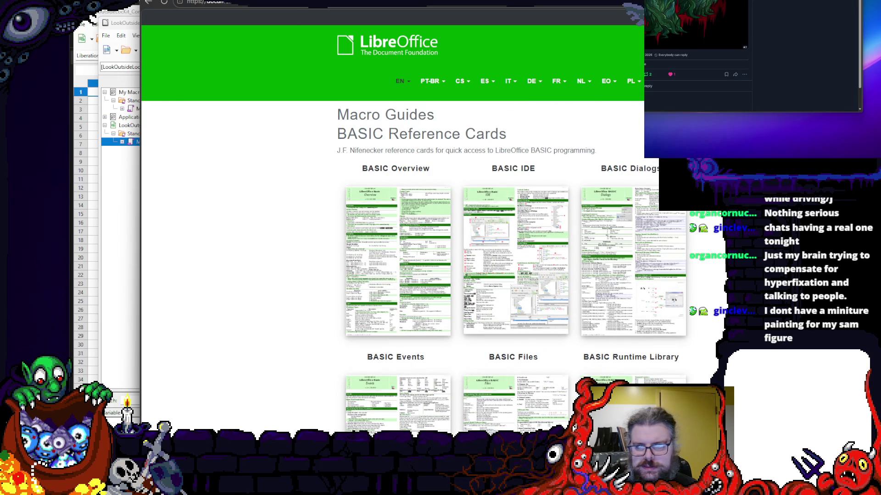
key(alt+Left)
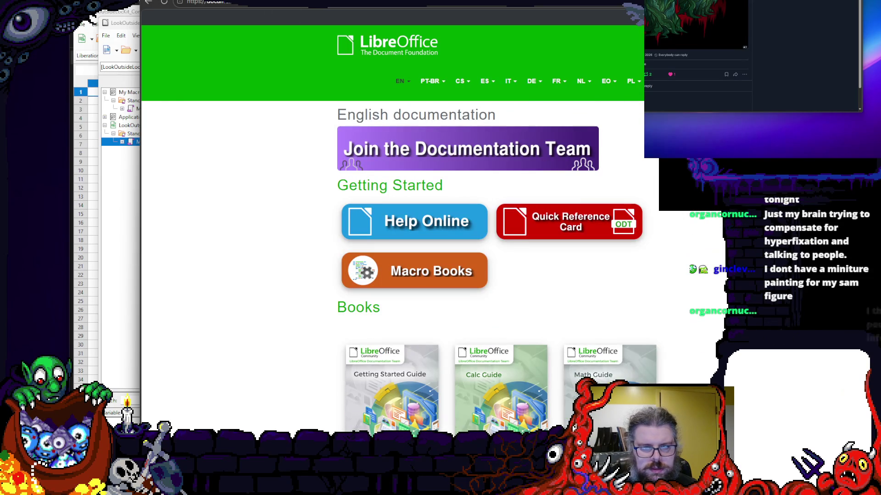
key(alt+Left)
key(alt+Left)
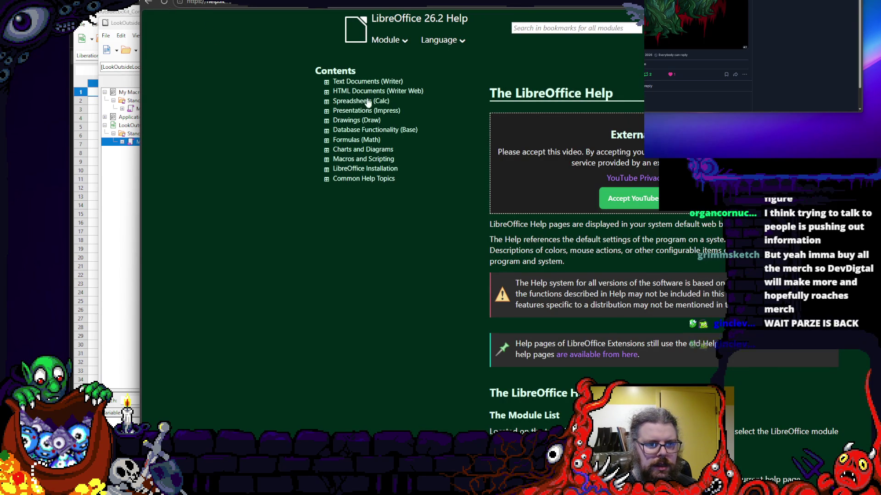
- Navigate Spreadsheets (Calc) > Writing Calc Macros to 'Reading and Writing values to Ranges' and select its address
click(352, 101)
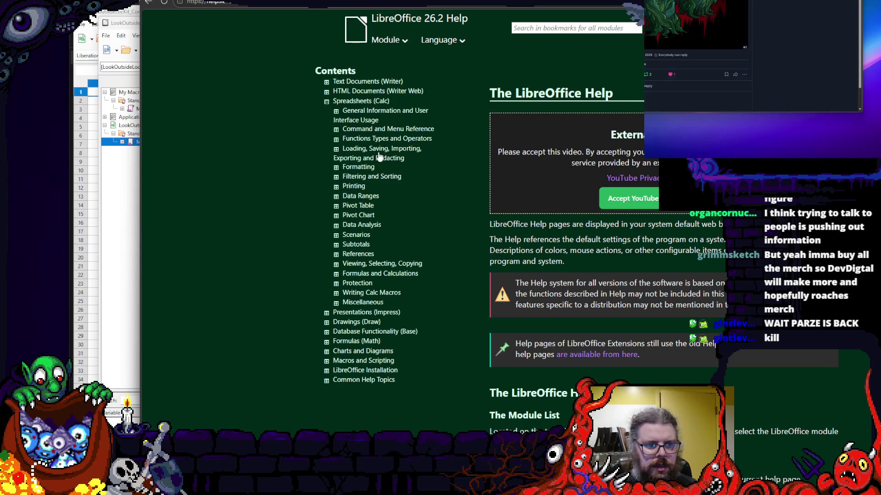
click(369, 293)
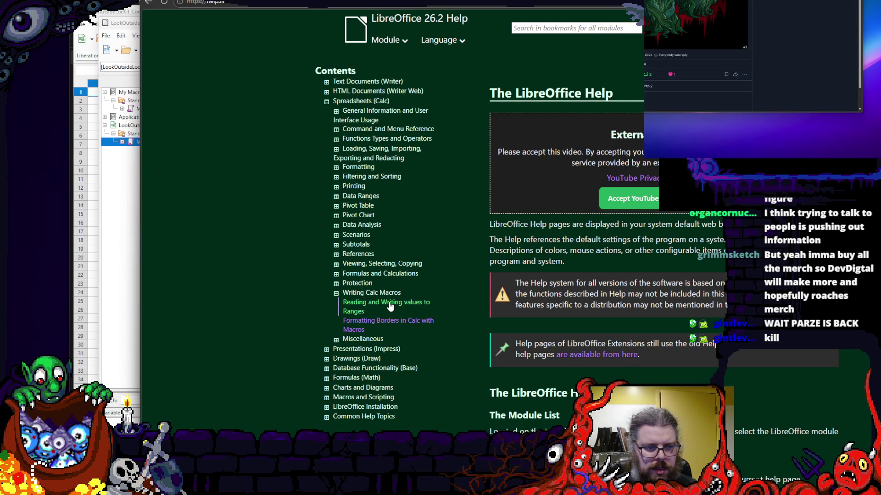
click(358, 303)
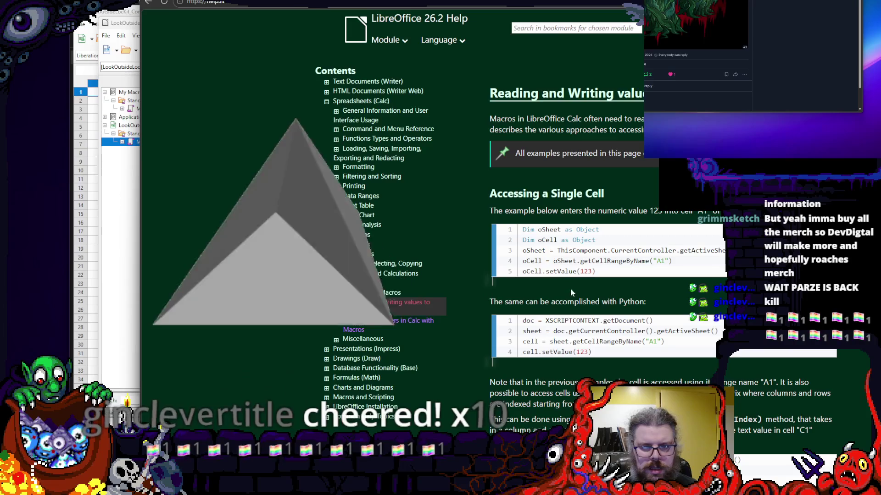
scroll(570, 289, down, 2)
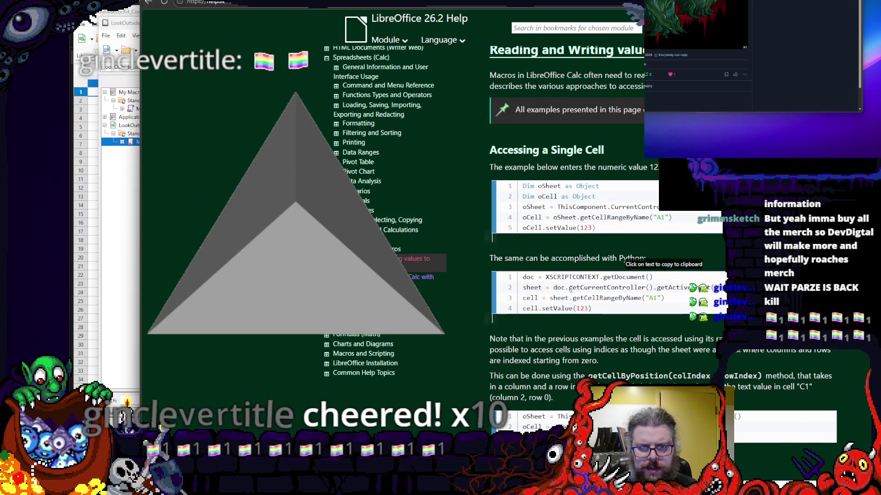
scroll(571, 289, down, 3)
scroll(571, 289, down, 3)
scroll(570, 288, down, 3)
scroll(570, 289, down, 2)
scroll(571, 288, down, 3)
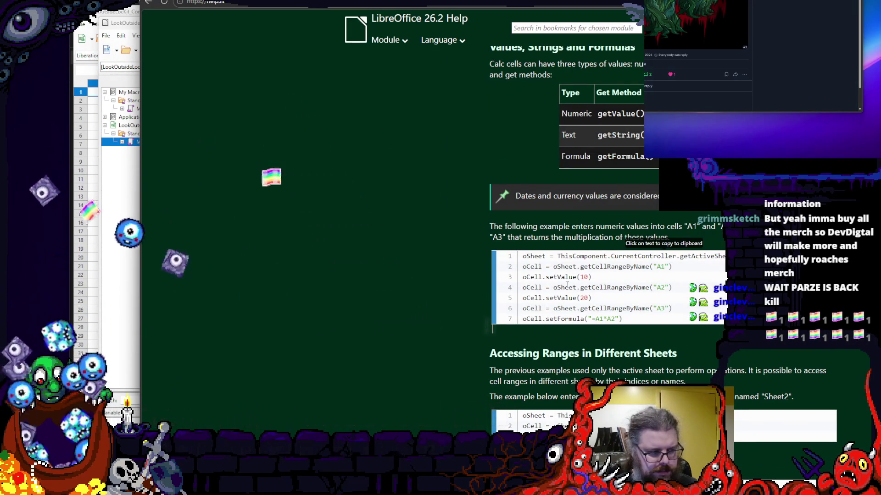
scroll(566, 284, down, 2)
scroll(567, 284, down, 1)
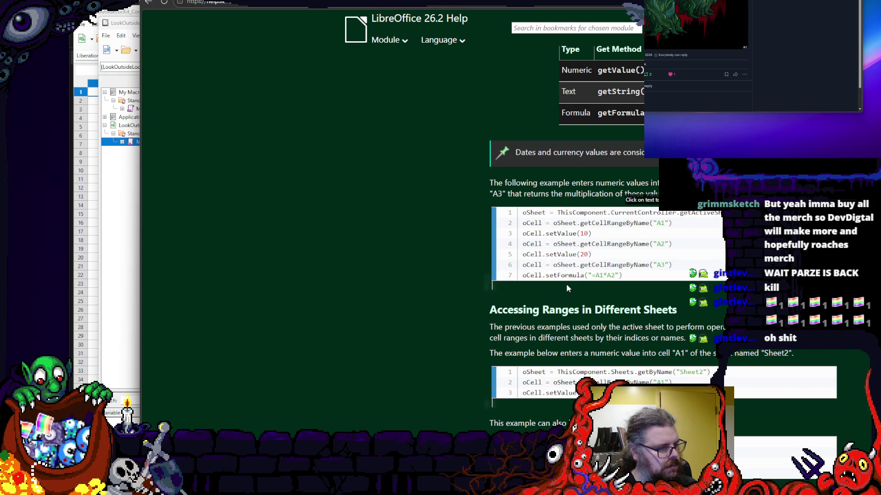
scroll(567, 284, down, 3)
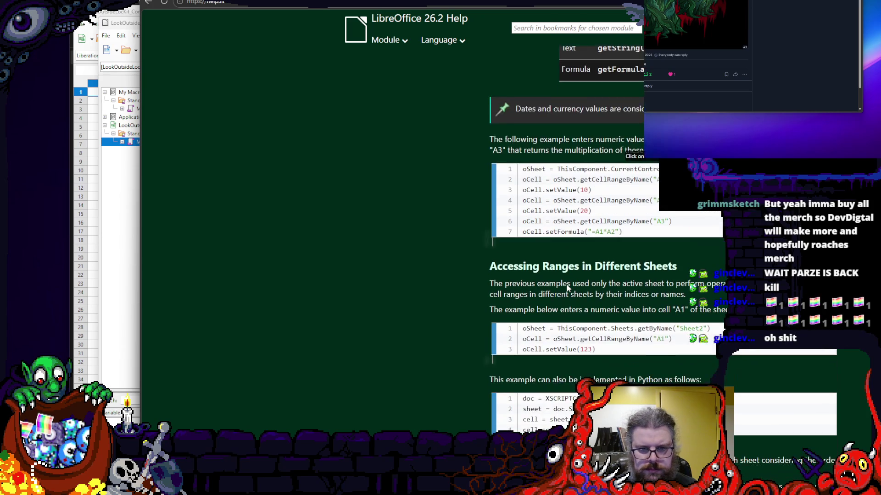
scroll(567, 283, down, 2)
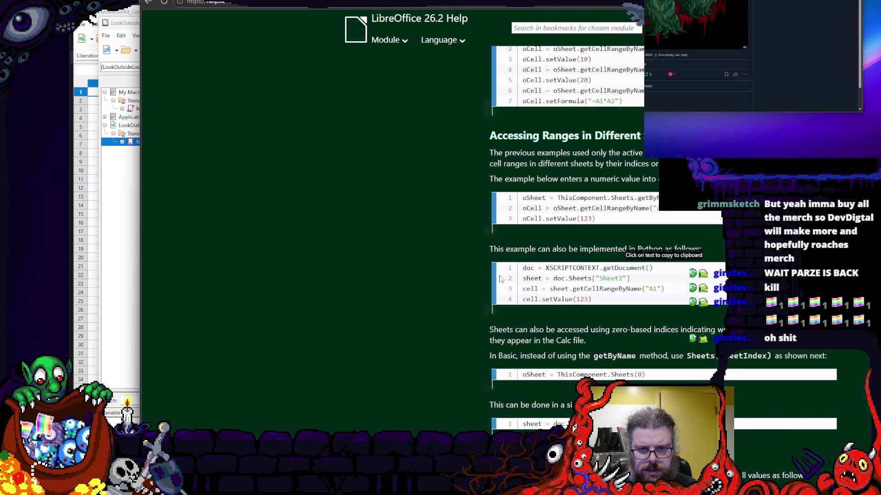
scroll(525, 277, down, 1)
scroll(451, 262, down, 3)
scroll(451, 262, down, 2)
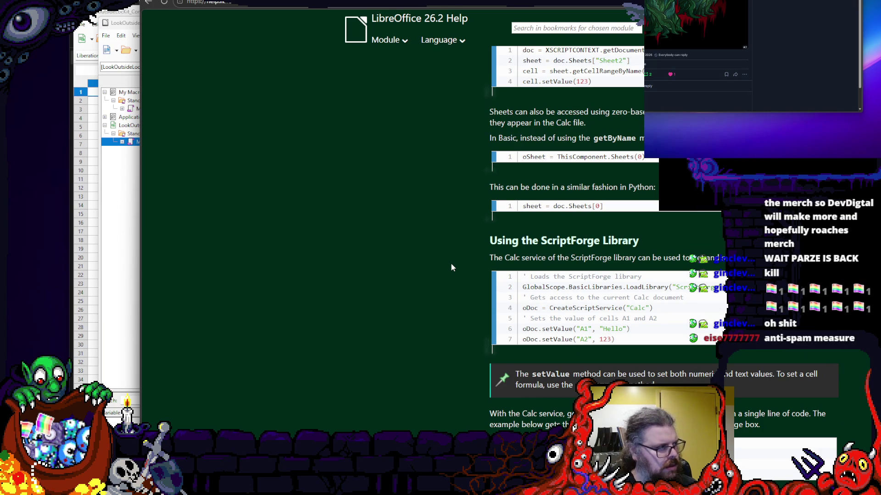
scroll(451, 263, down, 1)
scroll(451, 263, down, 1)
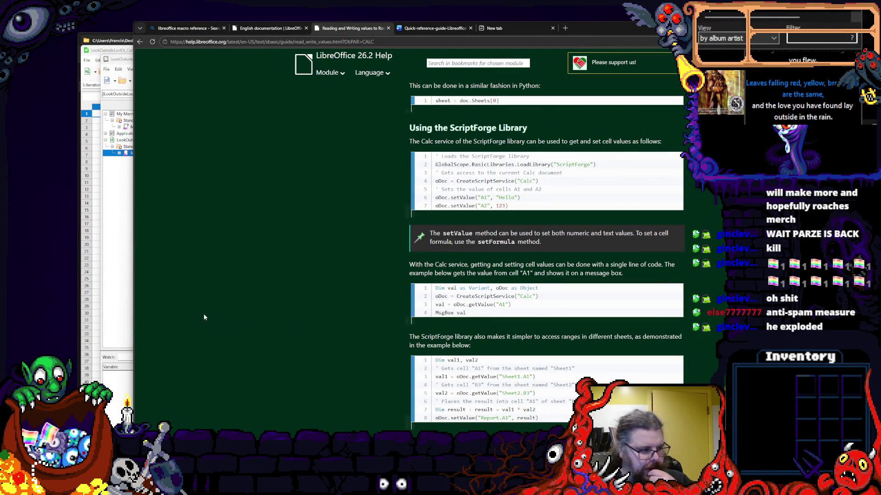
scroll(266, 298, down, 2)
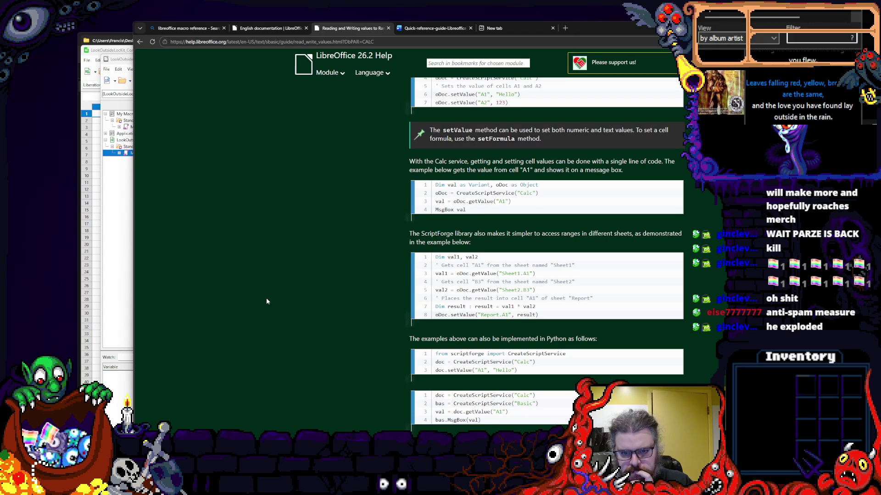
scroll(267, 298, down, 2)
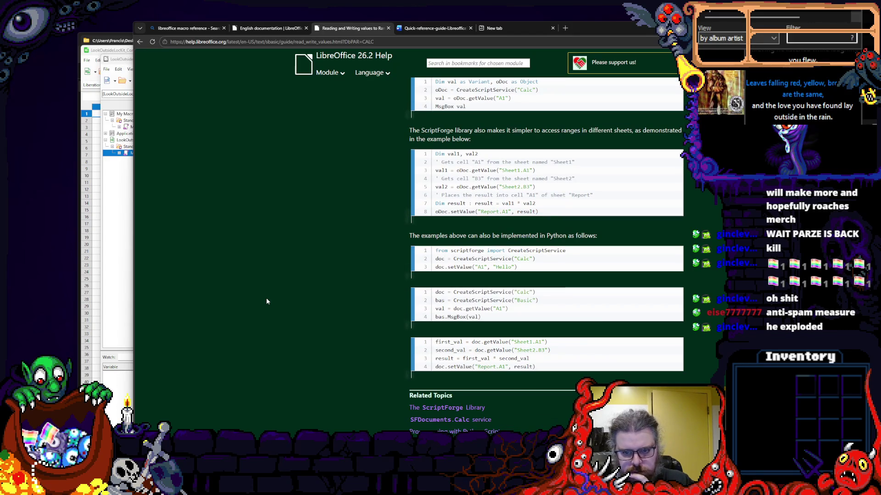
scroll(266, 298, down, 3)
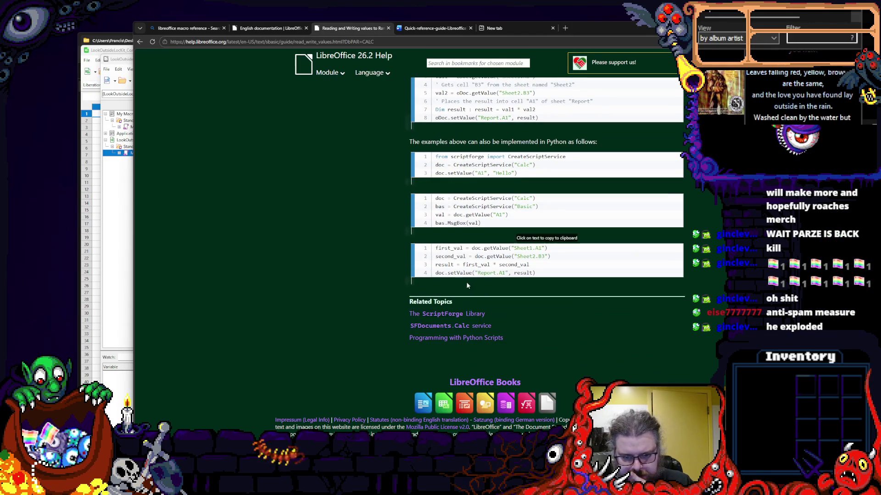
scroll(453, 287, up, 3)
scroll(453, 291, up, 3)
scroll(453, 291, up, 2)
scroll(454, 291, up, 2)
scroll(454, 291, up, 2)
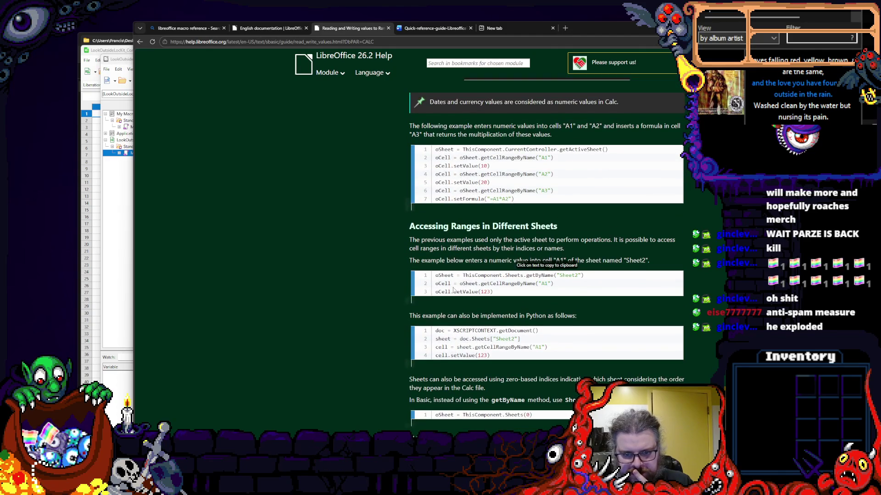
scroll(454, 291, up, 2)
scroll(453, 291, up, 2)
scroll(454, 291, up, 2)
scroll(439, 290, up, 2)
scroll(439, 291, up, 2)
scroll(440, 287, up, 4)
scroll(439, 287, up, 4)
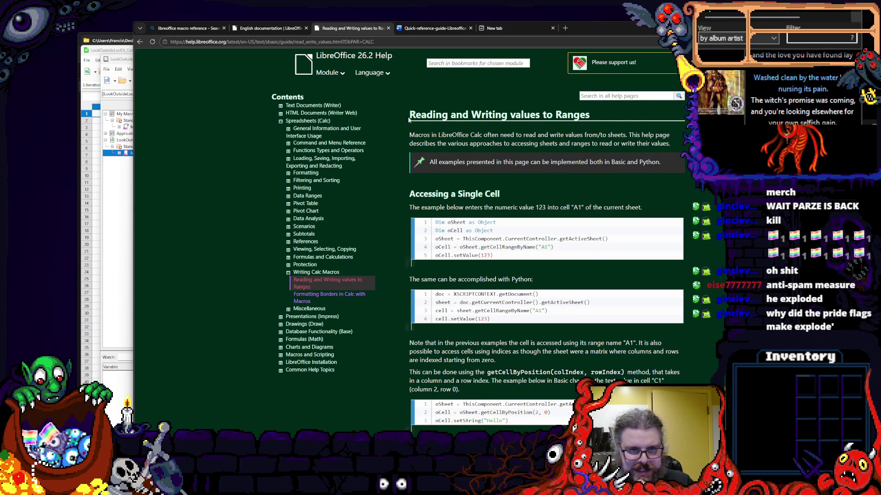
click(389, 42)
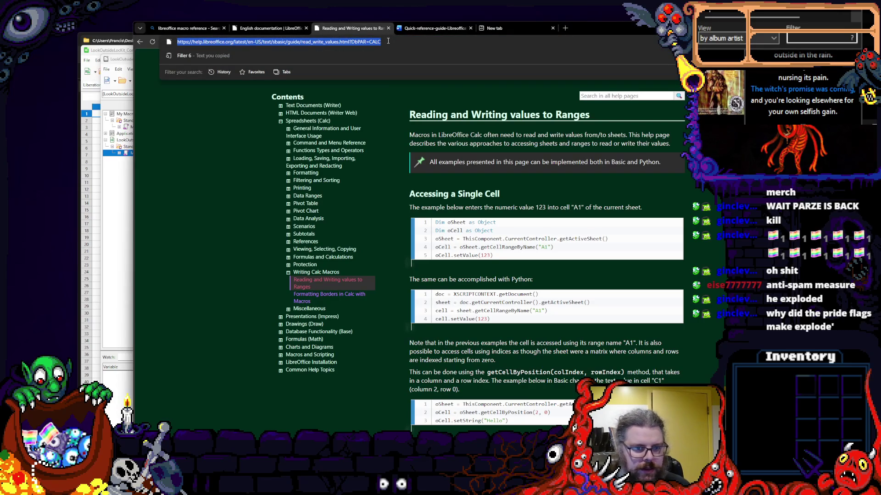
text(writing macro)
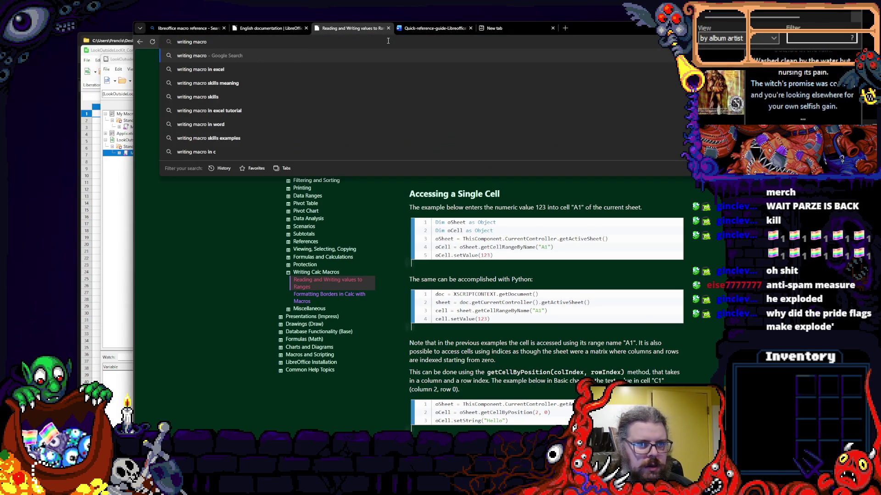
text( libreoffice l)
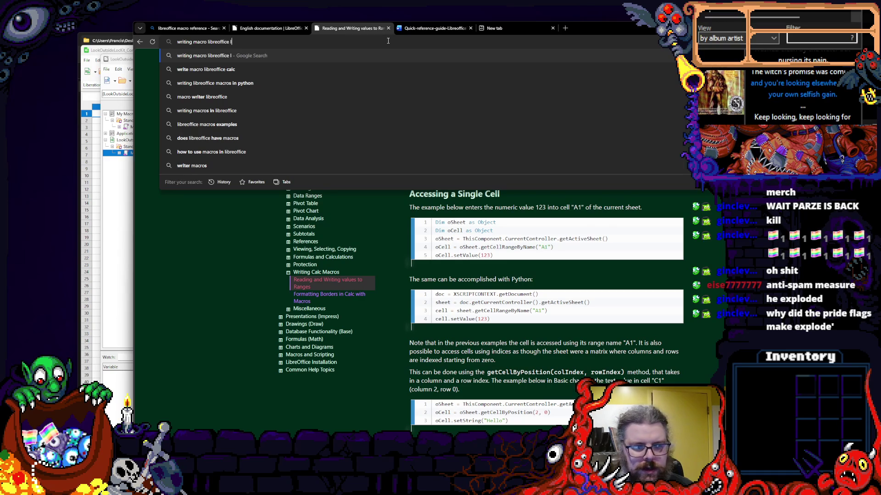
text(oadi)
- Run a Google search on writing a LibreOffice macro that loads from another file and go to results page 2
key(BackSpace)
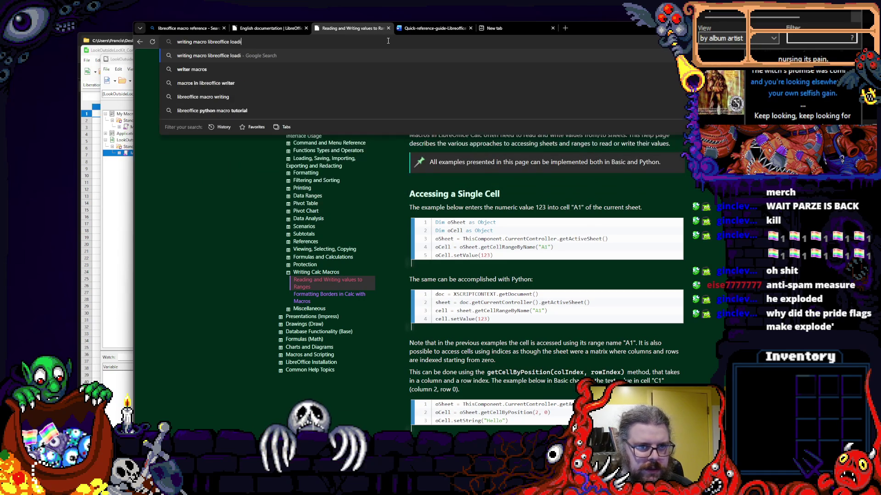
text(fil)
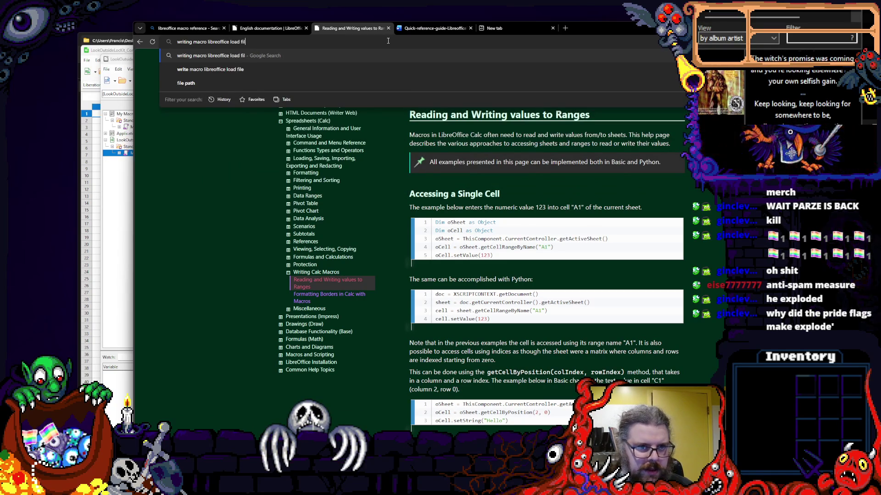
key(BackSpace)
key(BackSpace)
key(BackSpace)
text(from other file)
key(Return)
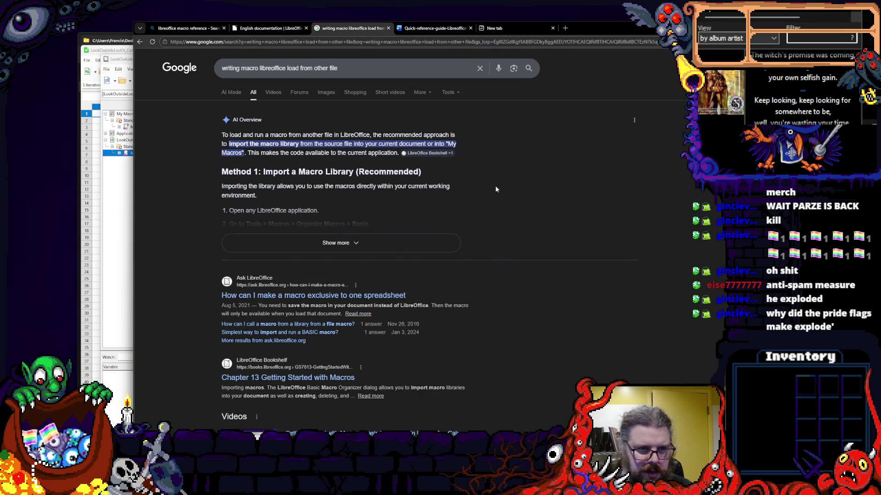
scroll(413, 207, down, 2)
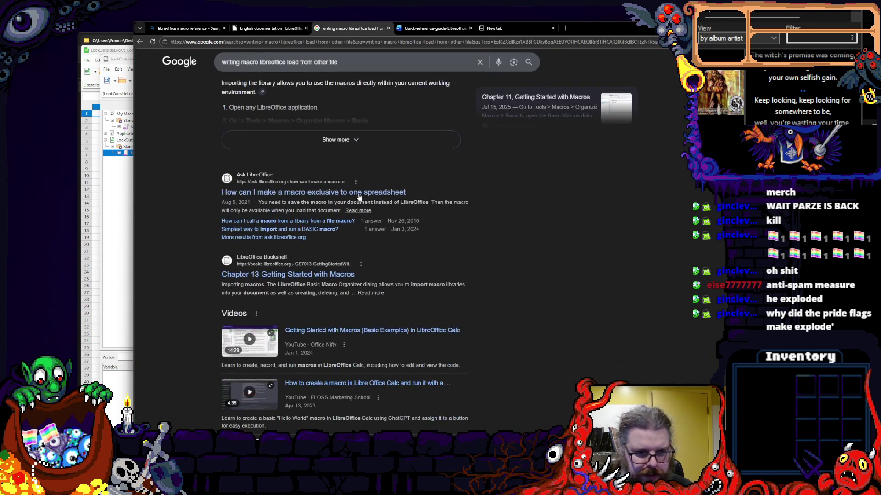
scroll(541, 208, down, 1)
scroll(542, 207, down, 1)
scroll(541, 207, down, 3)
scroll(541, 207, down, 1)
scroll(542, 207, down, 1)
scroll(542, 207, down, 1)
scroll(540, 207, down, 3)
scroll(540, 207, up, 1)
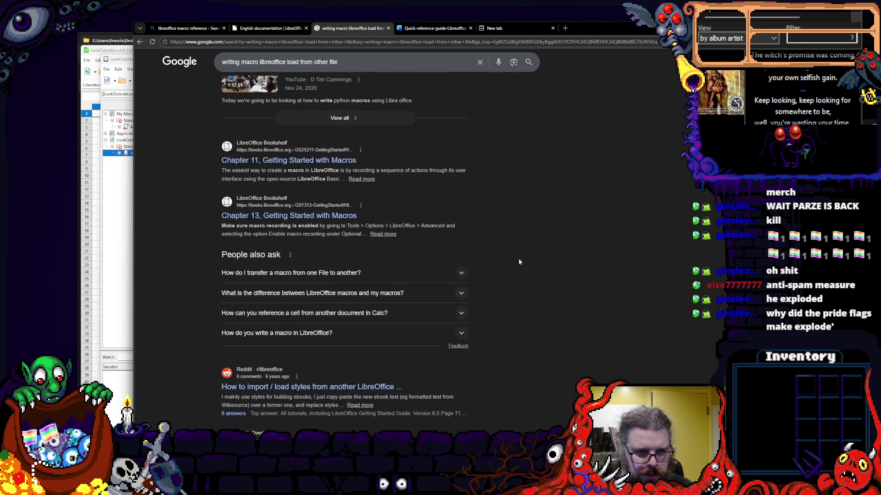
scroll(507, 256, down, 2)
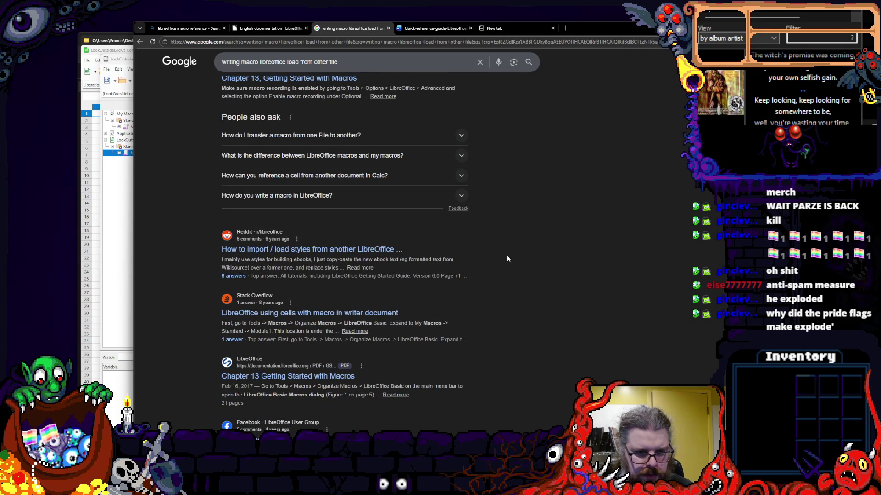
scroll(507, 255, down, 1)
scroll(507, 255, down, 1)
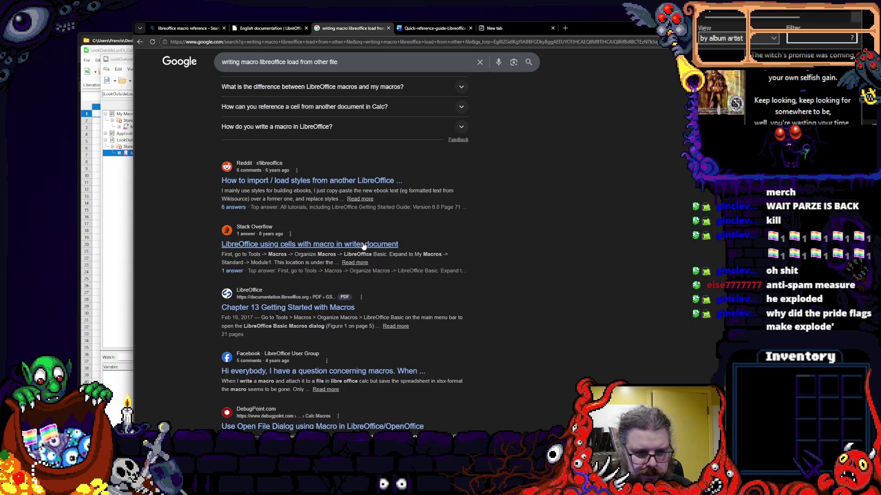
scroll(364, 246, down, 1)
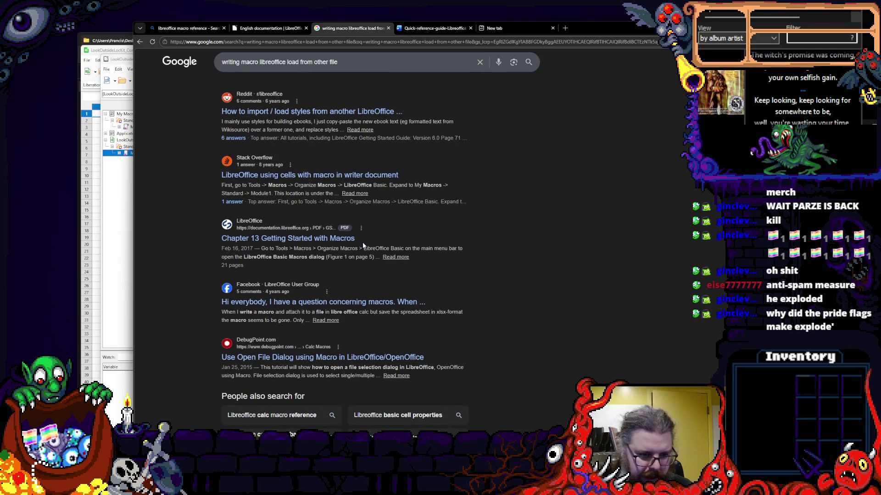
scroll(363, 242, down, 2)
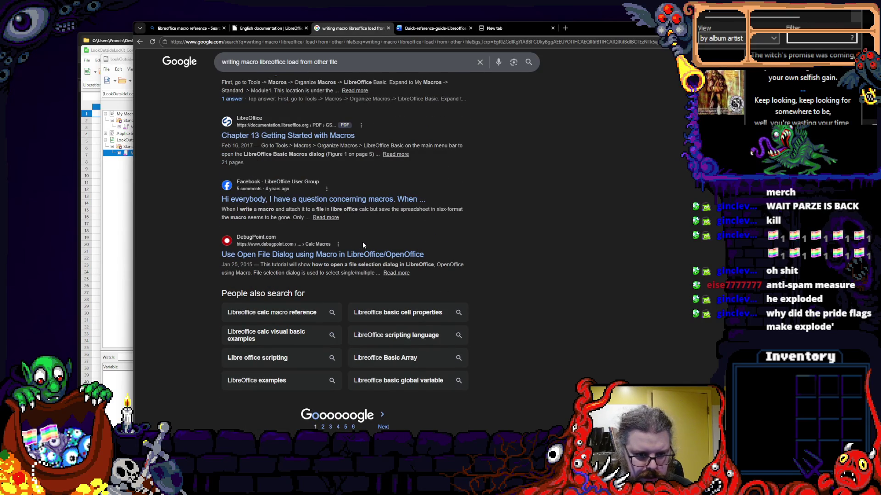
scroll(362, 242, down, 1)
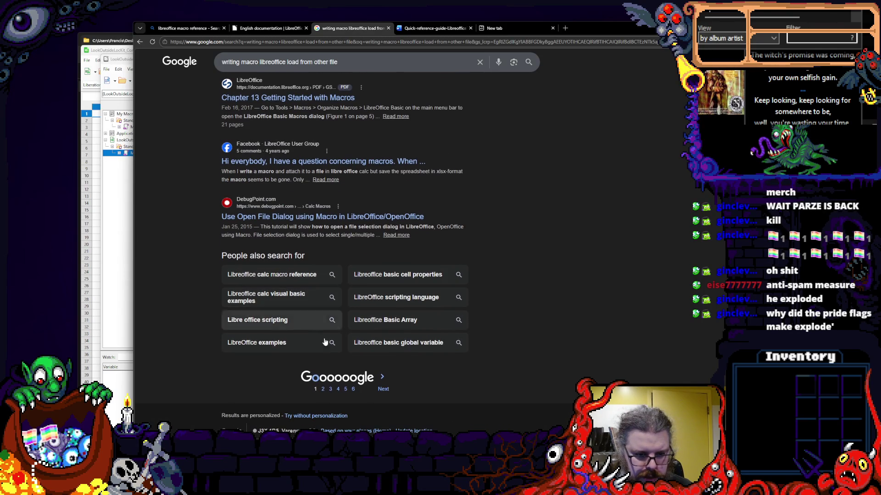
click(324, 390)
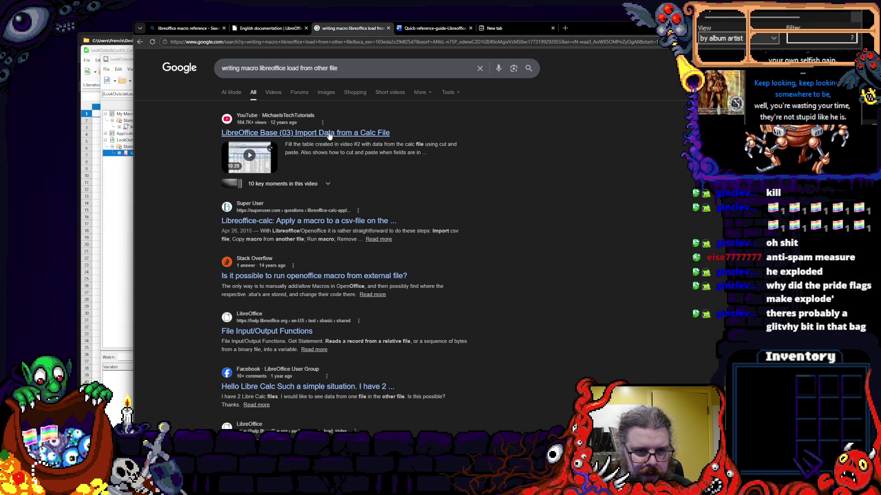
- Play the Import Data from a Calc File video from about 1:04, toggling theater mode to see details
click(329, 136)
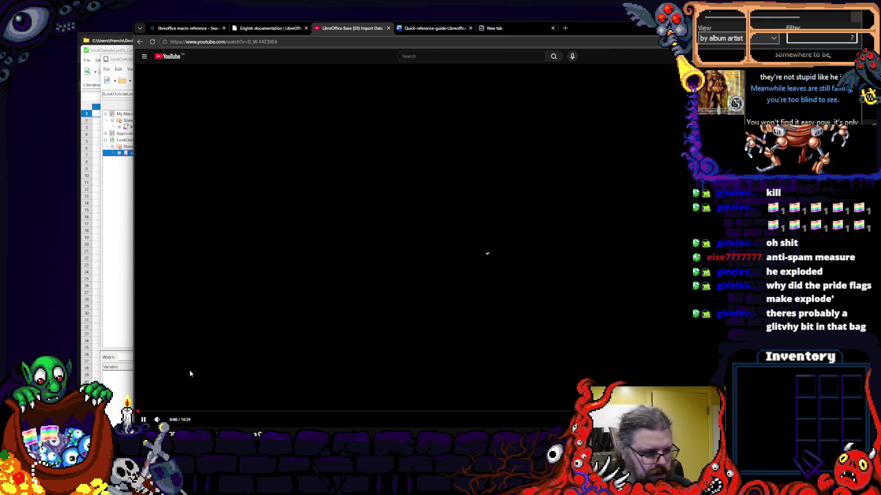
drag(188, 411, 210, 412)
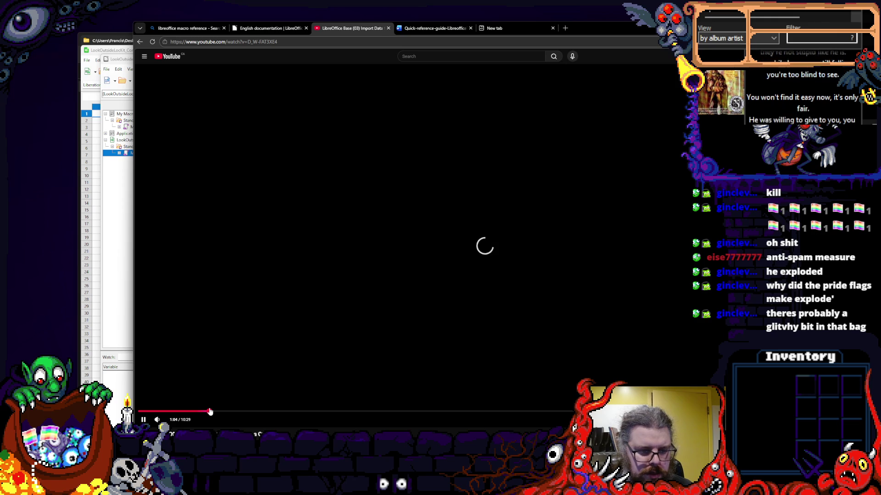
key(t)
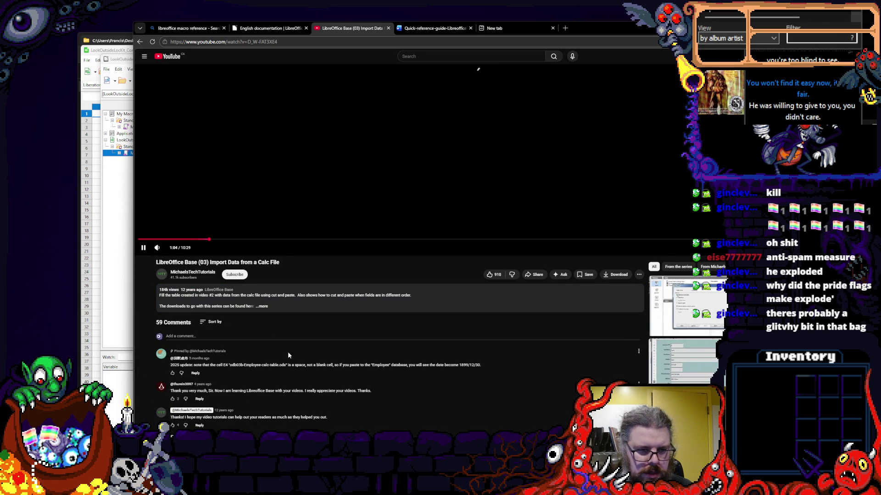
key(t)
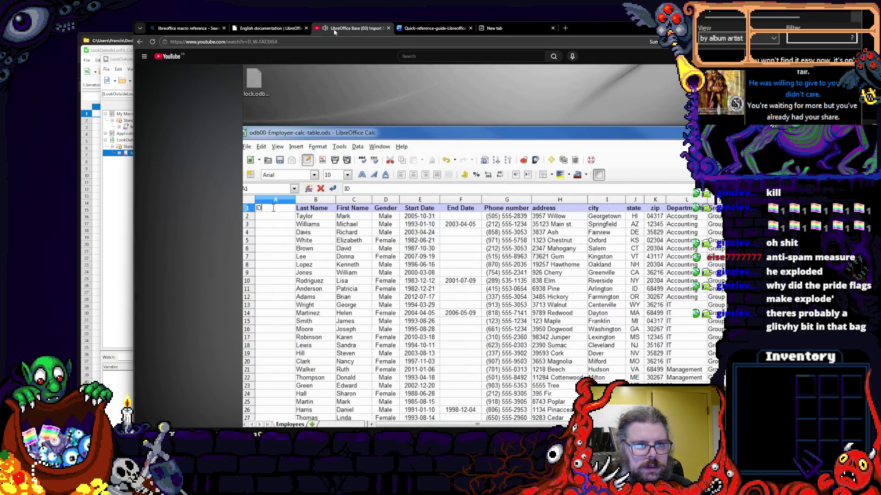
- Close YouTube, skim the libre-office.fr Automating Tasks macro guide from Bing, then bring the Basic editor forward
click(390, 28)
click(252, 30)
click(201, 32)
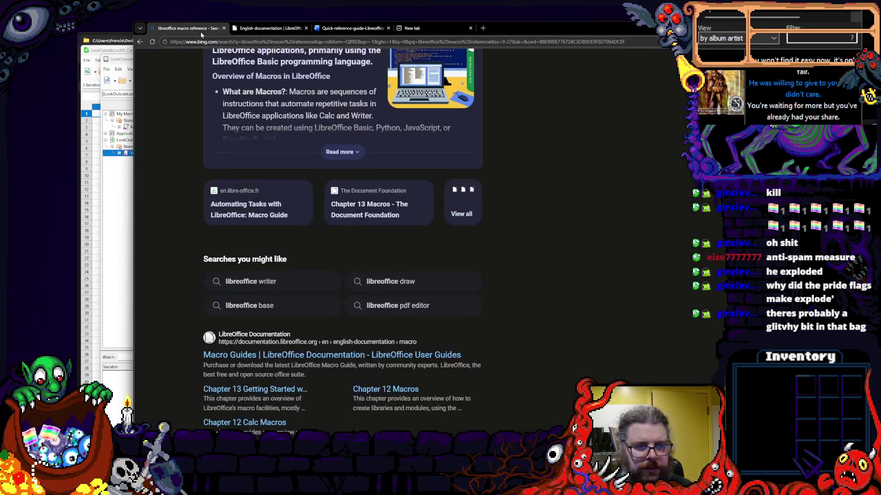
scroll(209, 118, down, 5)
scroll(213, 138, down, 4)
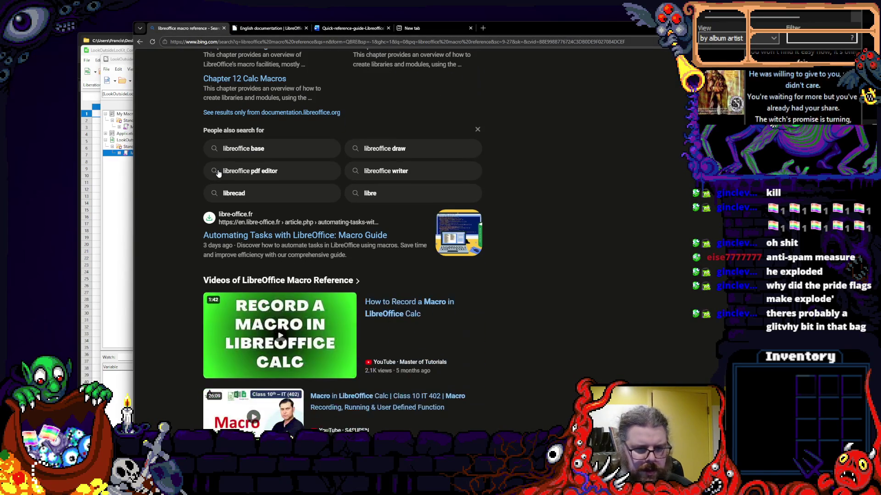
click(307, 235)
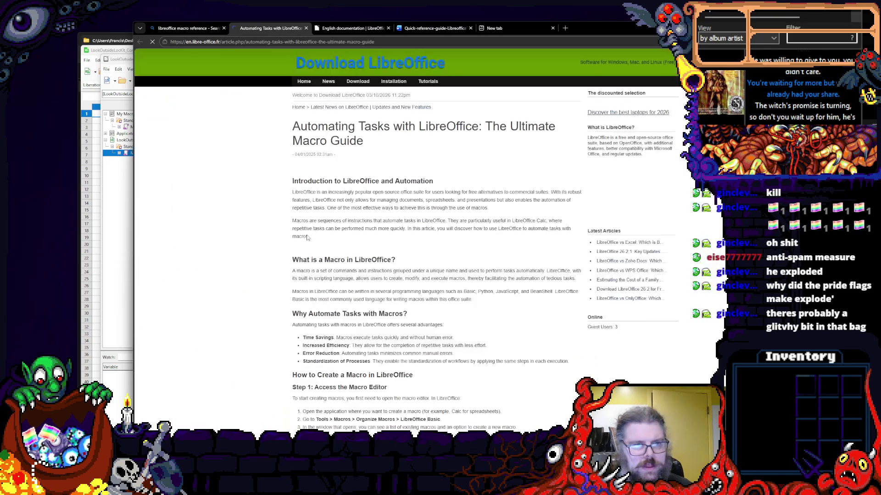
scroll(307, 236, down, 5)
scroll(308, 236, down, 3)
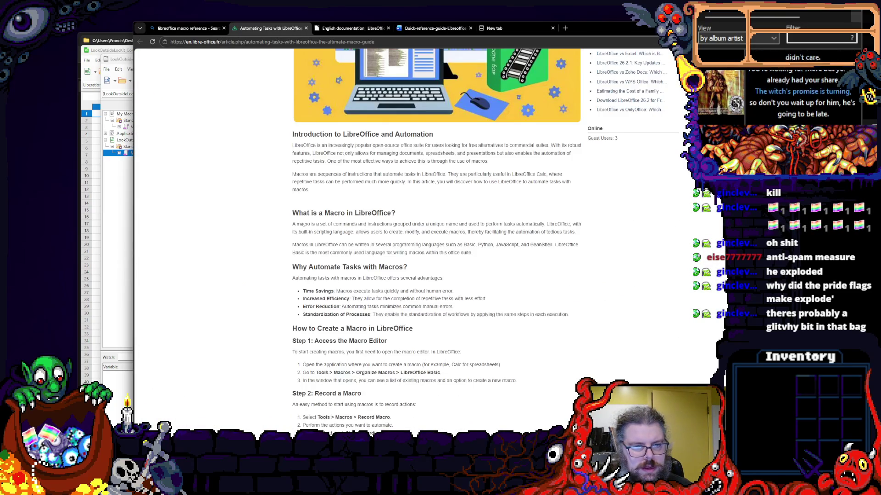
scroll(308, 237, up, 6)
scroll(300, 226, up, 2)
scroll(300, 227, up, 3)
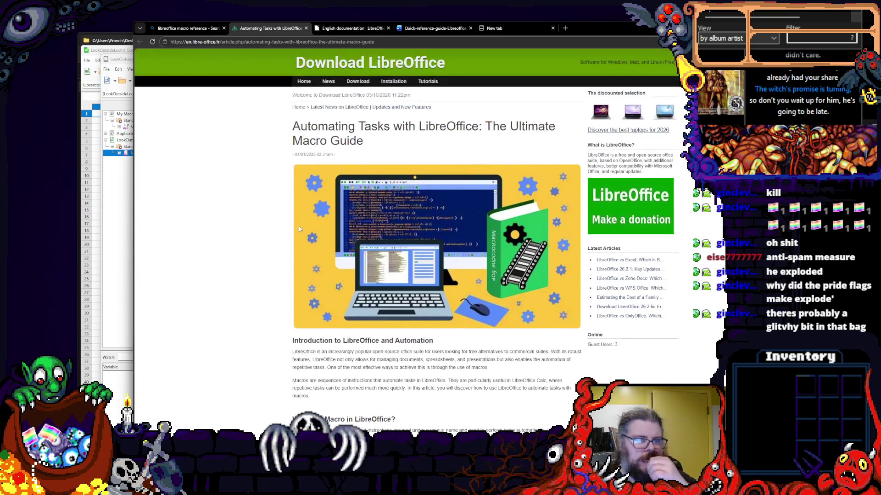
scroll(299, 227, down, 5)
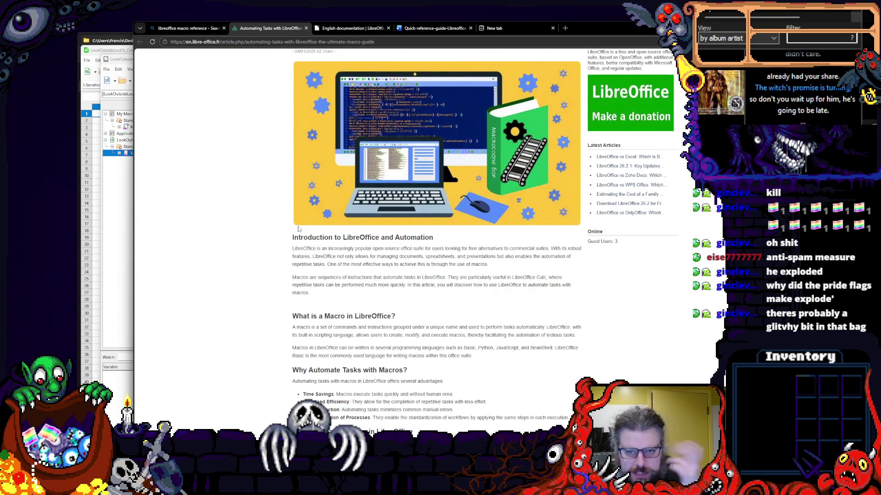
scroll(299, 227, down, 3)
scroll(294, 229, down, 3)
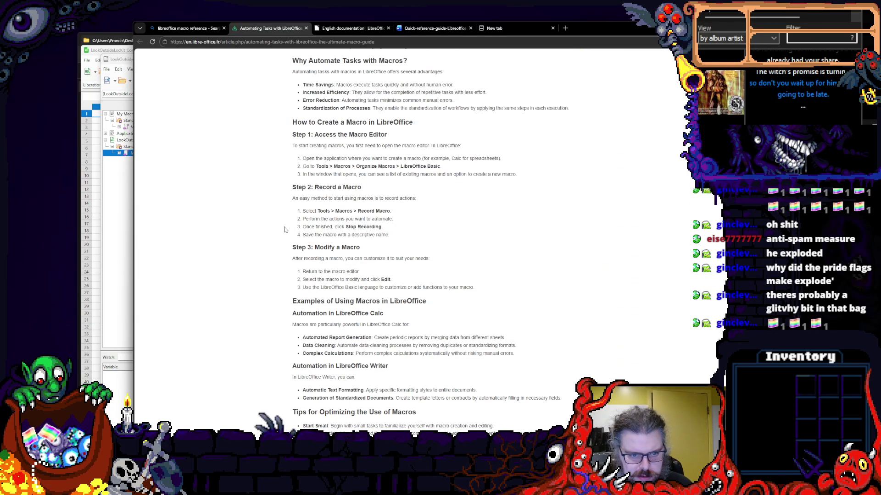
scroll(282, 230, down, 2)
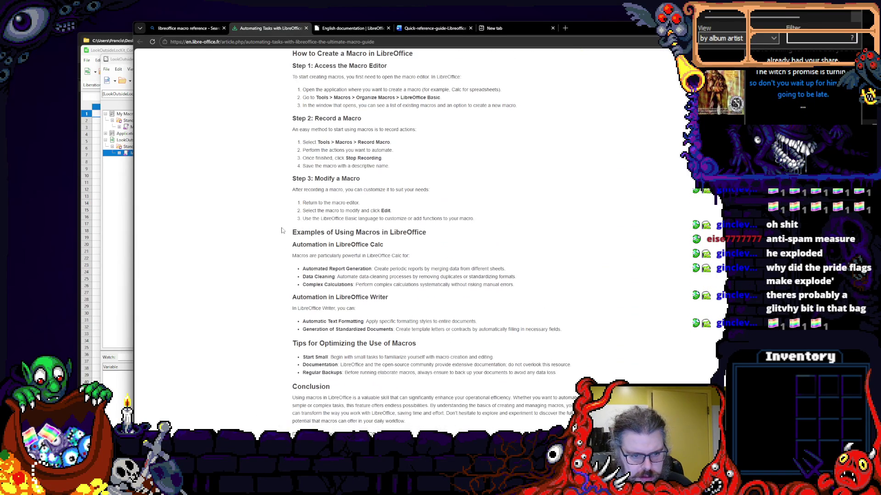
scroll(282, 230, up, 1)
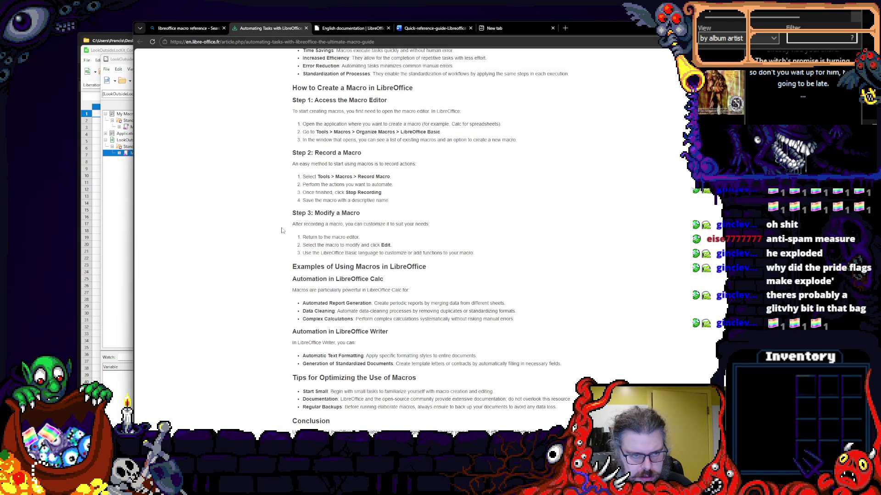
click(125, 224)
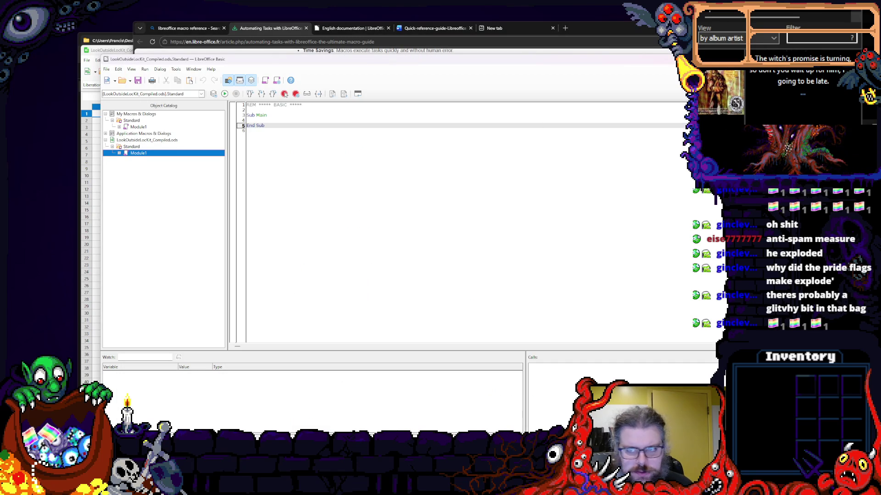
- Leave the Basic editor for the spreadsheet and reopen the ExportAllSheetsToCSV macro via Tools > Macros > Edit Macros
key(alt+Tab)
key(alt+Tab)
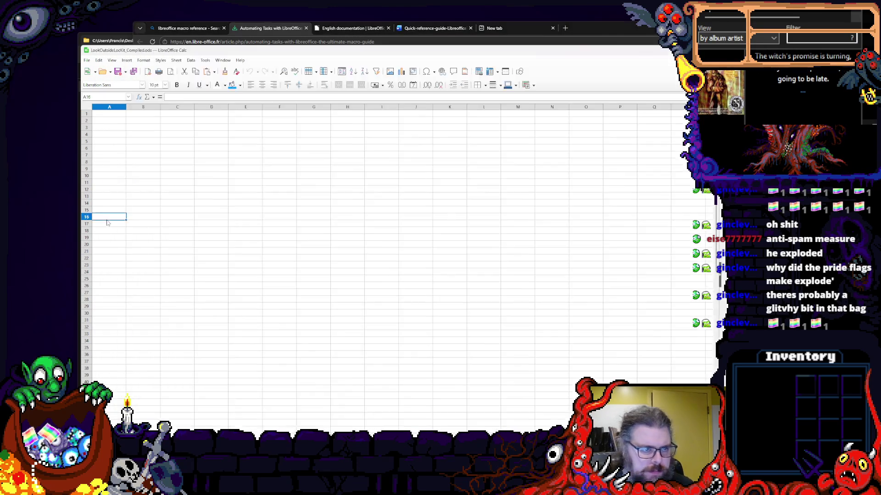
click(211, 176)
click(176, 61)
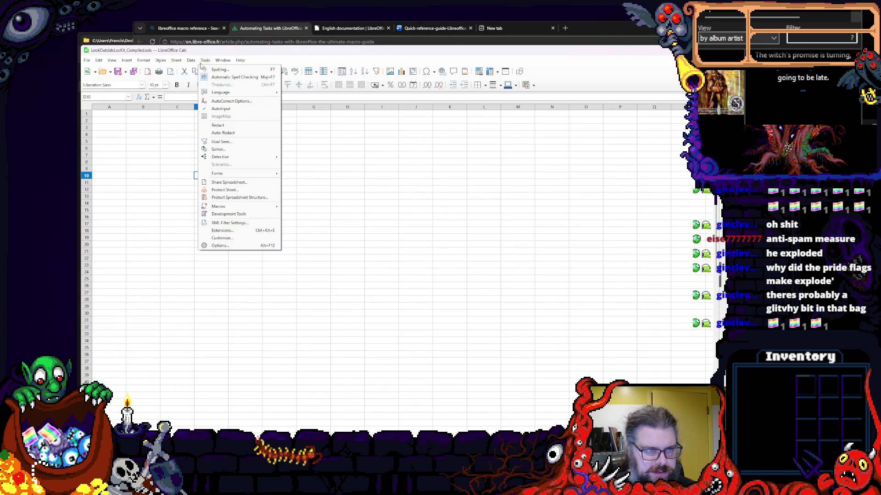
mouse_move(219, 207)
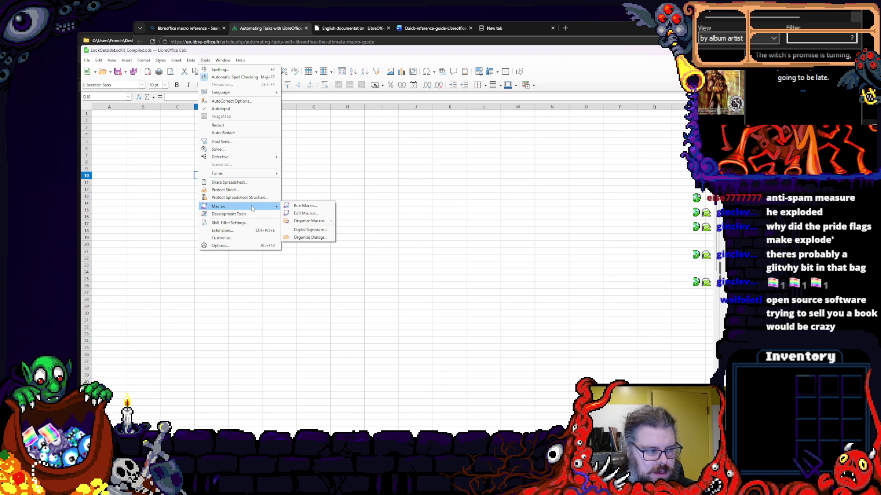
click(305, 212)
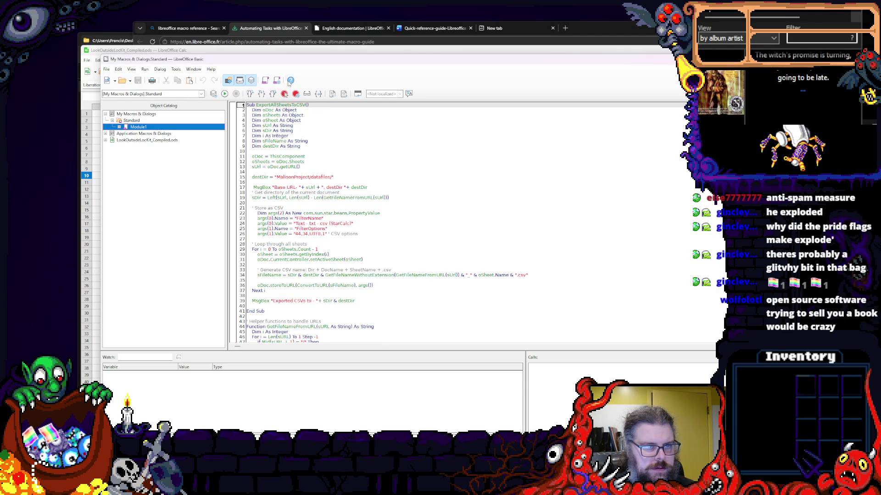
- Browse the editor's menus, switch back to Calc and bring up the Tools > Macros commands
click(109, 69)
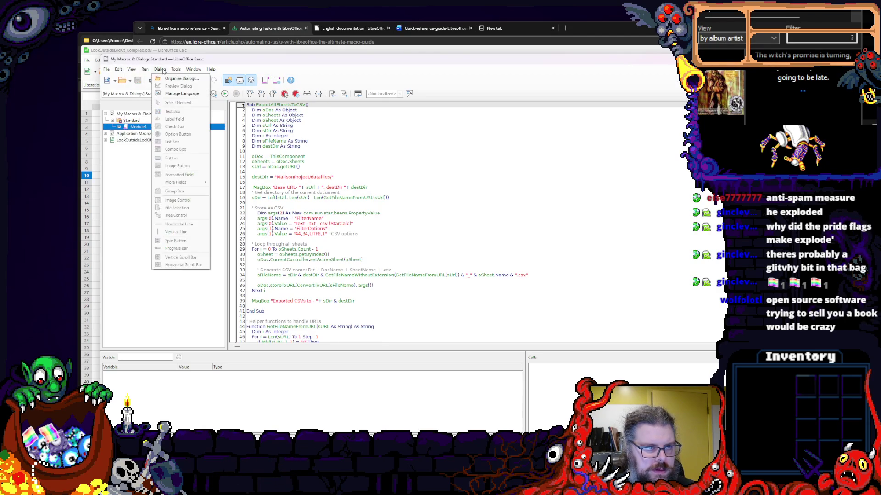
key(alt+Tab)
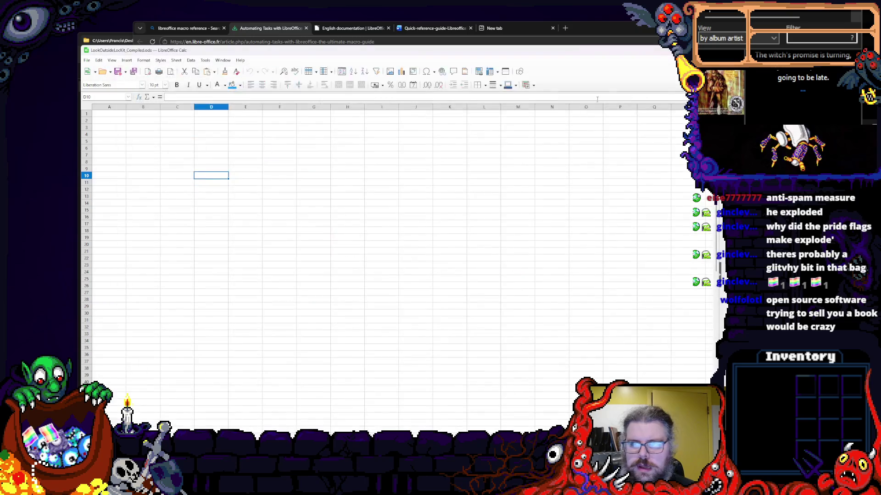
click(205, 60)
click(206, 60)
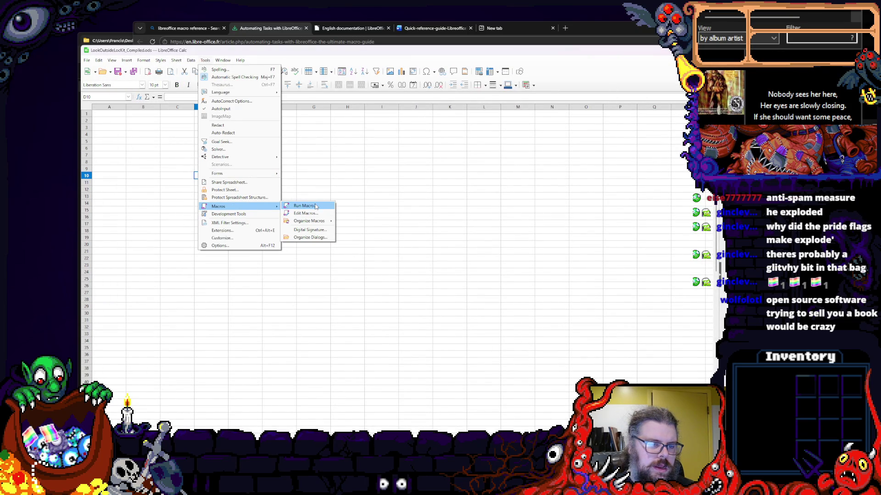
- Request LibreOffice Help from the Basic editor and choose Read Help Online when local help is missing
click(304, 214)
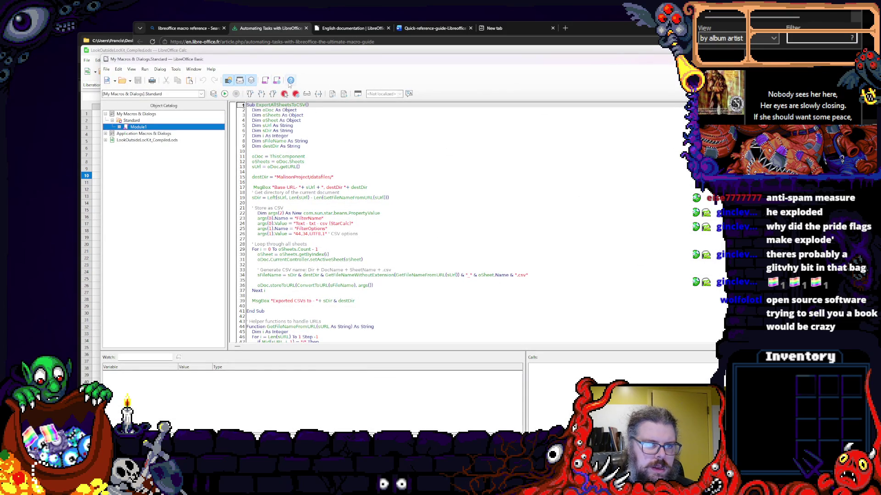
click(289, 80)
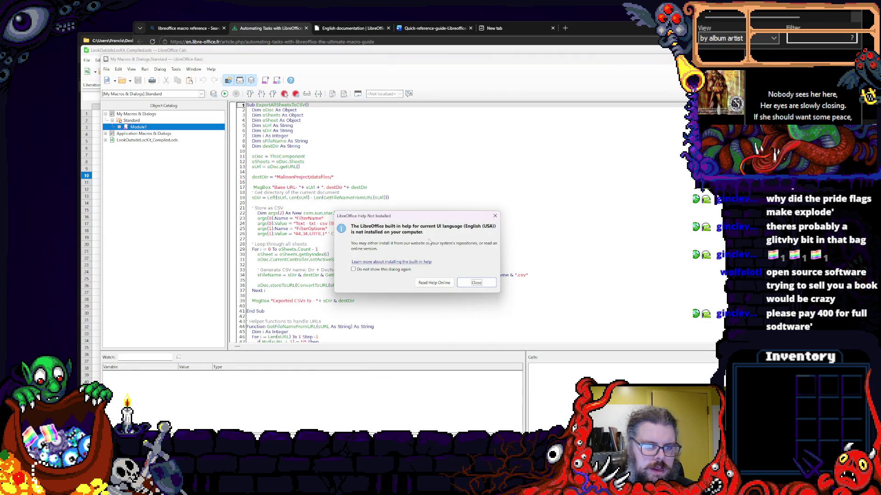
click(475, 283)
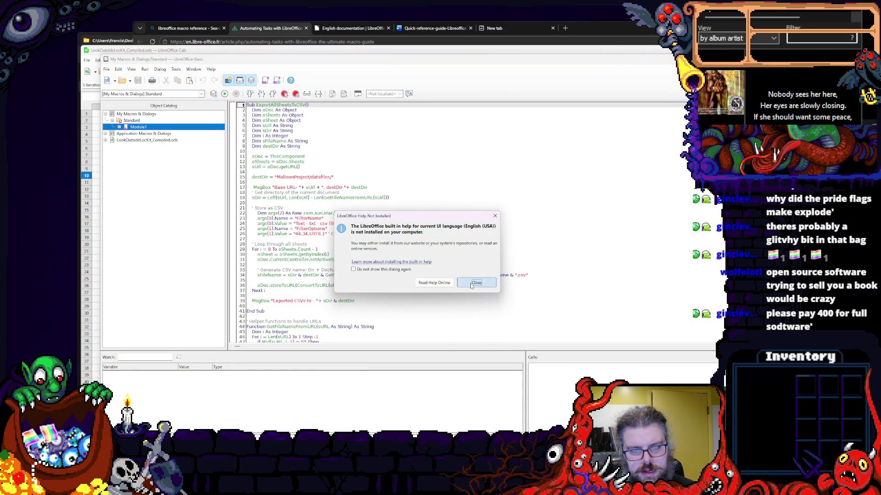
click(211, 69)
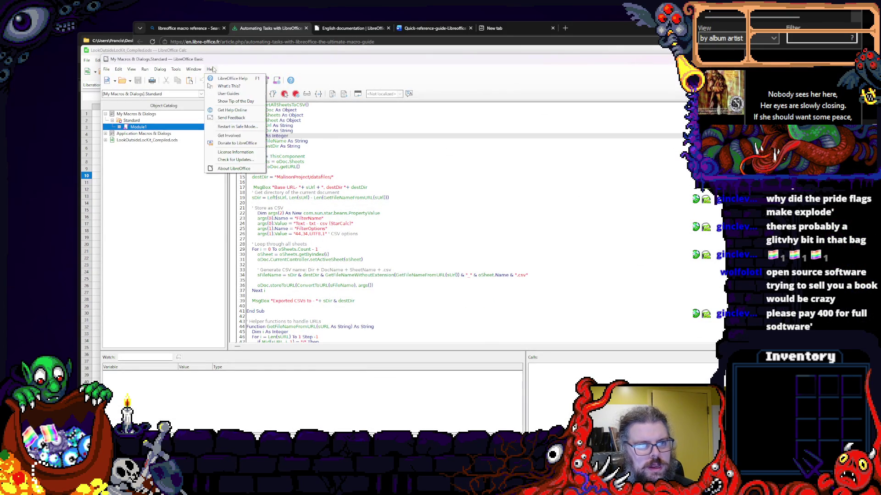
click(227, 77)
click(434, 282)
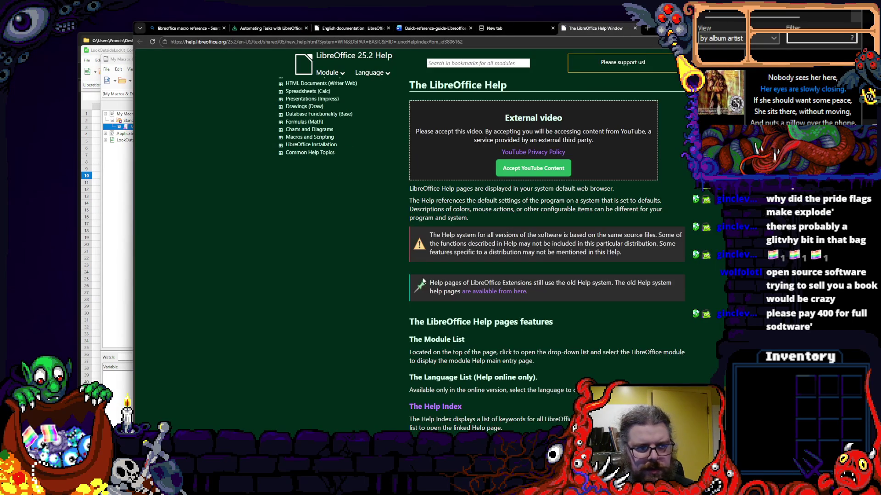
- From the Basic help index, read the Document Event-Driven Macros page, then move on to Recording a Macro
click(448, 64)
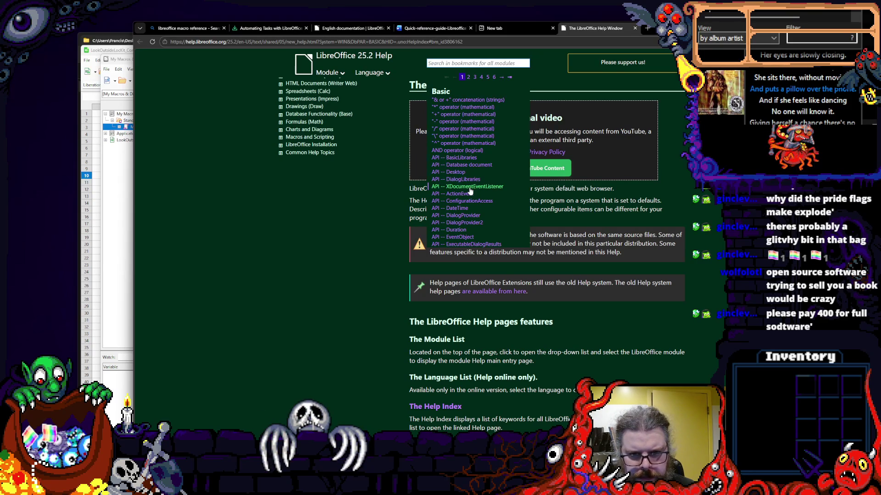
click(470, 187)
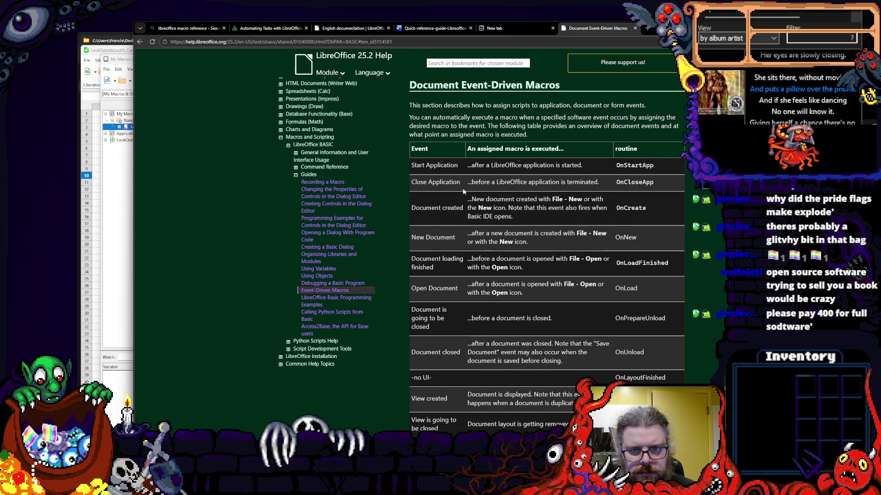
scroll(468, 184, down, 3)
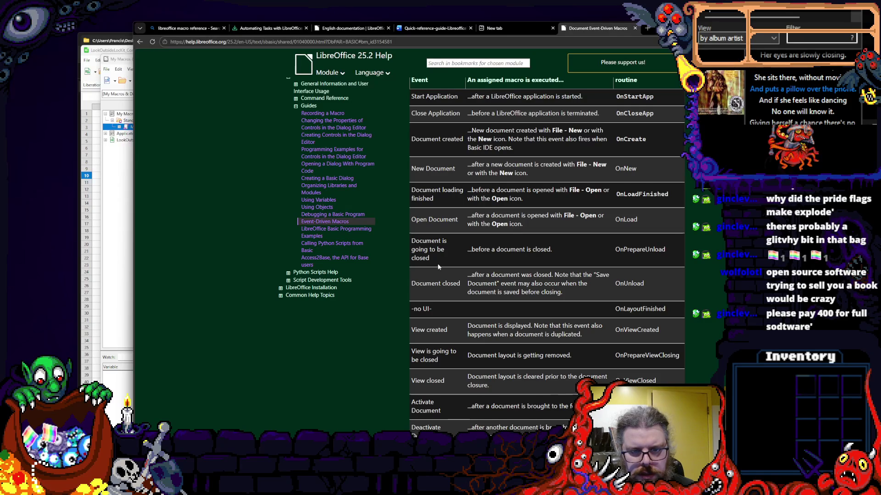
scroll(448, 255, down, 2)
scroll(449, 255, down, 1)
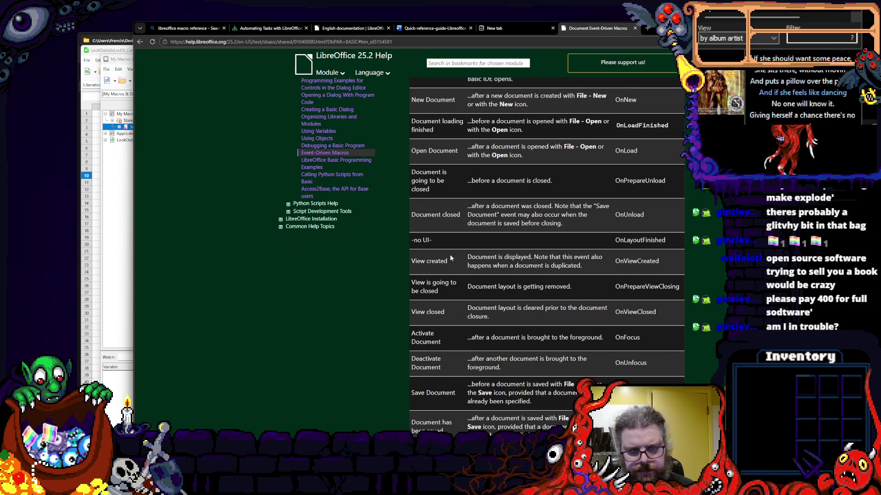
scroll(449, 254, down, 1)
scroll(450, 254, down, 1)
scroll(449, 258, down, 1)
scroll(450, 258, down, 1)
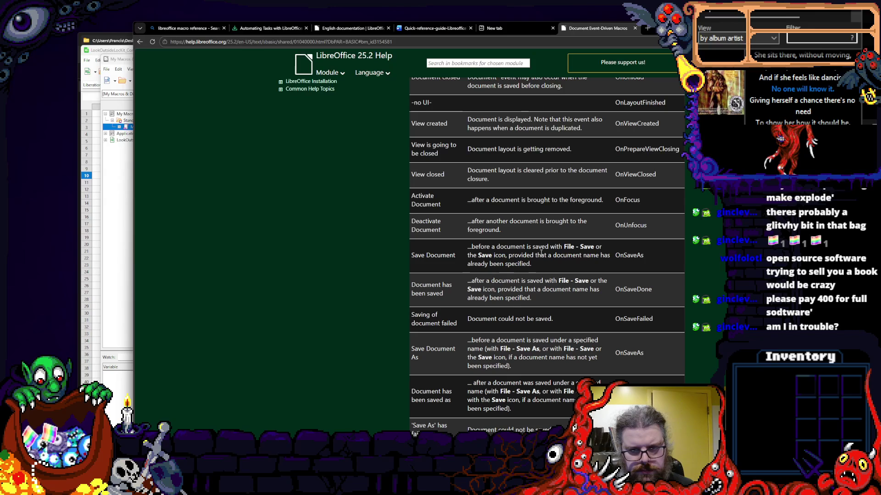
scroll(608, 260, up, 1)
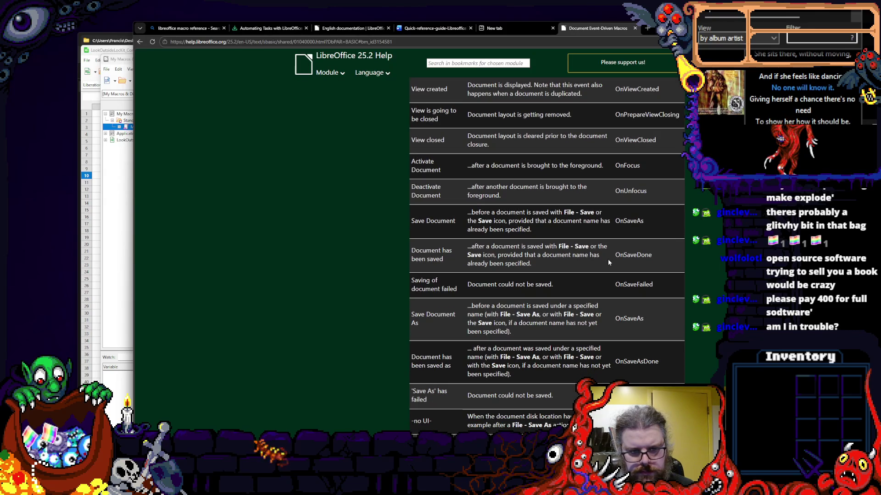
scroll(608, 260, up, 4)
scroll(608, 259, up, 5)
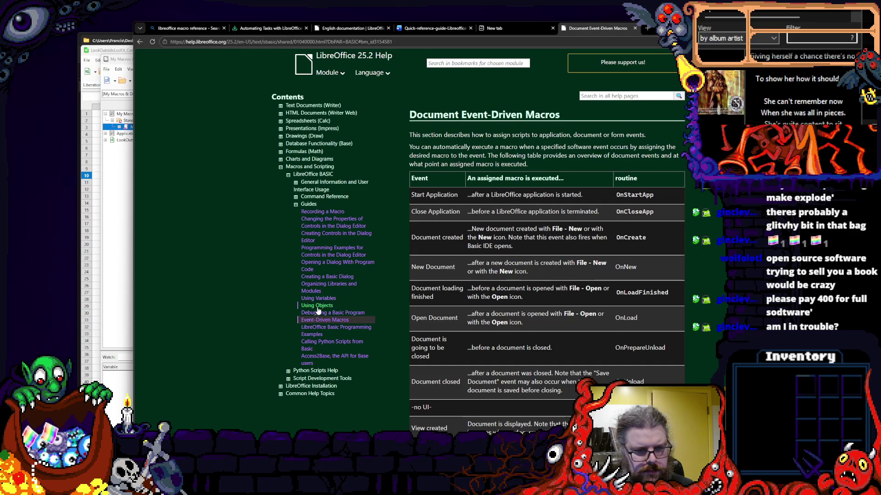
click(313, 212)
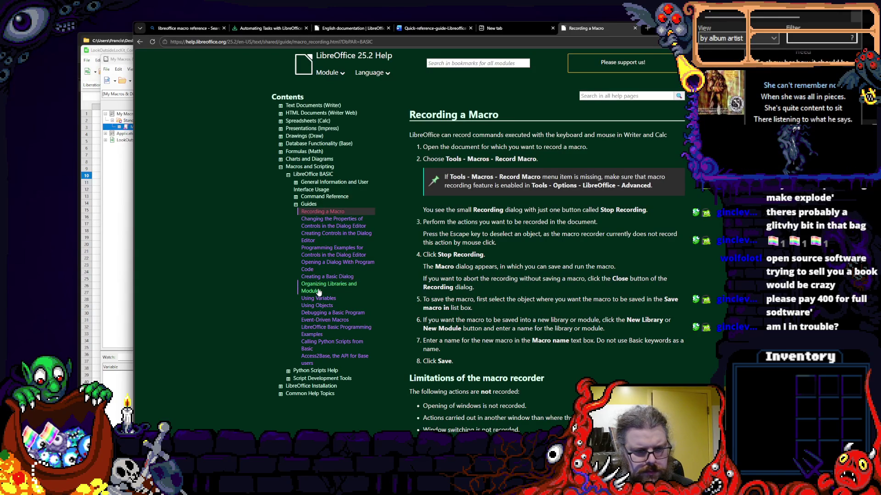
- Visit Creating a Basic Dialog, then reach File I/O Functions under Command Reference > Functions, Statements and Operators
click(324, 277)
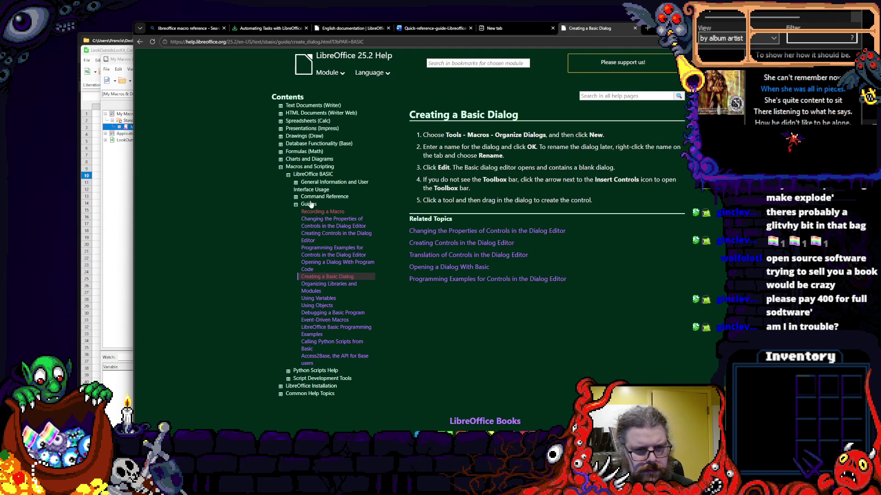
click(296, 199)
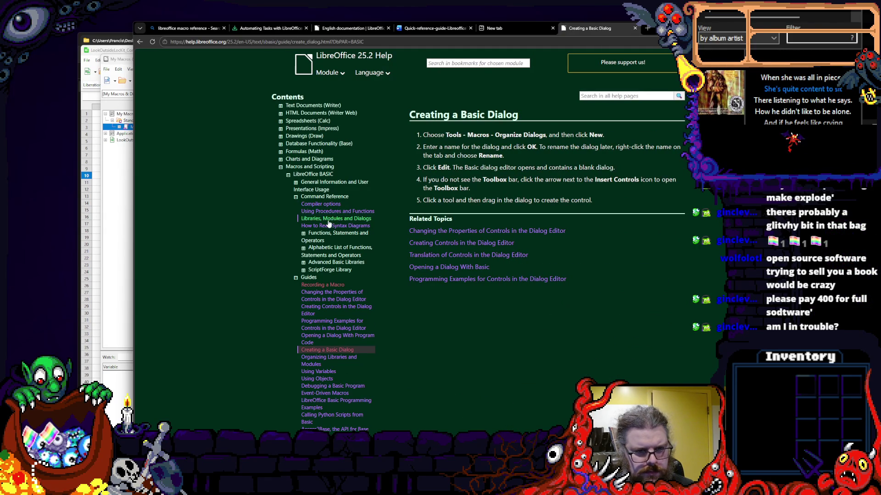
click(303, 236)
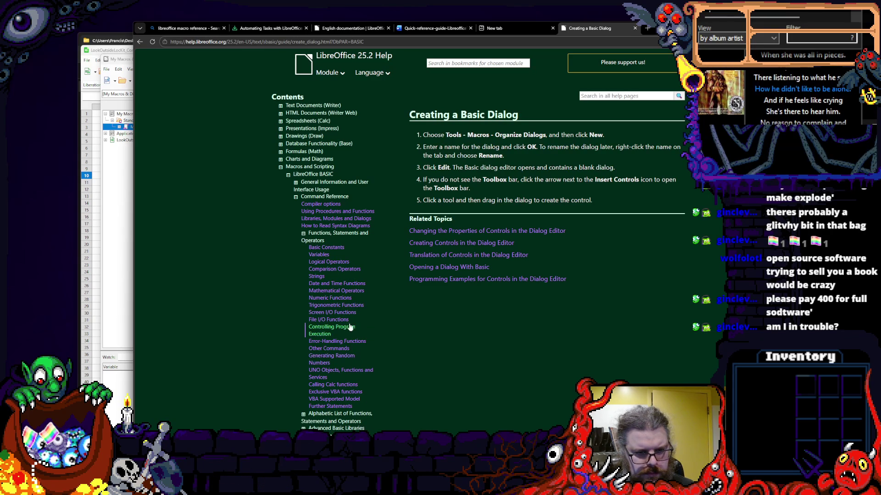
click(329, 319)
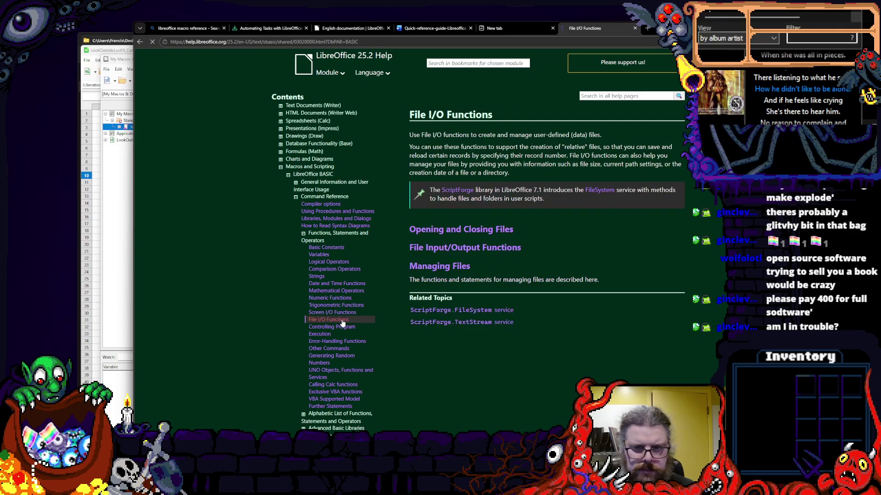
- Open the Input# Statement reference from File Input/Output Functions and review its ExampleWorkWithAFile sample
click(463, 248)
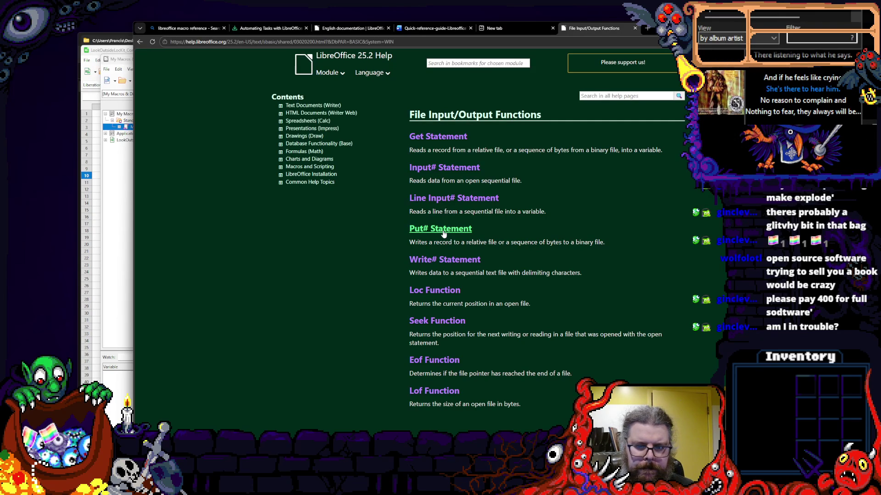
click(440, 170)
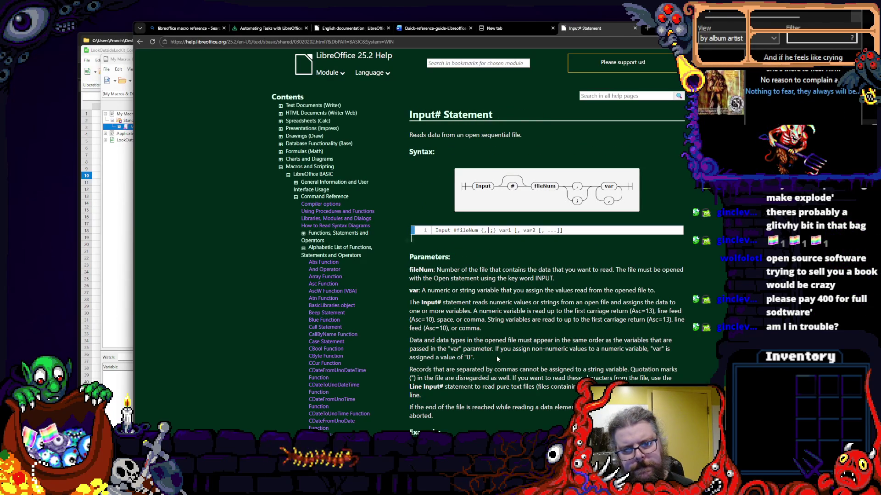
scroll(497, 356, down, 1)
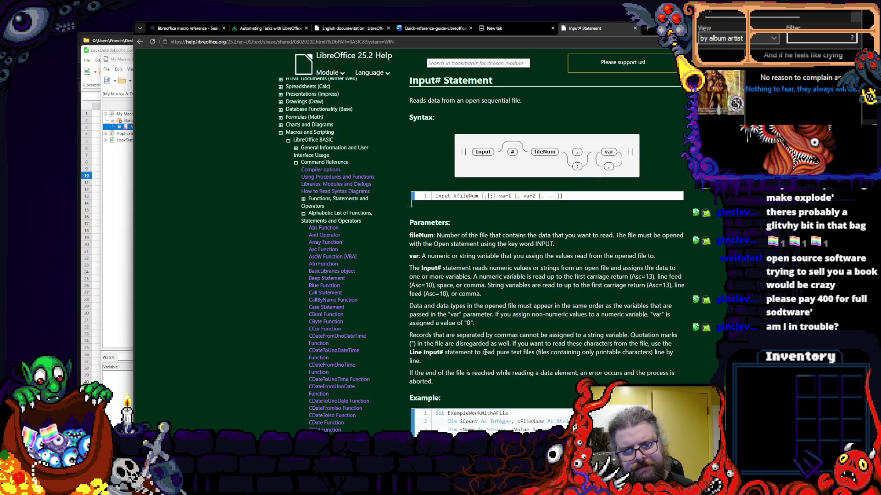
scroll(485, 352, down, 1)
scroll(481, 356, down, 2)
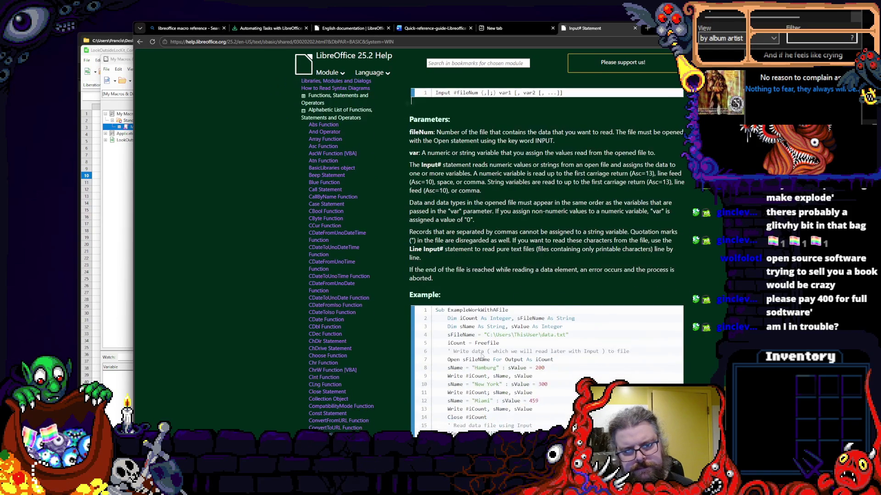
scroll(480, 309, down, 2)
scroll(505, 273, down, 2)
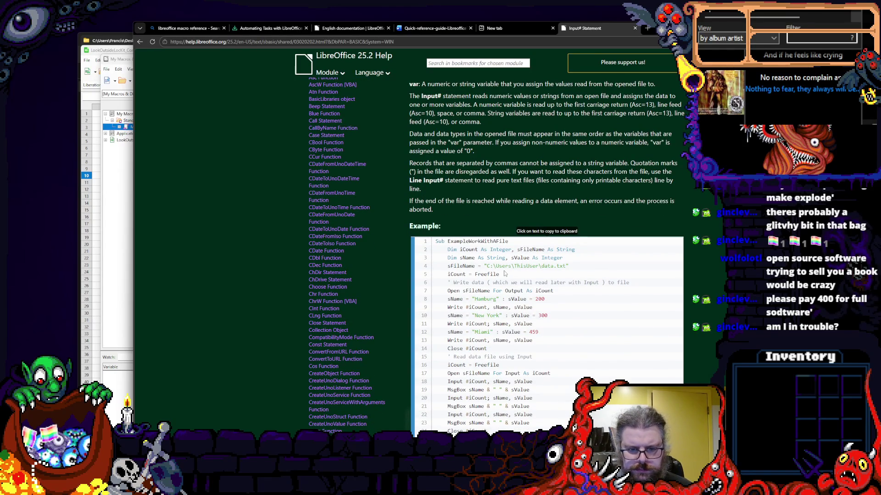
scroll(505, 274, down, 1)
scroll(505, 273, up, 3)
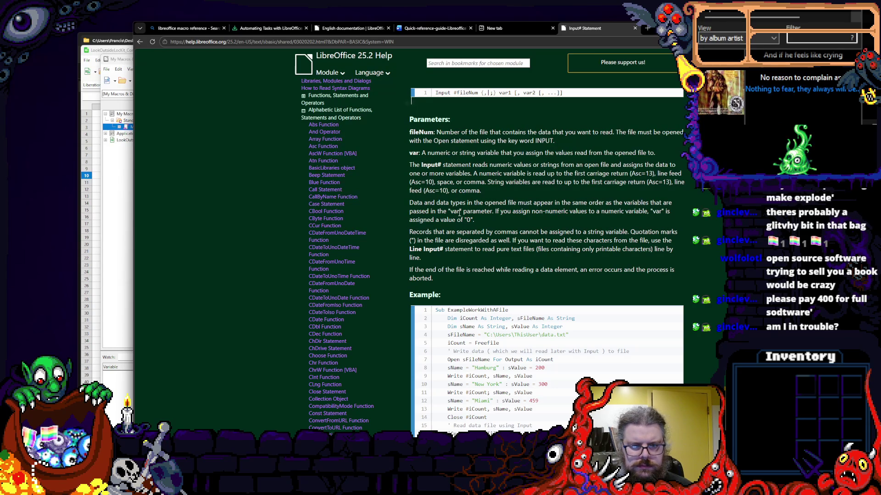
scroll(408, 251, down, 3)
scroll(408, 251, down, 3)
scroll(408, 251, down, 2)
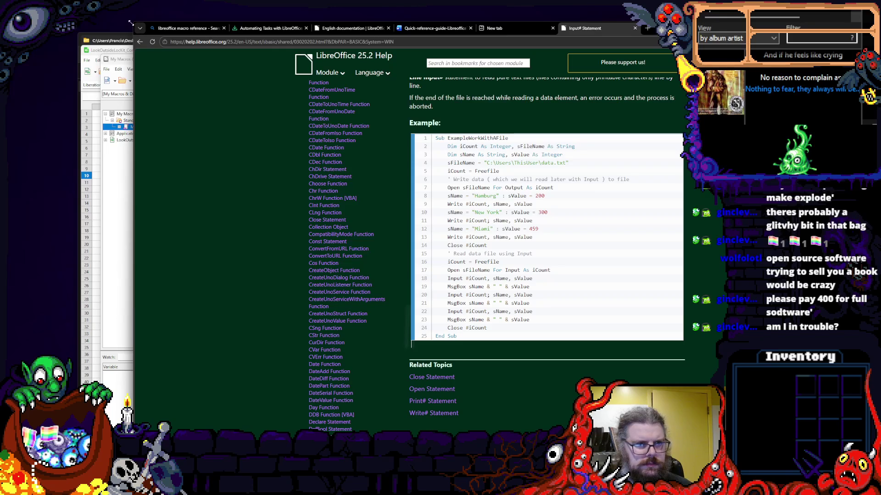
drag(619, 28, 580, 84)
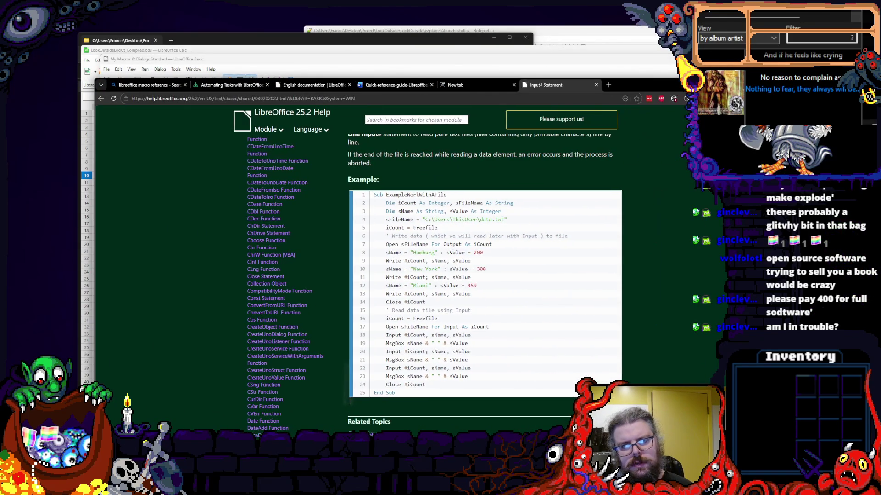
- Flip through the open browser tabs and land on the 'libreoffice macro reference' Bing results
click(455, 87)
click(395, 85)
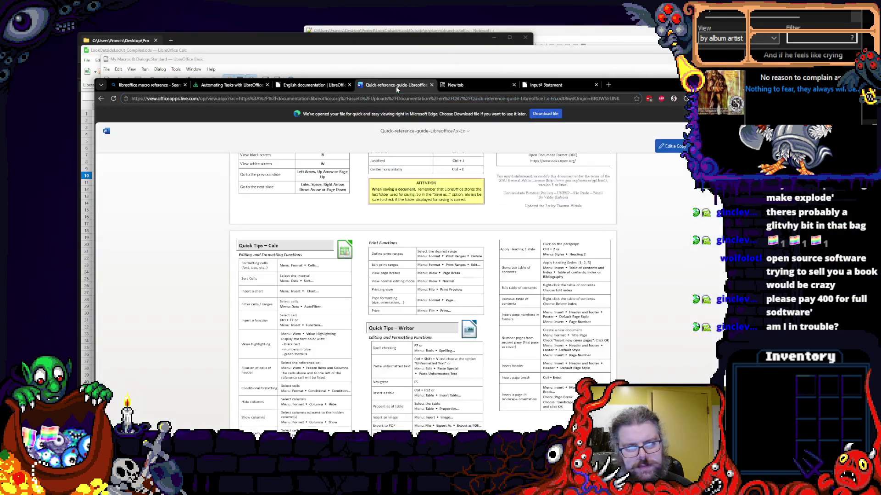
click(467, 84)
click(543, 86)
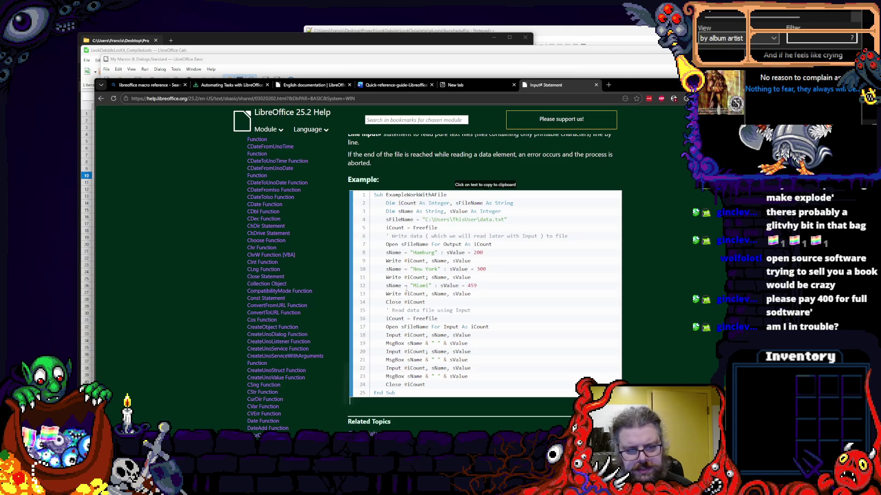
scroll(405, 287, down, 5)
scroll(406, 287, up, 2)
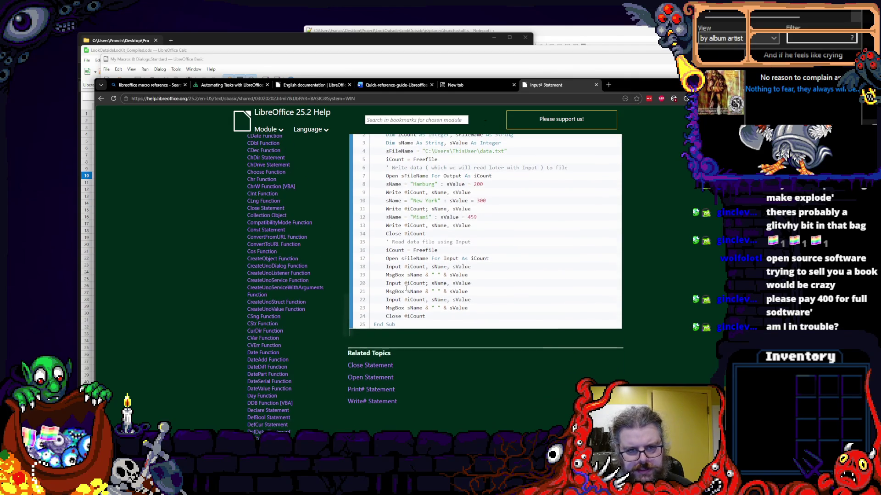
scroll(406, 287, up, 2)
click(231, 85)
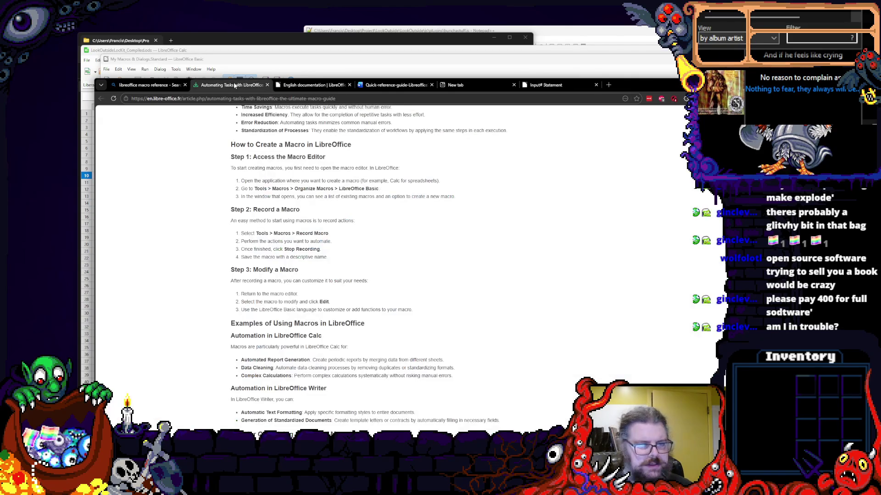
click(232, 99)
click(147, 84)
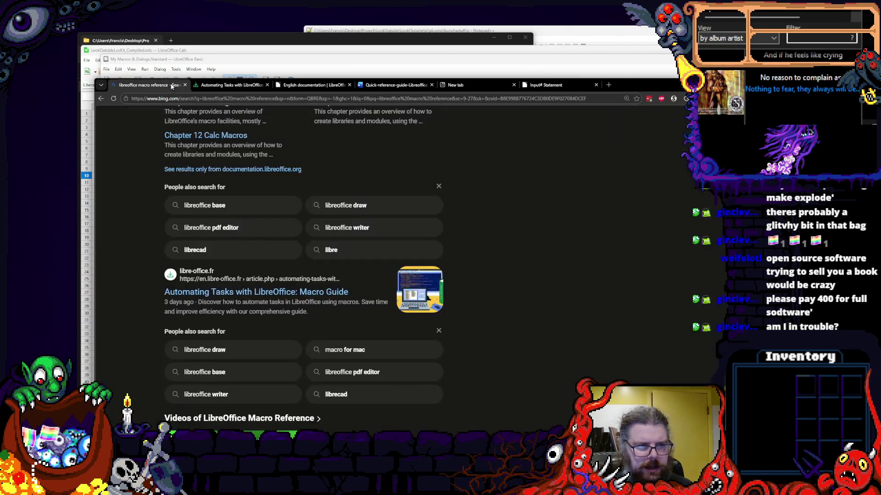
scroll(305, 178, up, 5)
scroll(305, 177, up, 5)
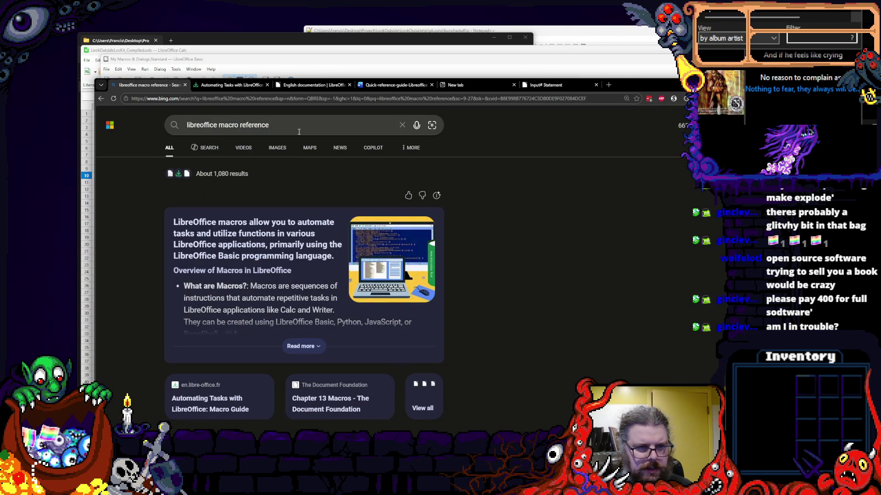
- Search Bing for 'libreoffice macro merging multiple spreadsheets' and open the Stack Overflow combine-sheets question in a new tab
double_click(241, 127)
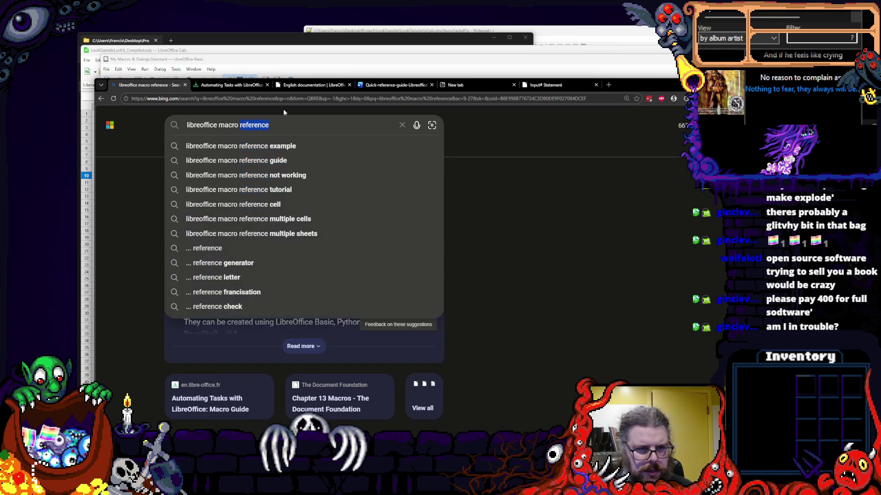
key(BackSpace)
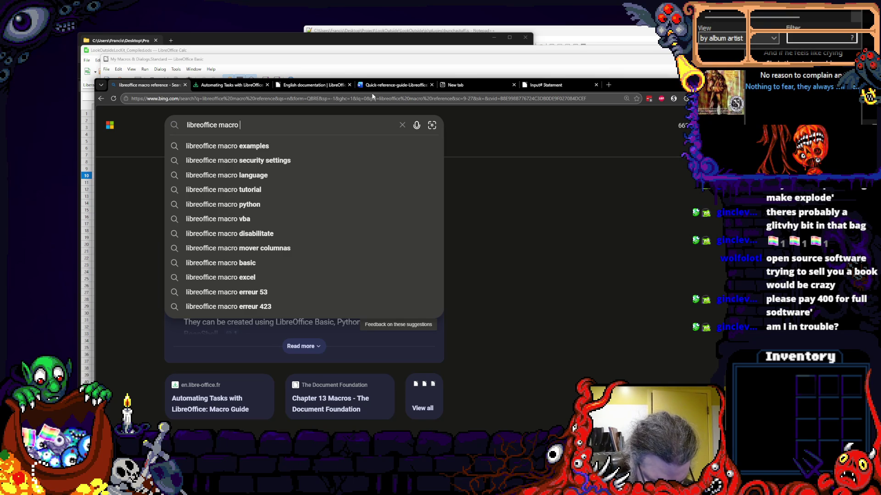
text(combinin)
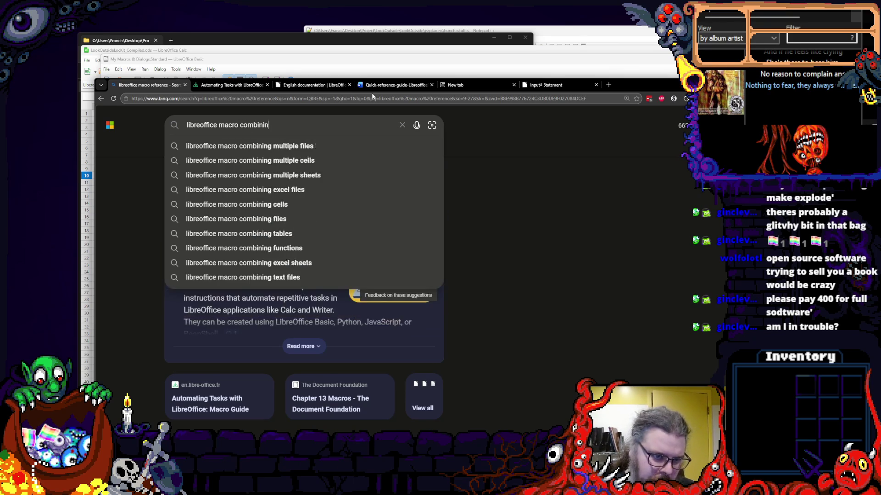
text(g all f)
key(BackSpace)
key(BackSpace)
key(BackSpace)
key(BackSpace)
key(BackSpace)
key(BackSpace)
key(BackSpace)
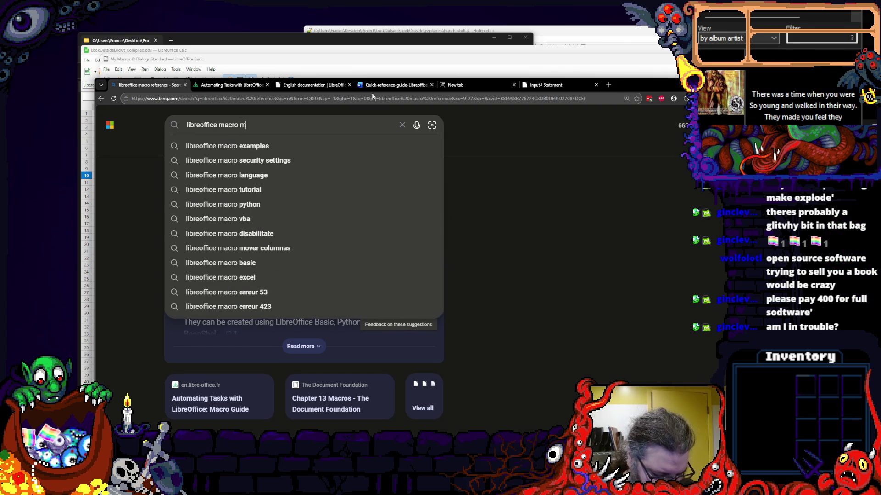
text(merging multiple spreadsheets)
key(Return)
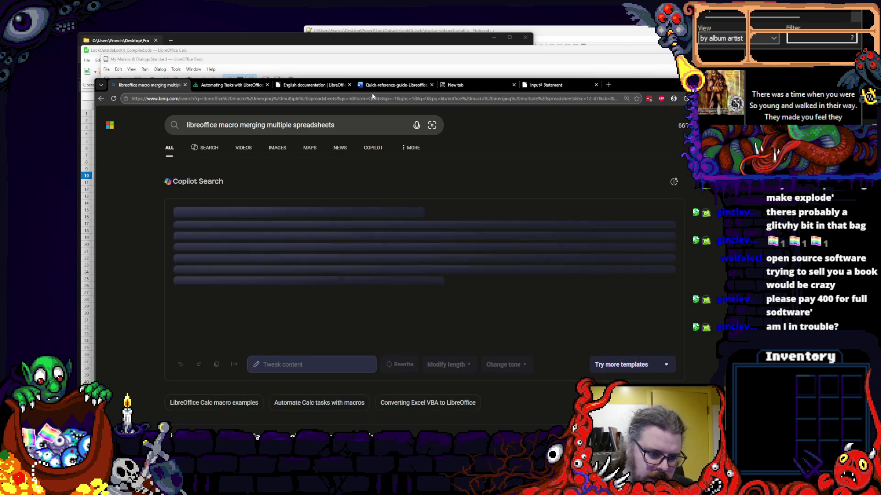
scroll(268, 166, down, 2)
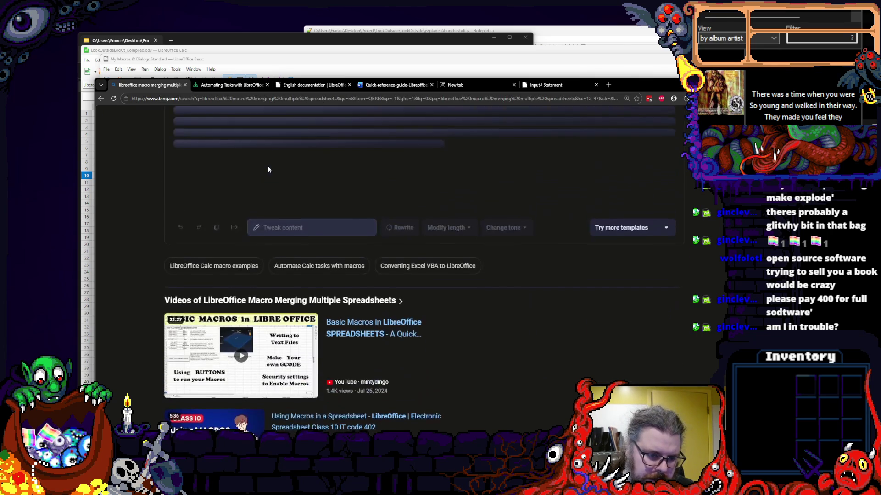
scroll(436, 297, up, 2)
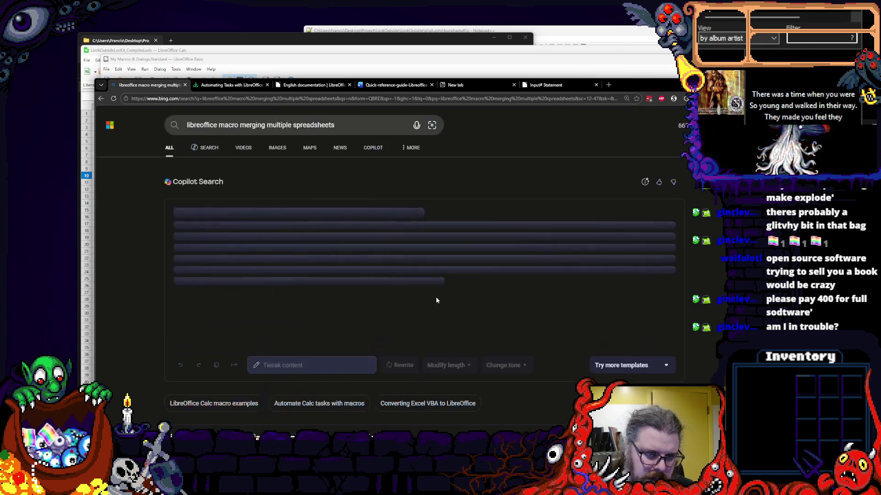
scroll(435, 297, down, 4)
scroll(142, 248, down, 4)
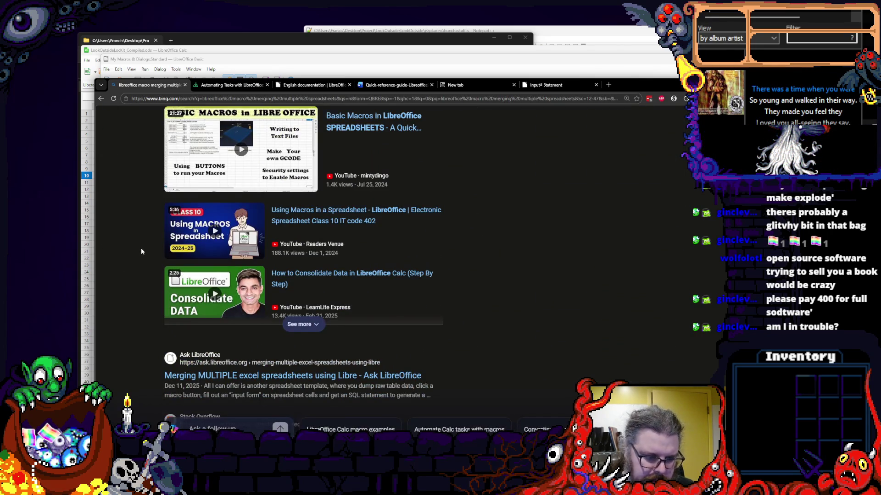
scroll(143, 247, down, 2)
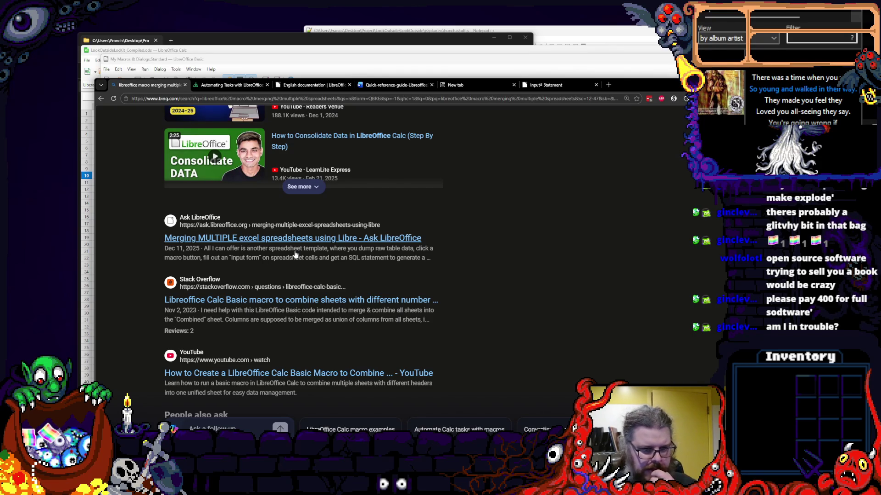
scroll(296, 255, down, 1)
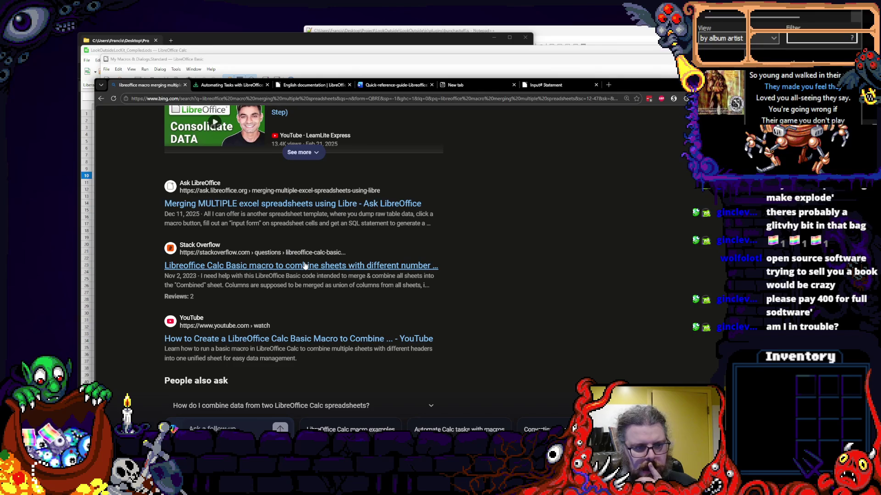
middle_click(304, 263)
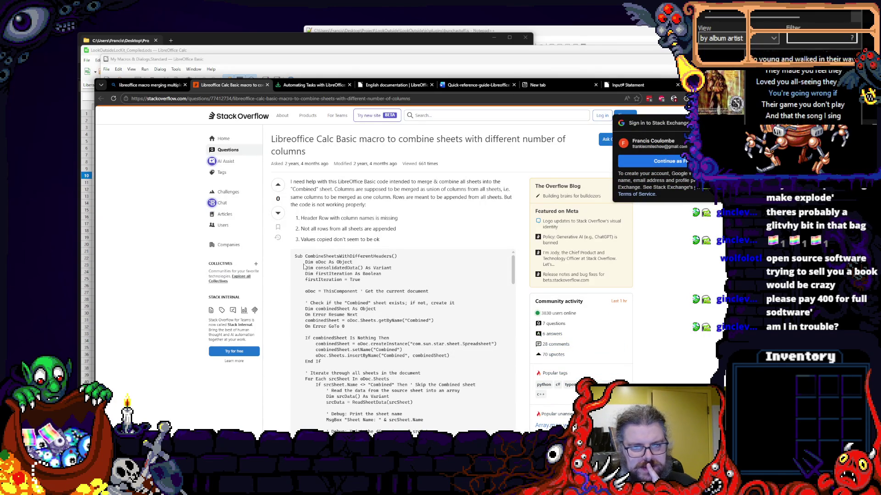
scroll(303, 266, down, 2)
scroll(303, 267, up, 2)
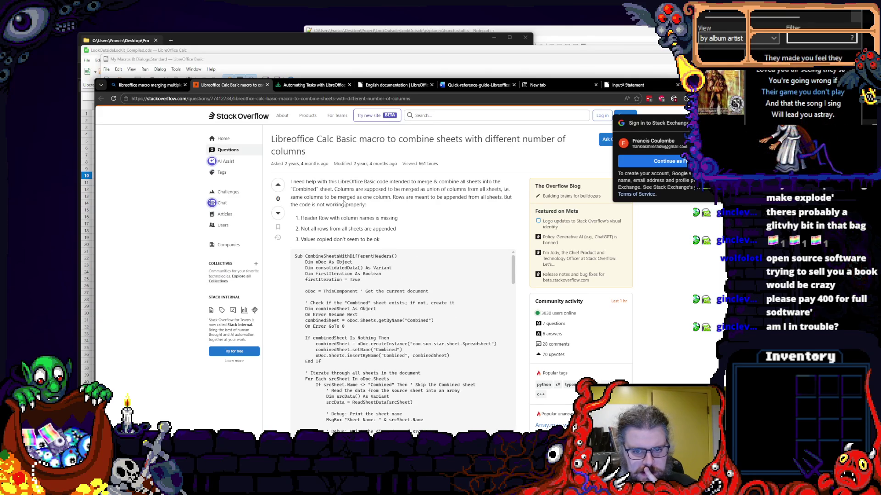
scroll(344, 203, down, 1)
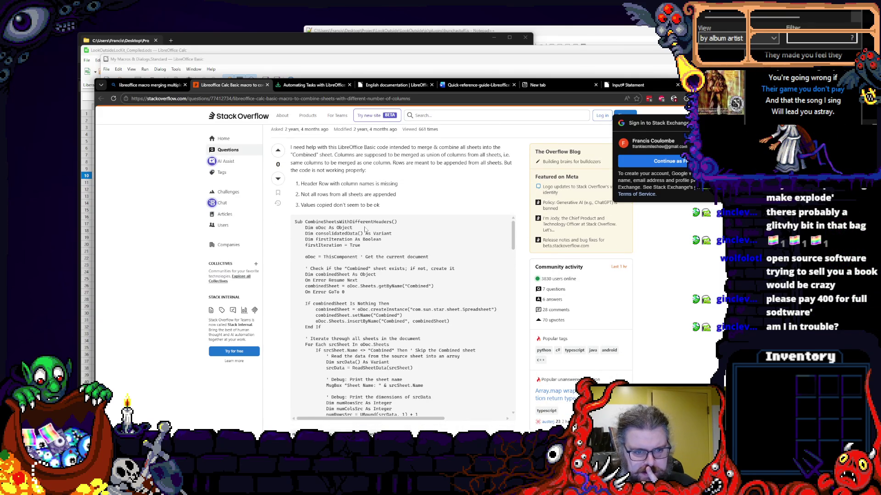
scroll(364, 230, down, 2)
scroll(355, 239, up, 2)
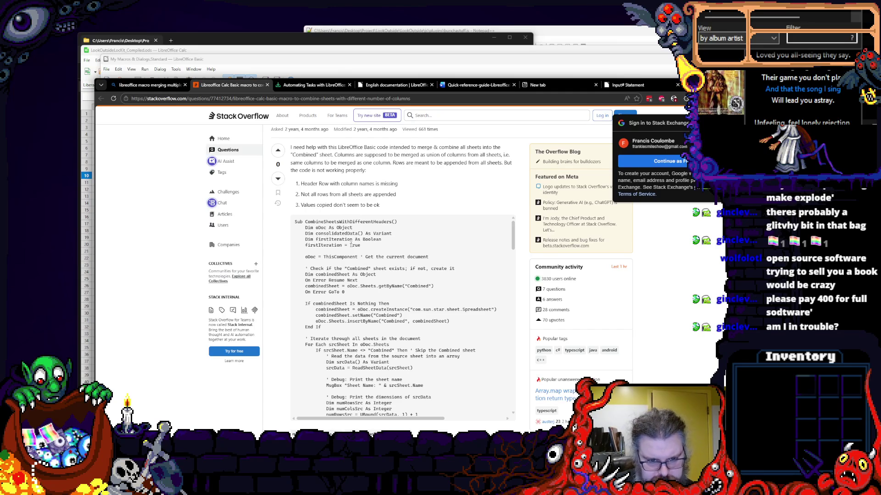
scroll(348, 251, down, 2)
scroll(347, 251, down, 2)
scroll(346, 251, down, 1)
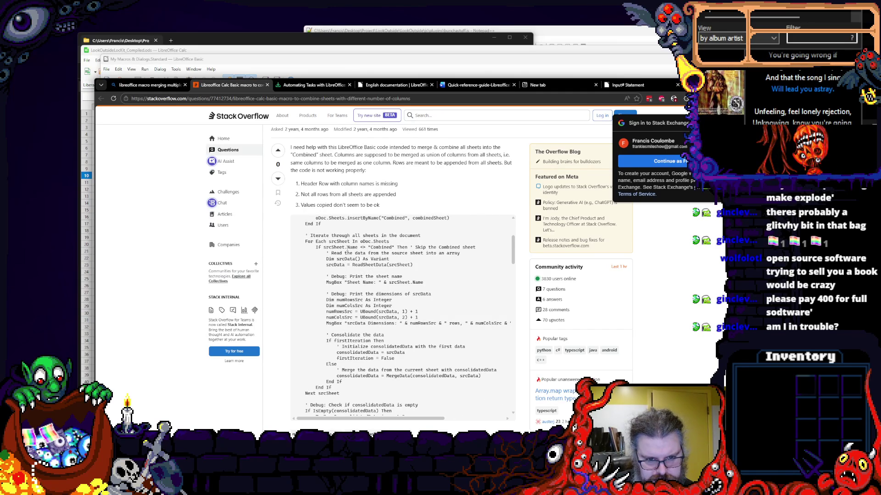
scroll(347, 251, down, 2)
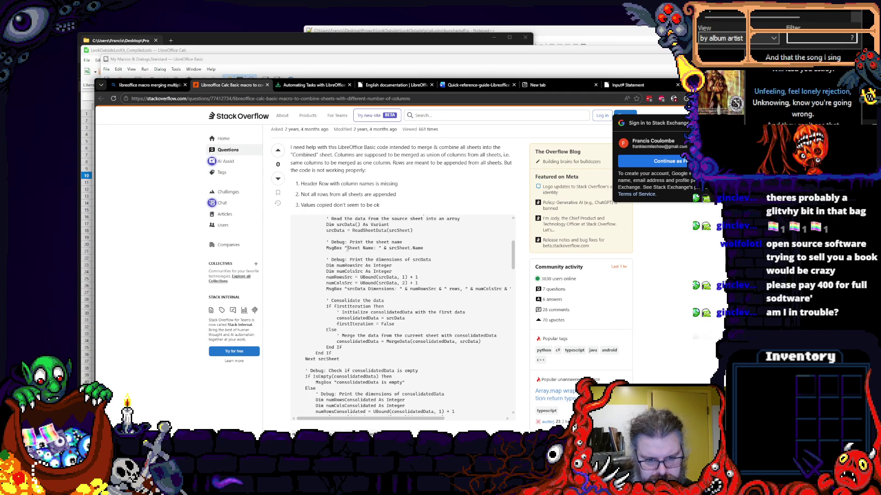
scroll(347, 251, down, 2)
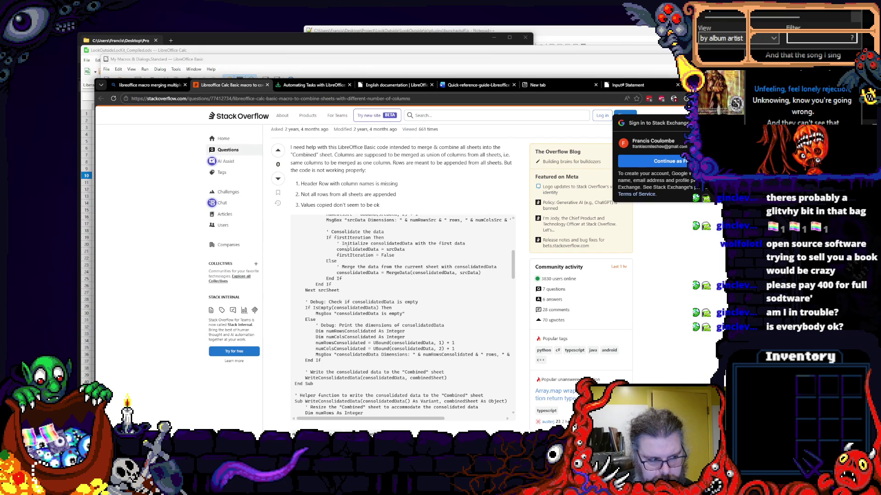
scroll(346, 251, down, 2)
scroll(347, 252, down, 2)
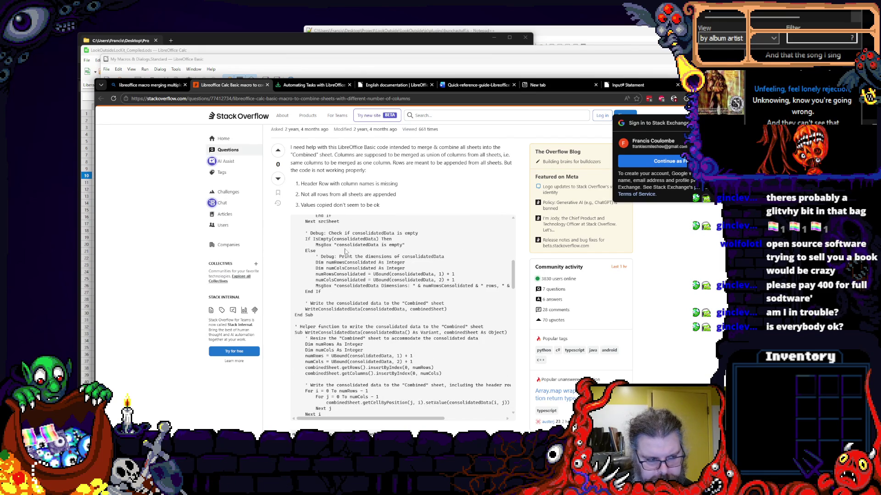
scroll(345, 251, down, 3)
scroll(345, 251, down, 3)
scroll(346, 251, down, 3)
scroll(345, 251, down, 2)
scroll(346, 251, down, 2)
scroll(346, 251, down, 2)
scroll(345, 251, down, 2)
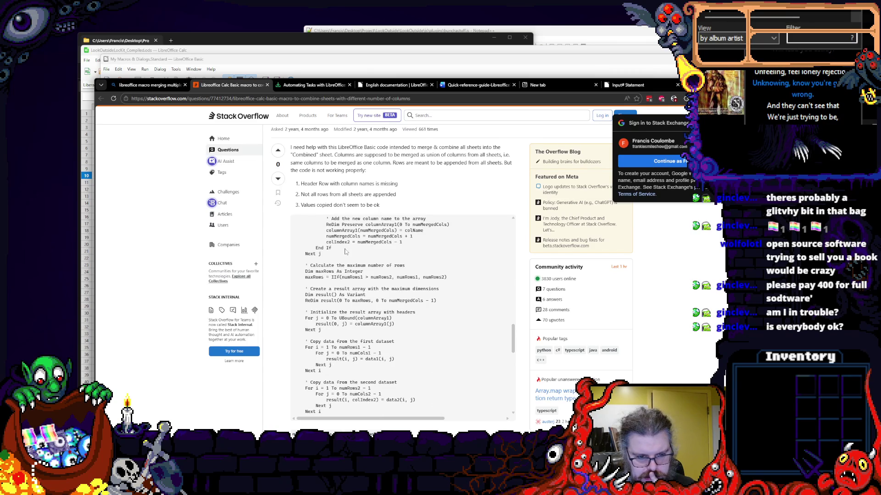
scroll(346, 251, down, 3)
scroll(346, 251, down, 3)
scroll(346, 251, down, 2)
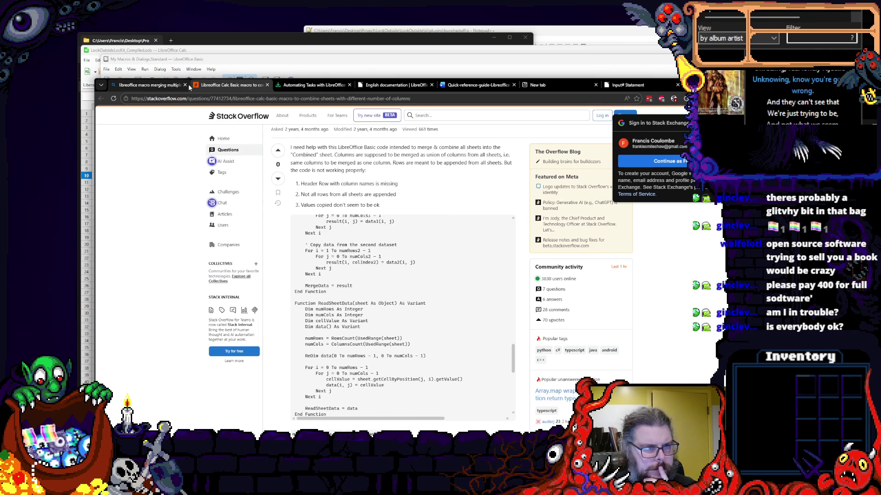
- Back on the Bing results, inspect the Ask LibreOffice result link and snippet
click(148, 85)
scroll(249, 329, down, 2)
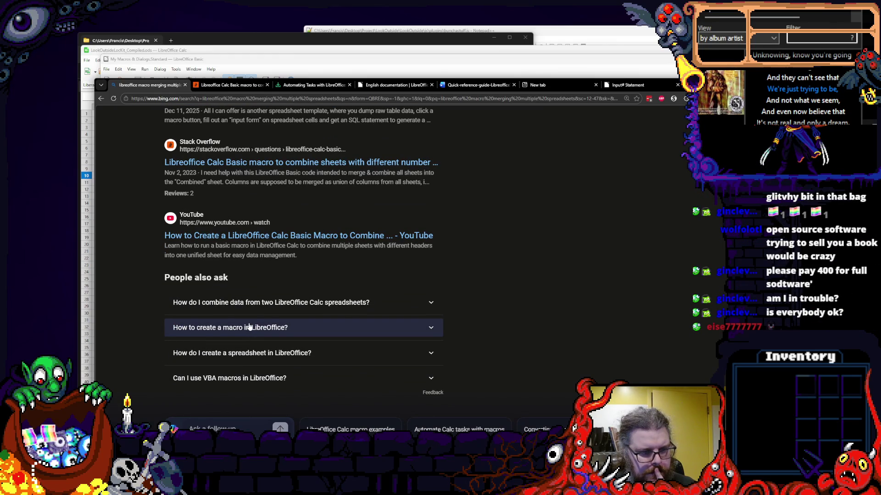
scroll(233, 344, down, 1)
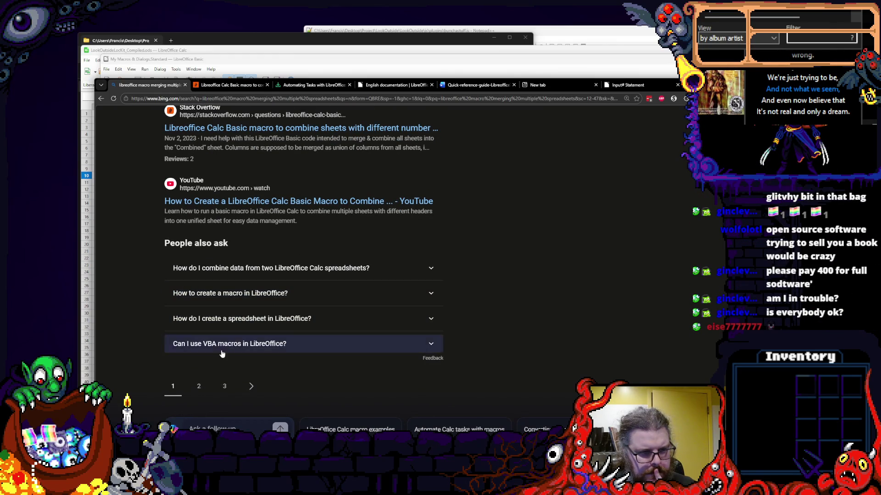
scroll(224, 354, up, 2)
scroll(237, 234, up, 1)
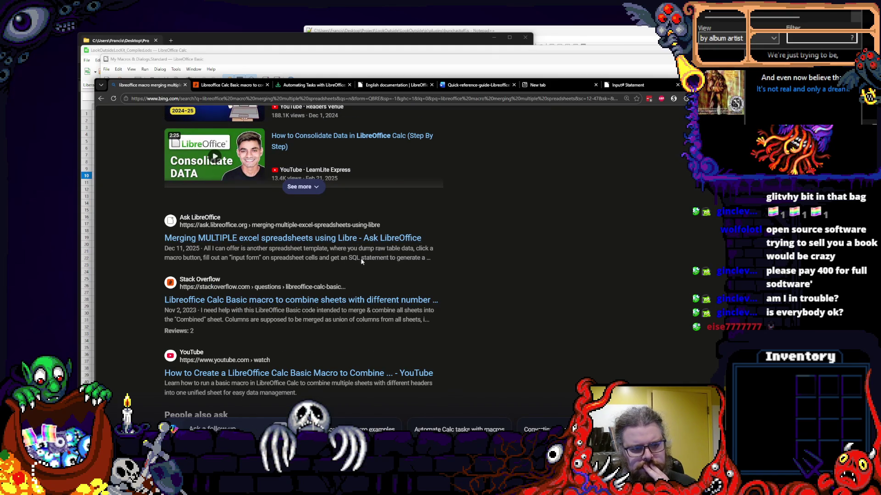
right_click(331, 241)
key(Escape)
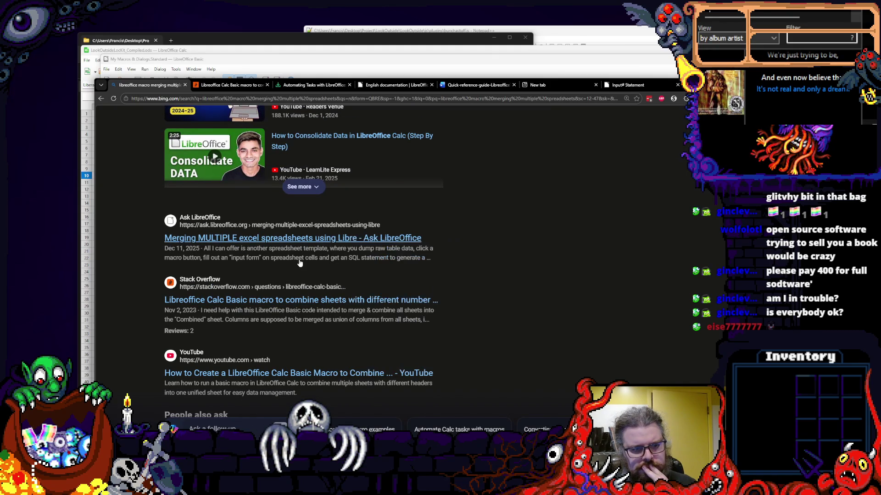
drag(321, 259, 470, 265)
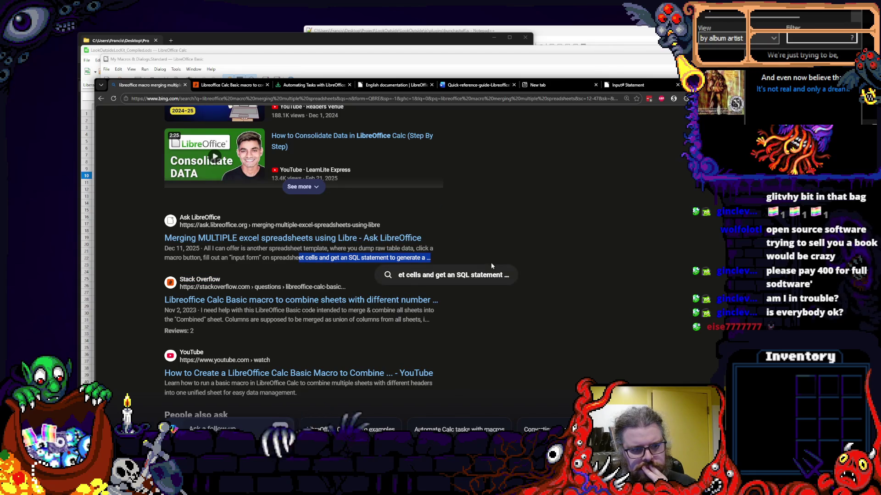
click(622, 256)
scroll(603, 245, down, 5)
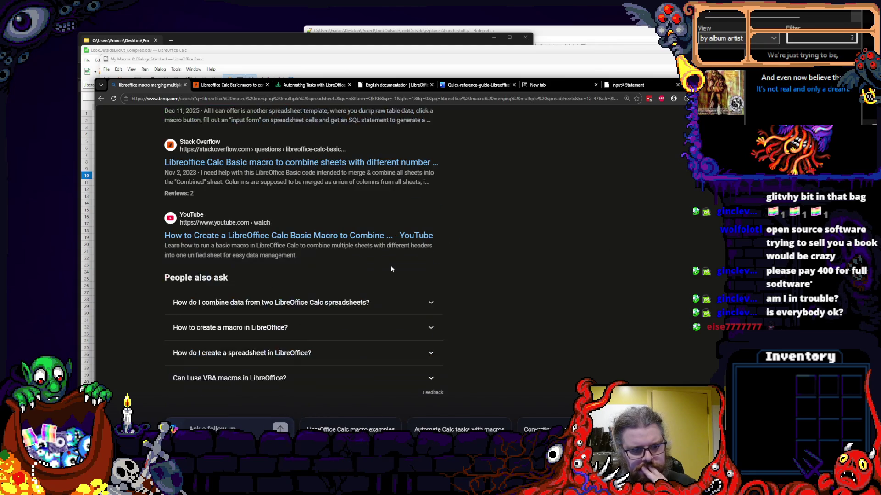
- Load the second page of the merging-spreadsheets search results
click(199, 366)
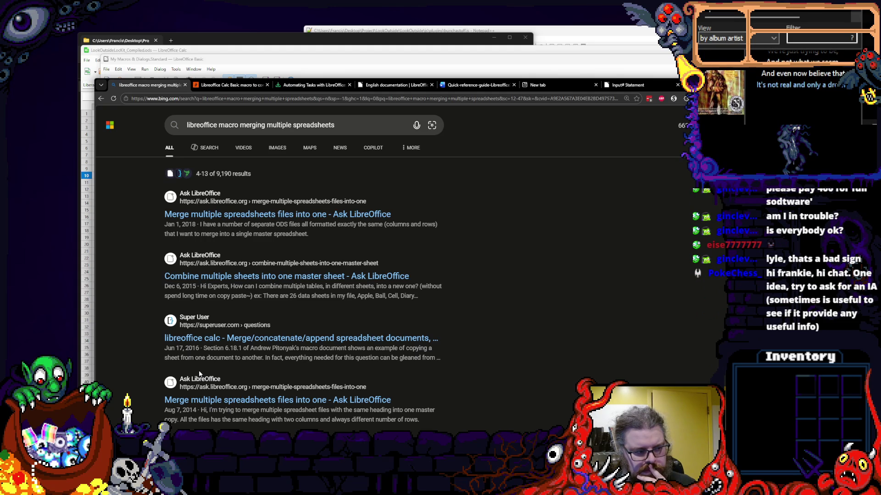
right_click(199, 374)
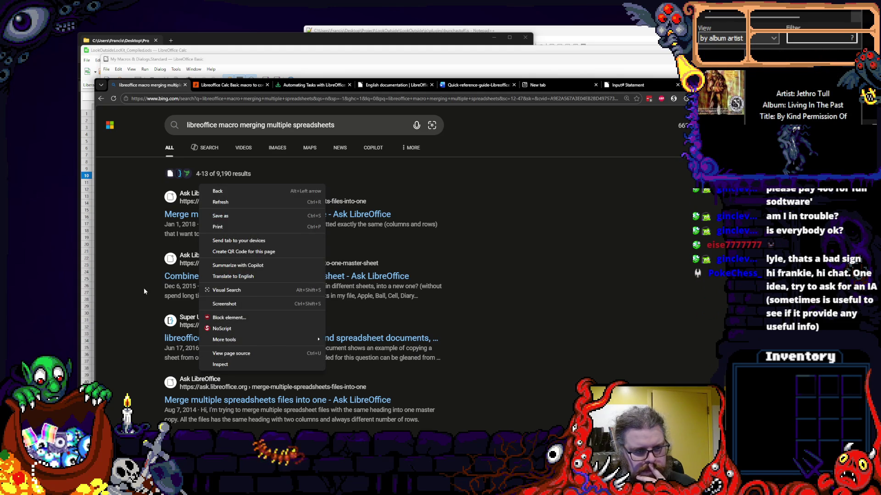
key(Escape)
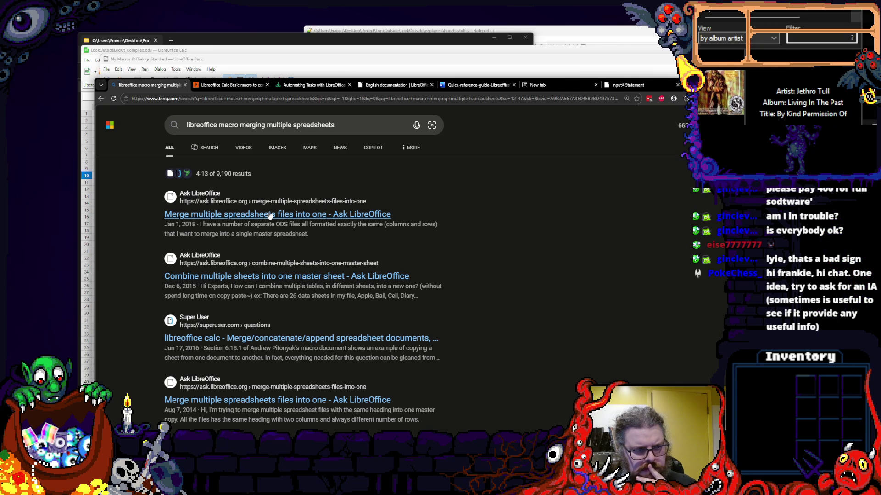
- Read the Ask LibreOffice 'Merge multiple spreadsheets files into one' thread, then return to the Bing results
click(268, 215)
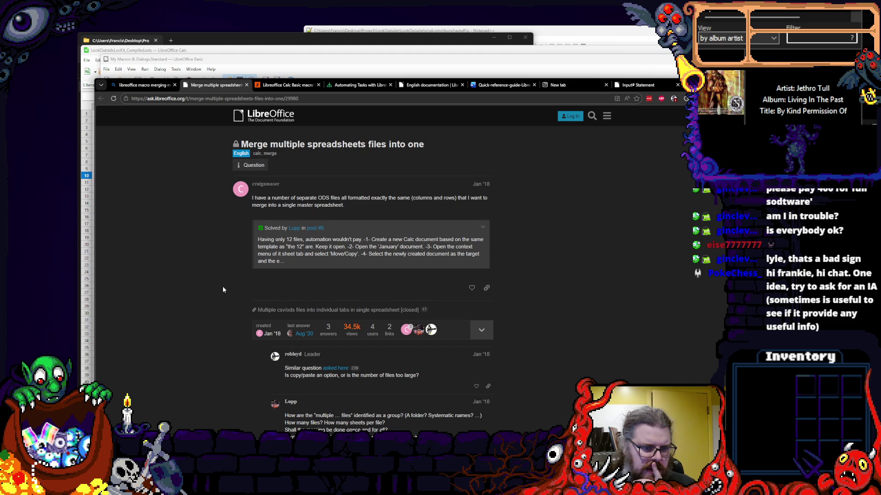
scroll(222, 286, down, 1)
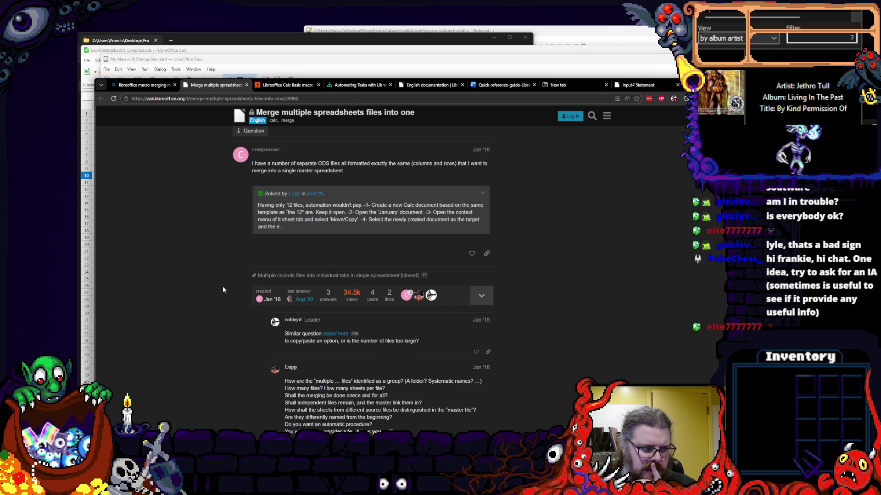
scroll(223, 286, down, 2)
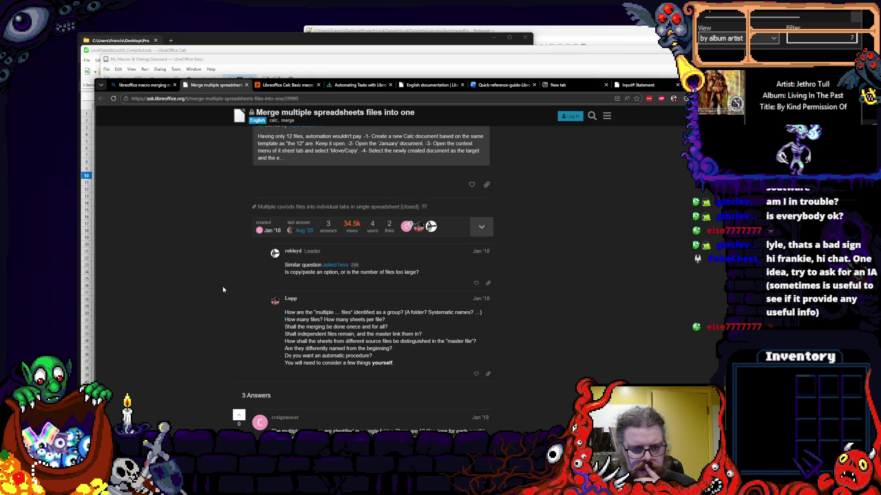
scroll(223, 286, down, 2)
scroll(222, 286, down, 2)
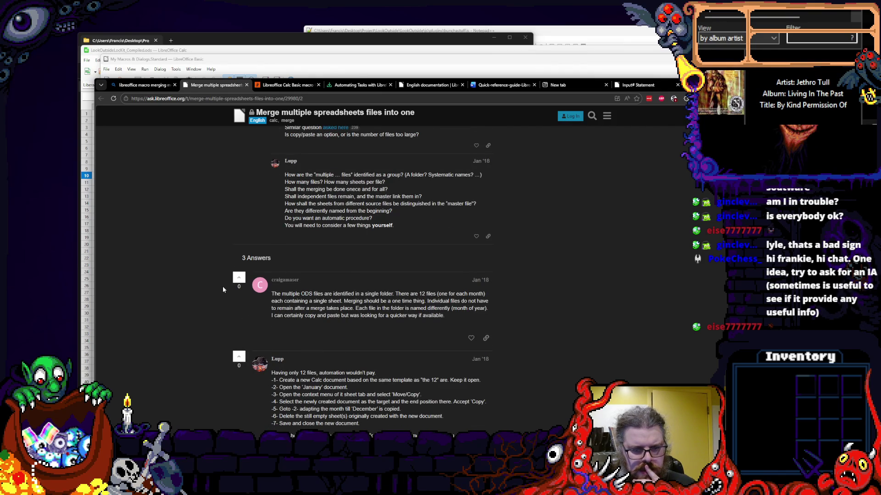
scroll(223, 286, down, 2)
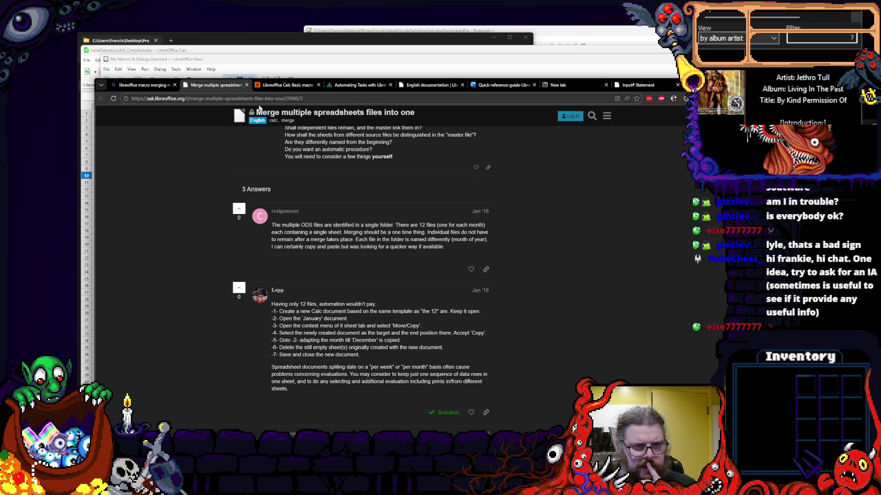
click(143, 84)
scroll(261, 269, down, 3)
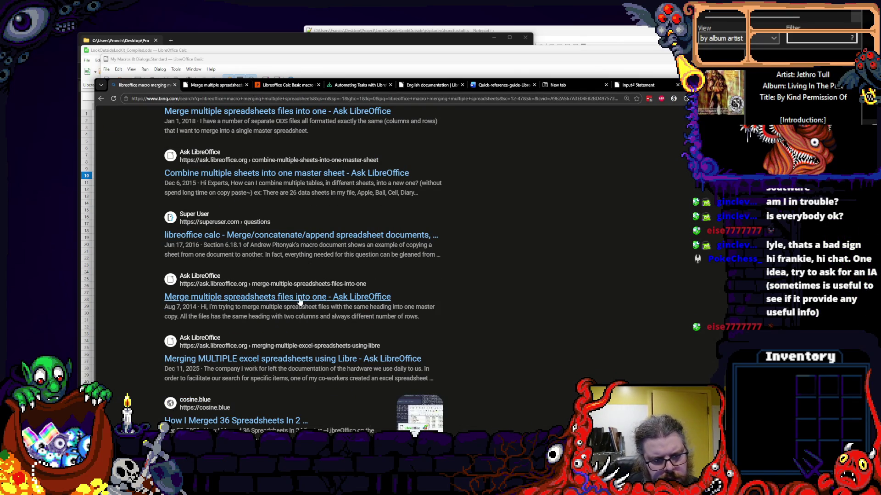
scroll(302, 297, down, 1)
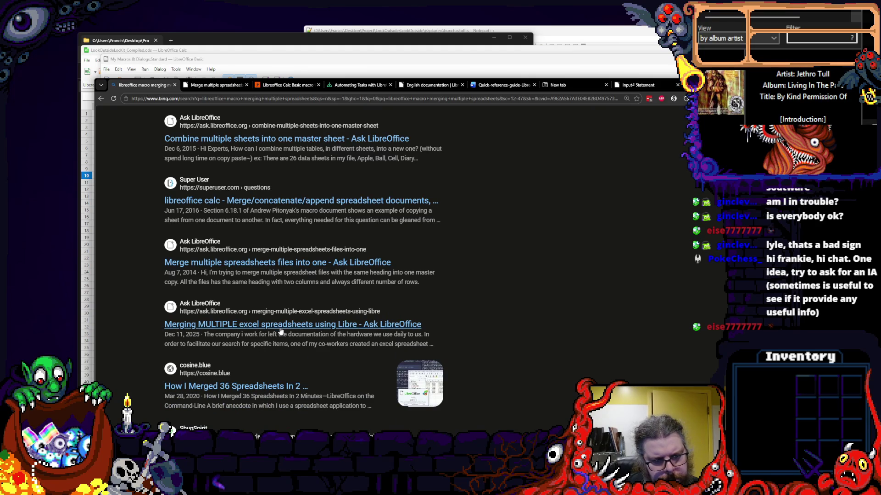
scroll(281, 333, down, 1)
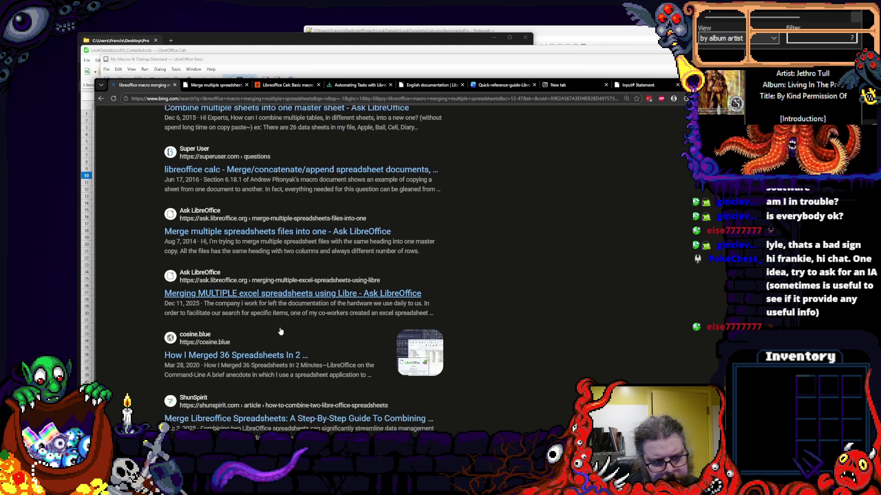
scroll(281, 333, down, 2)
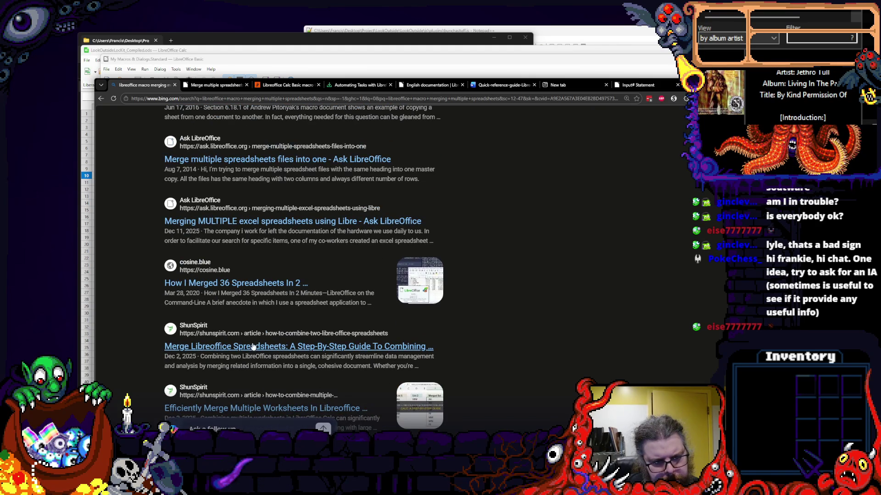
scroll(254, 344, down, 1)
scroll(253, 340, down, 1)
scroll(290, 336, up, 5)
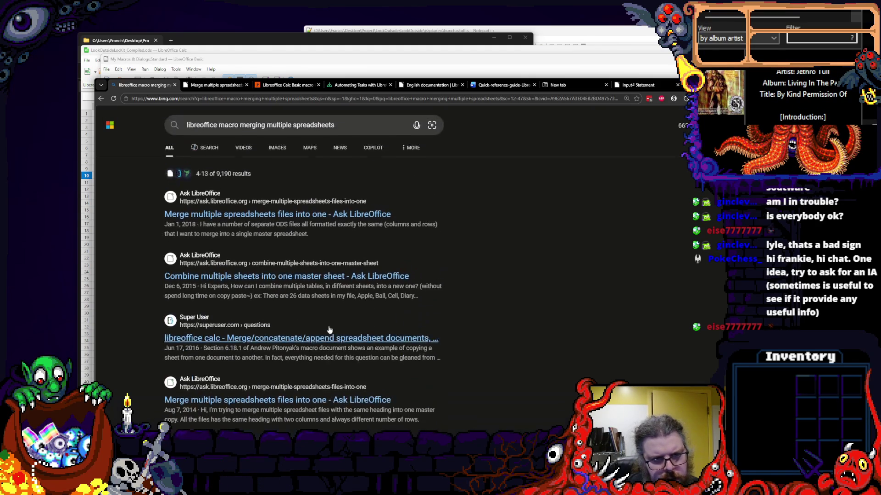
scroll(259, 230, down, 3)
scroll(258, 230, up, 3)
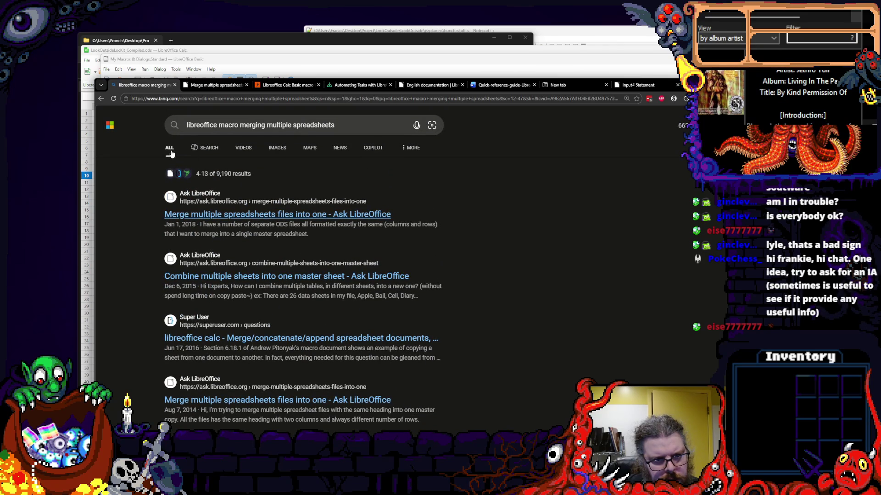
scroll(251, 212, down, 4)
scroll(275, 217, down, 4)
scroll(287, 220, down, 3)
click(200, 368)
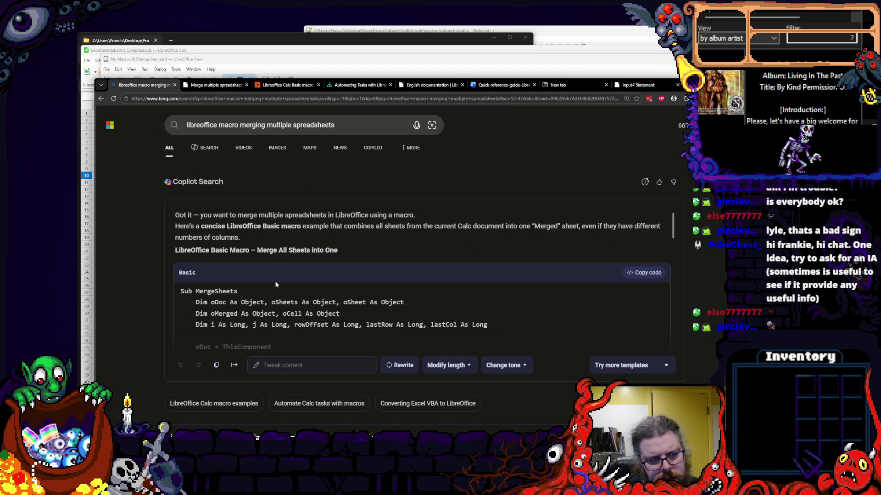
scroll(277, 282, down, 2)
scroll(277, 281, down, 2)
scroll(276, 282, down, 1)
scroll(276, 281, down, 3)
scroll(277, 281, down, 3)
scroll(277, 282, down, 3)
scroll(276, 281, down, 3)
scroll(276, 282, up, 3)
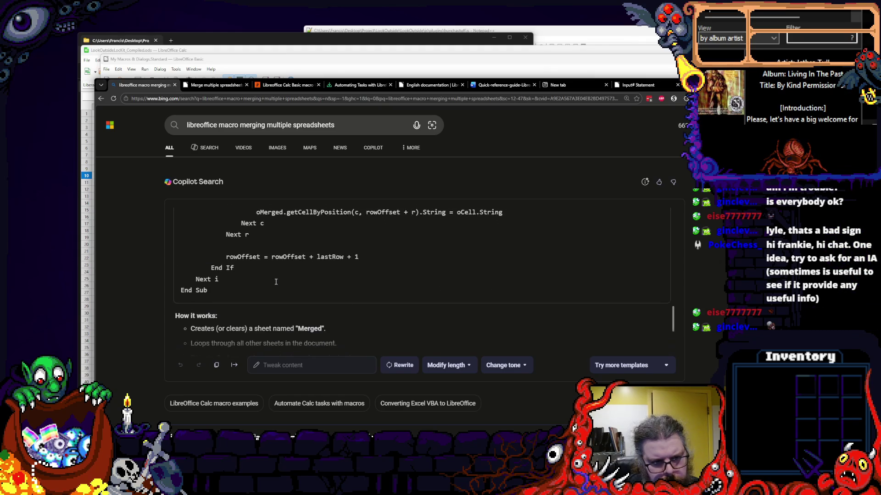
scroll(275, 281, up, 3)
scroll(275, 281, up, 3)
scroll(275, 281, up, 1)
scroll(274, 280, up, 3)
scroll(137, 287, down, 1)
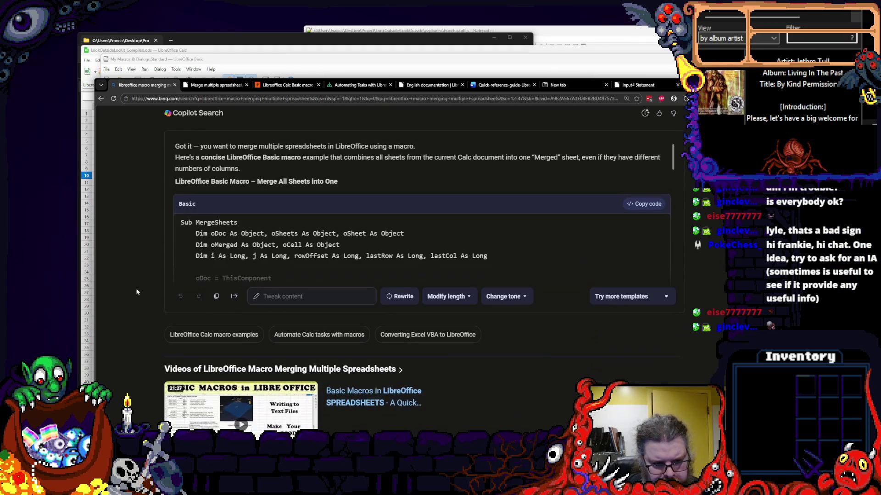
scroll(138, 289, up, 1)
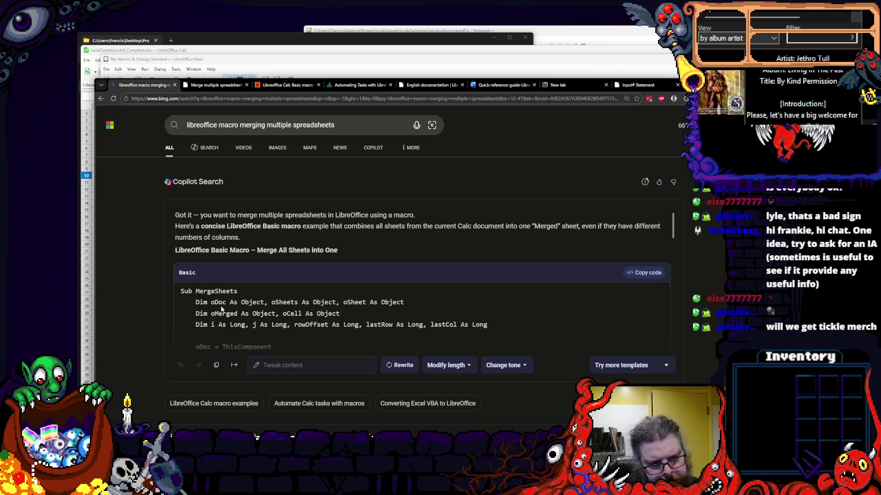
scroll(222, 309, down, 2)
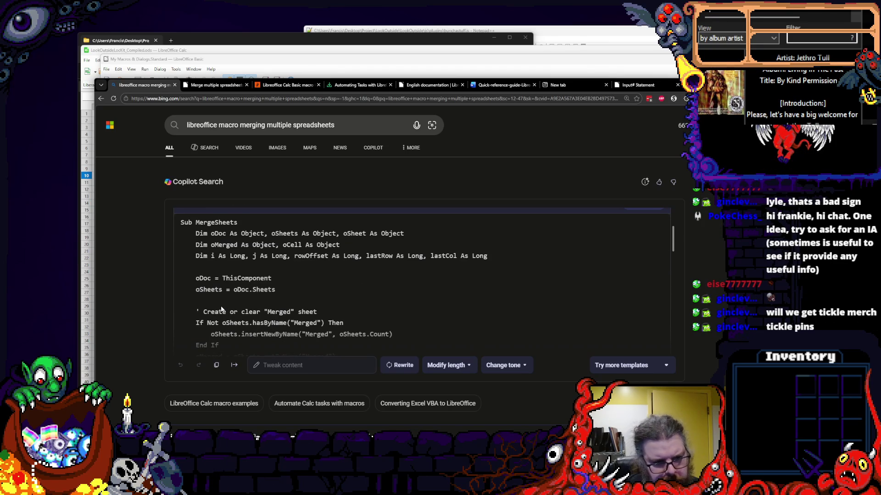
scroll(221, 309, down, 3)
scroll(221, 309, up, 1)
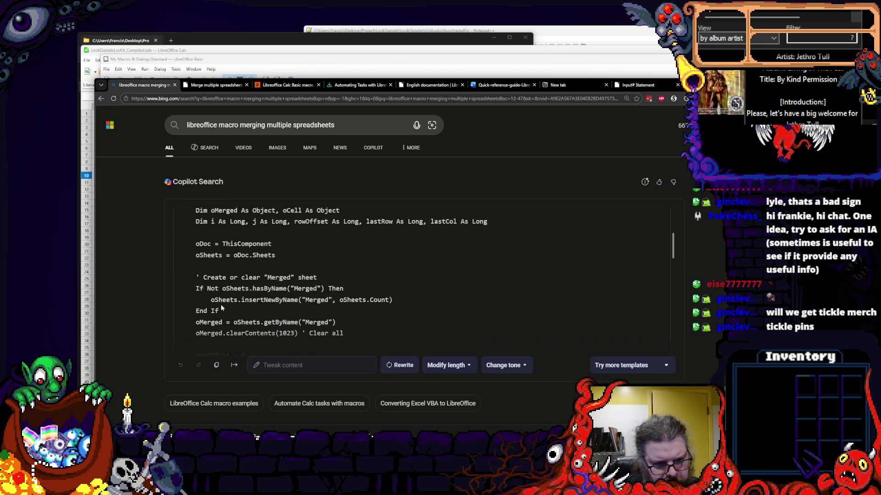
scroll(221, 309, up, 1)
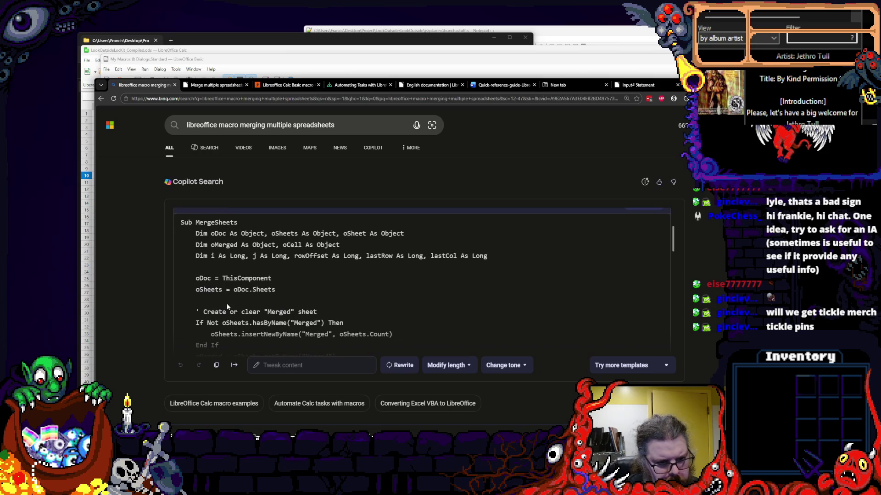
scroll(350, 312, up, 1)
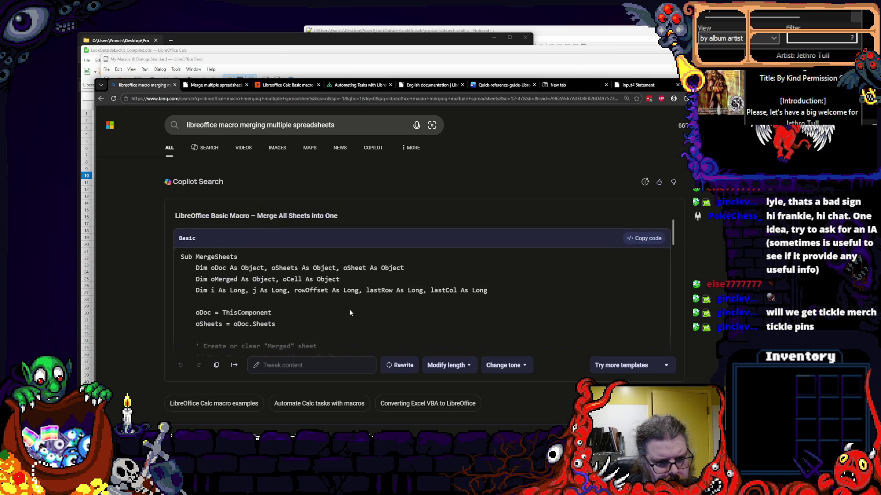
scroll(349, 312, down, 1)
scroll(350, 312, down, 1)
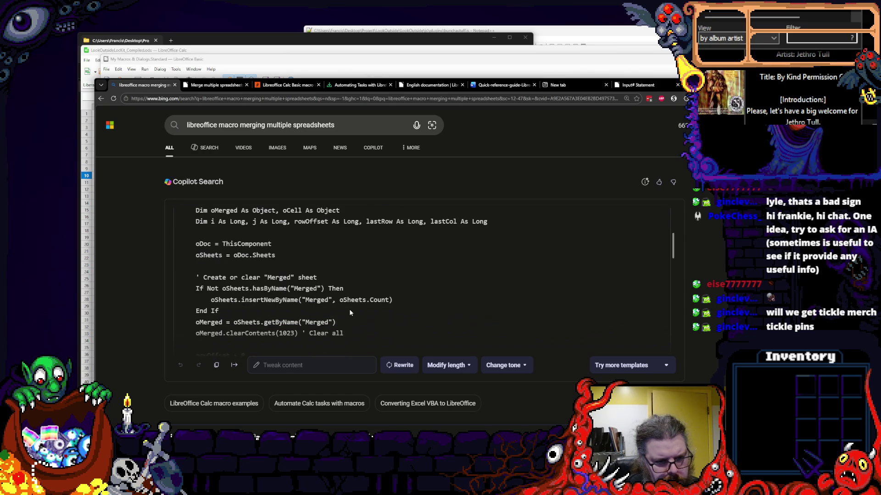
scroll(349, 312, up, 1)
scroll(350, 312, down, 2)
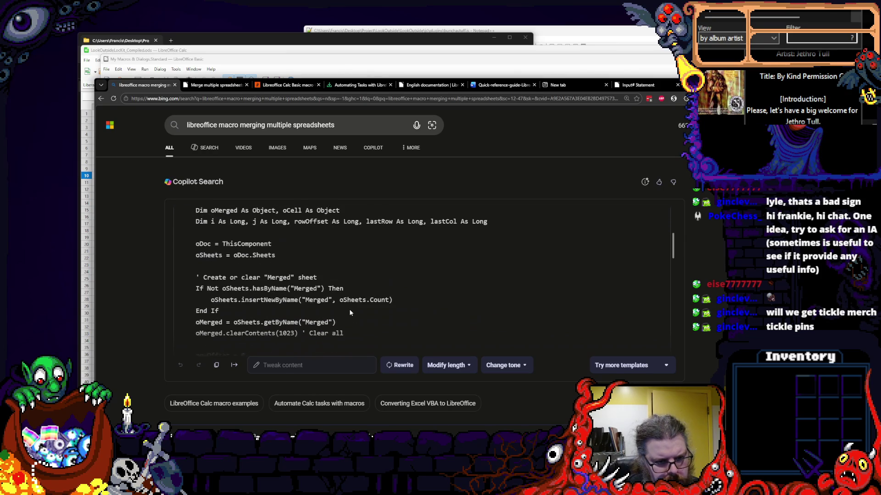
scroll(349, 312, down, 1)
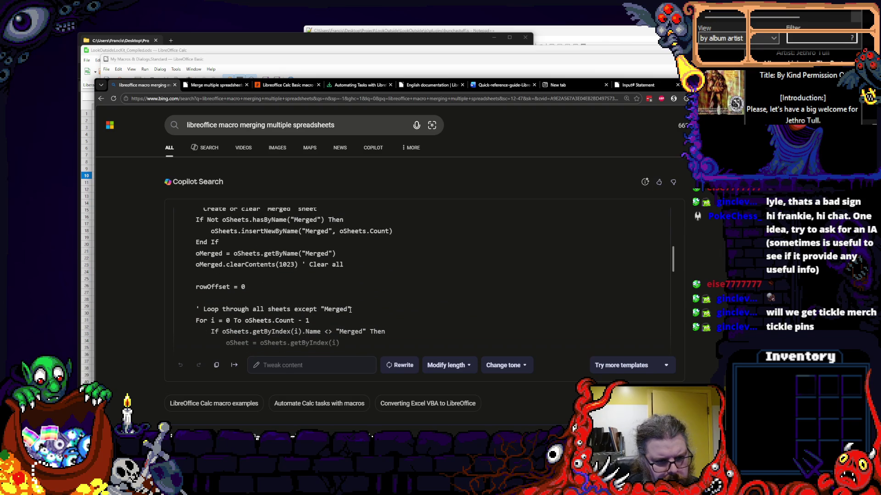
scroll(350, 309, down, 1)
scroll(350, 310, up, 3)
scroll(350, 310, up, 3)
scroll(349, 311, down, 3)
scroll(350, 312, down, 2)
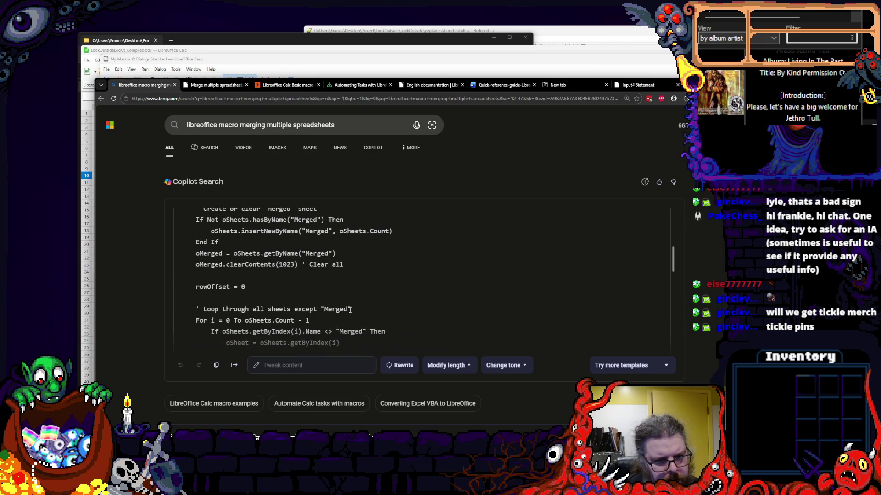
scroll(350, 309, up, 3)
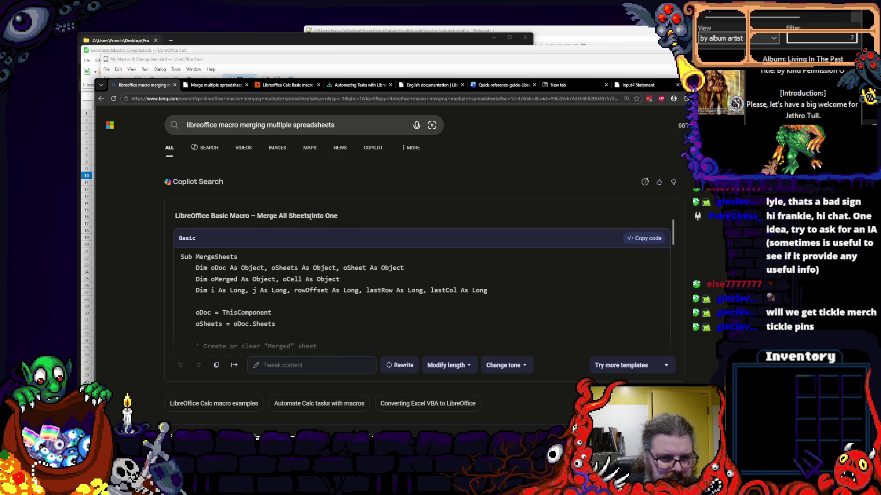
- Review Copilot's MergeSheets macro in the Bing results, nudging the browser window slightly
mouse_move(654, 86)
mouse_down()
mouse_move(686, 101)
mouse_move(680, 82)
mouse_up()
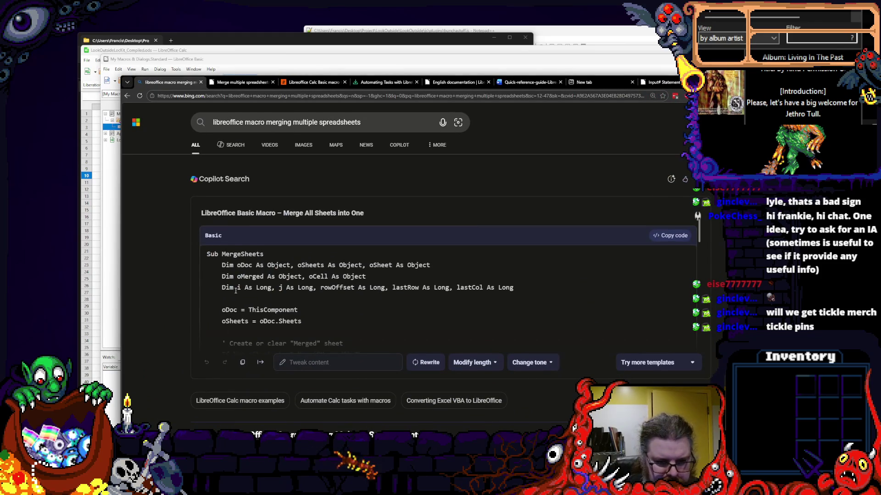
scroll(278, 288, down, 3)
scroll(278, 288, down, 3)
scroll(278, 287, down, 3)
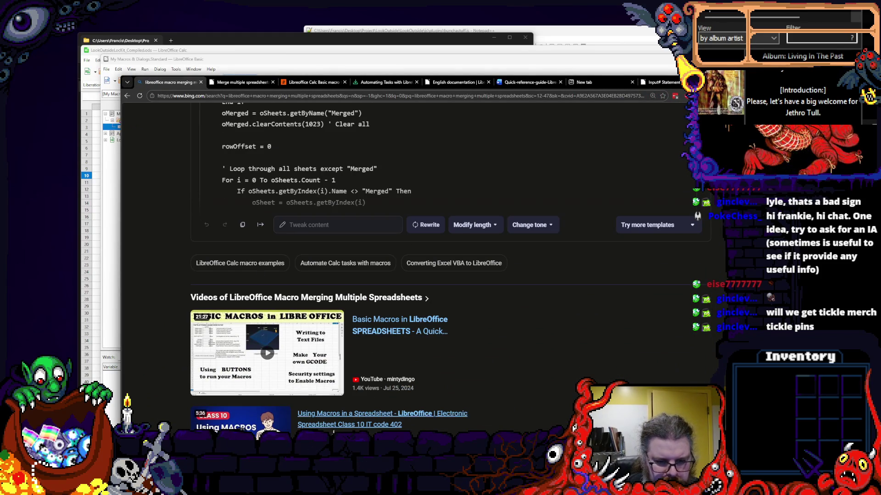
scroll(360, 416, up, 5)
scroll(360, 416, up, 3)
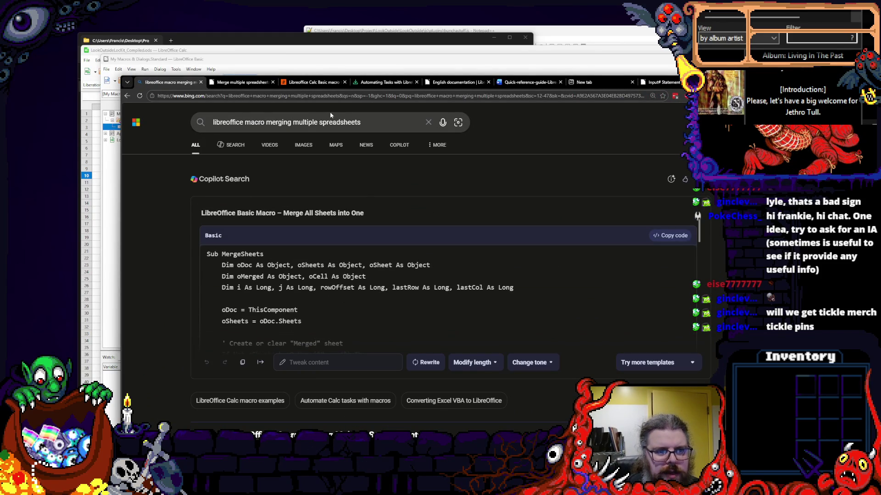
- Refine the query to 'libreoffice calc macro merging multiple files' and run the search
double_click(342, 123)
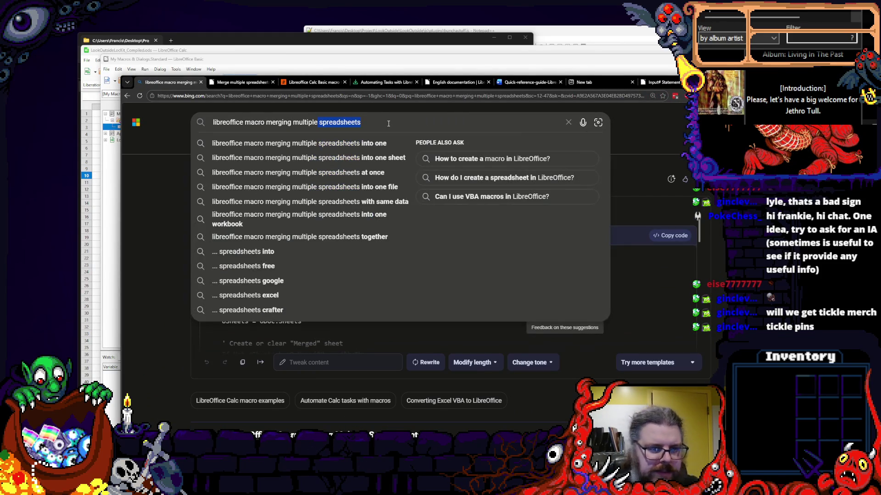
text(fil)
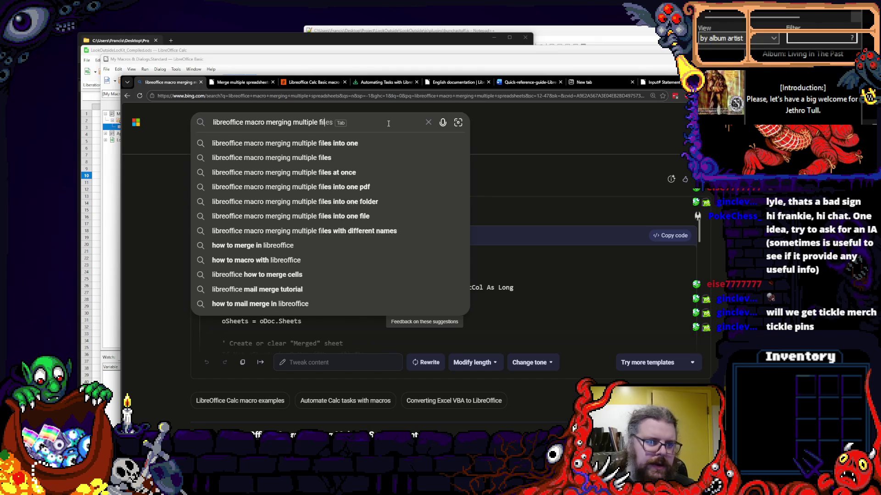
text(es)
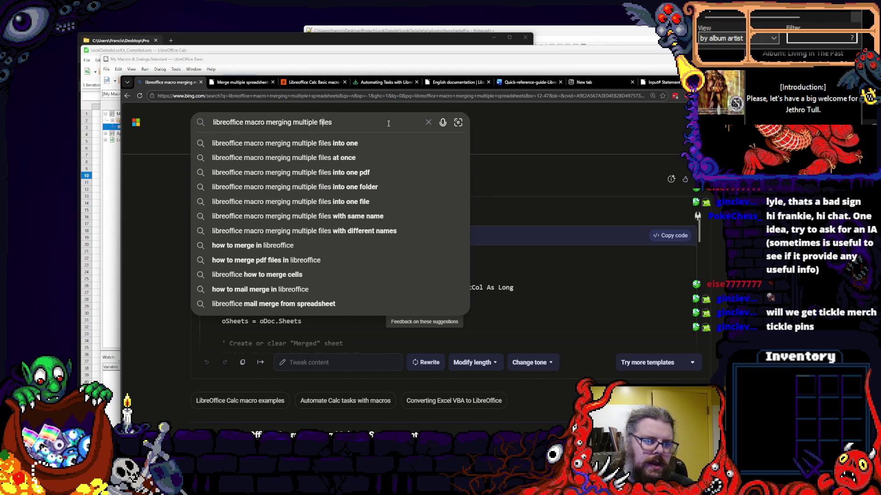
key(Home)
key(ctrl+Right)
text(calmac)
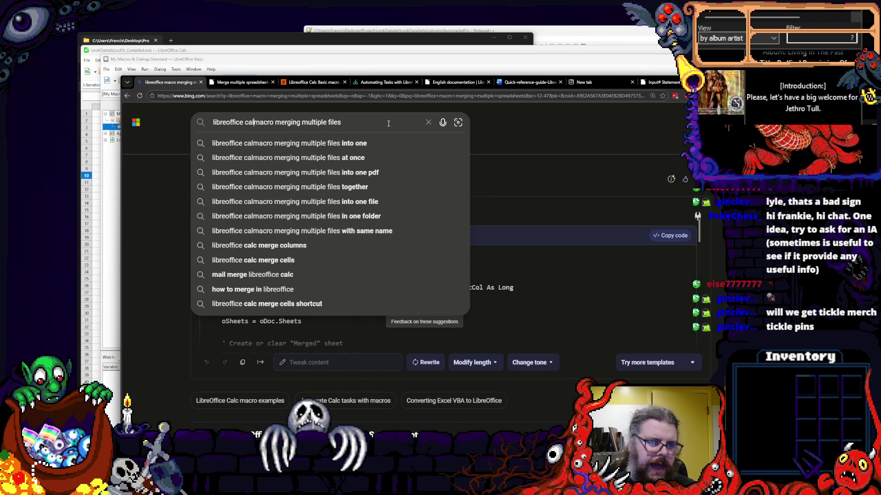
text(c)
key(Return)
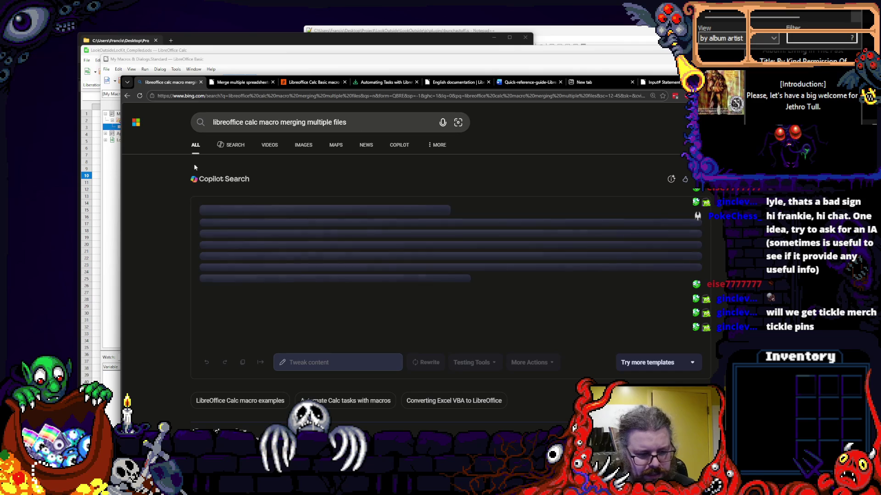
scroll(160, 230, down, 4)
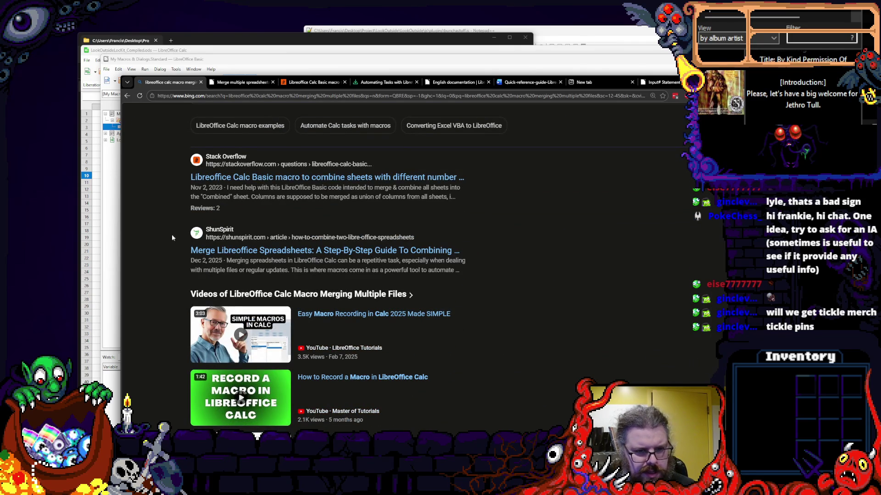
- Open the ShunSpirit merge-spreadsheets result in a new tab
click(287, 250)
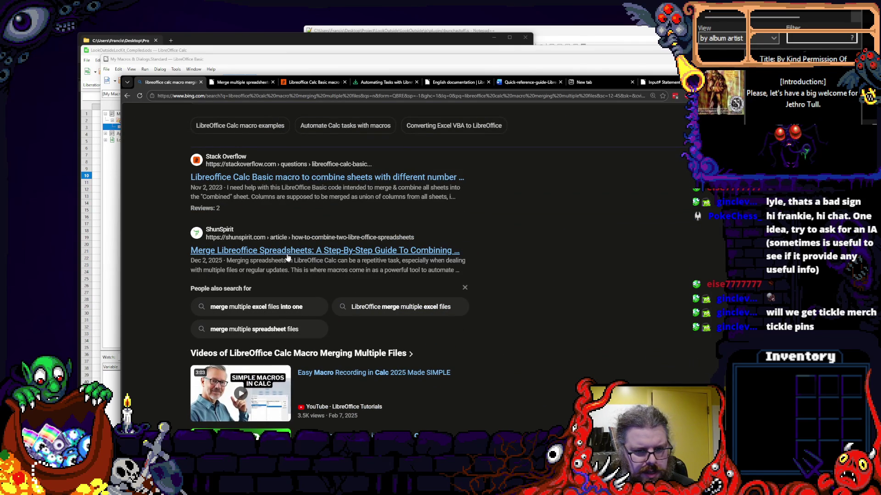
right_click(287, 256)
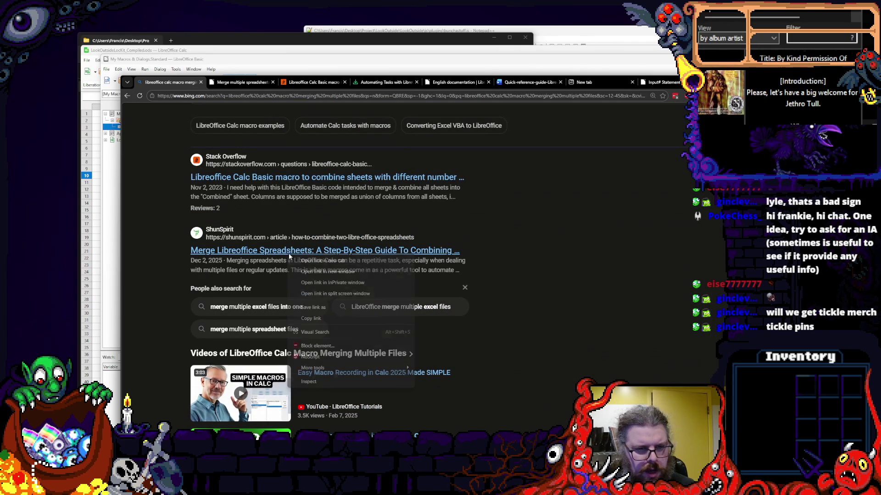
click(318, 262)
- Read the ShunSpirit article down to its Automating with Macros section, then return to the Bing results
click(284, 82)
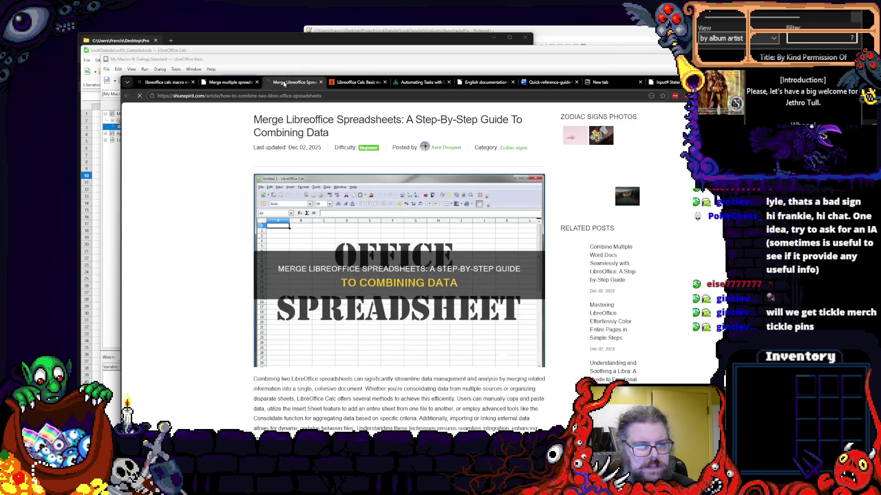
scroll(211, 221, down, 2)
scroll(210, 222, down, 2)
scroll(210, 221, down, 2)
scroll(210, 222, down, 1)
scroll(210, 222, down, 2)
scroll(210, 221, down, 2)
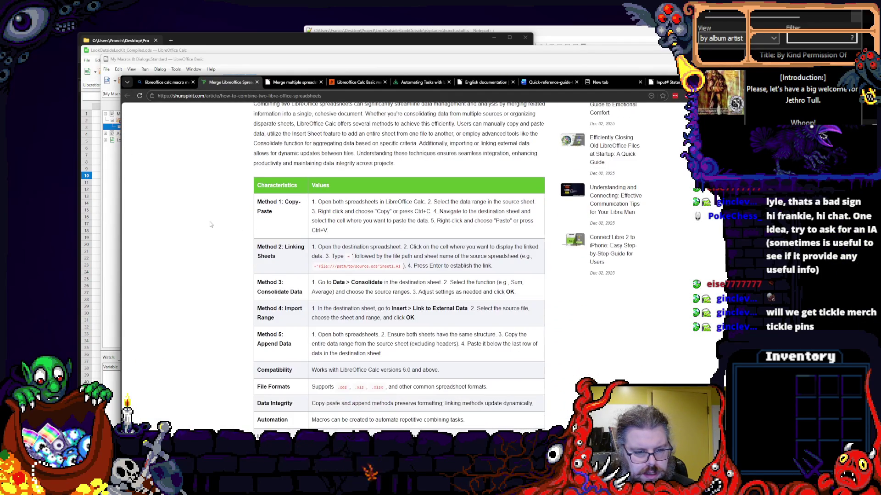
scroll(210, 222, down, 2)
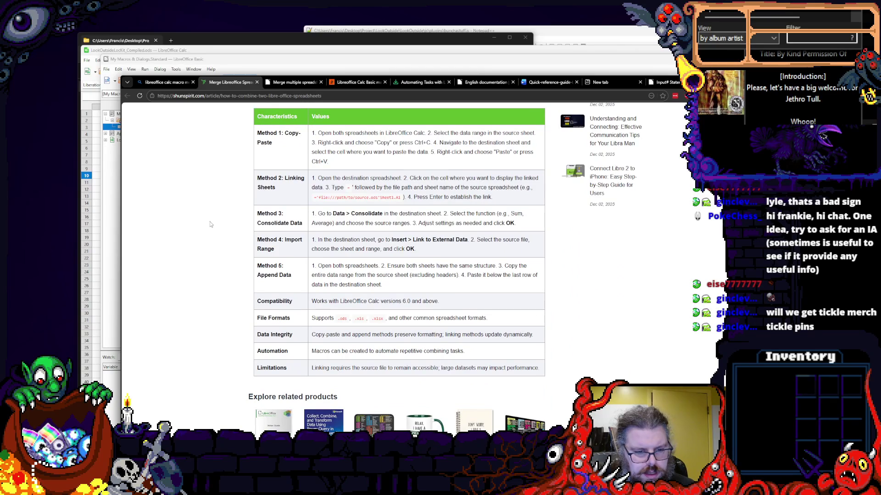
scroll(210, 222, down, 2)
scroll(227, 275, down, 5)
scroll(249, 329, up, 5)
scroll(250, 330, up, 5)
scroll(250, 330, up, 2)
scroll(249, 330, up, 2)
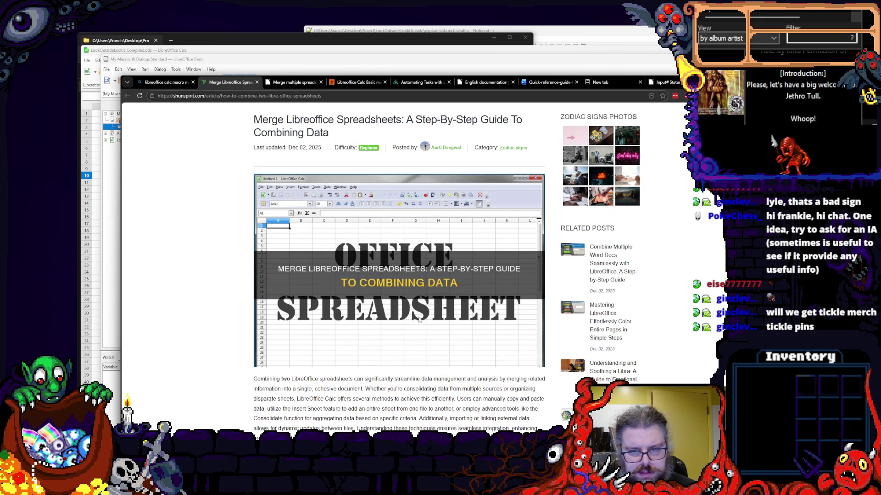
scroll(423, 332, down, 3)
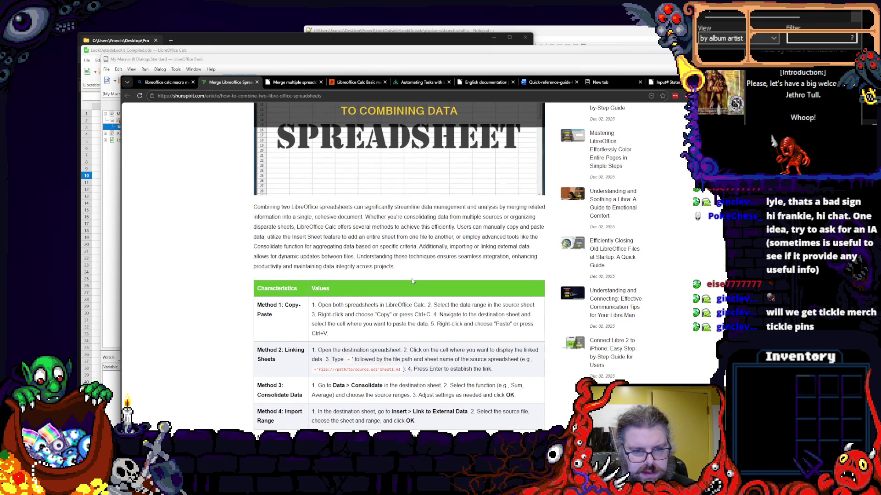
scroll(410, 282, down, 3)
scroll(410, 283, down, 5)
scroll(398, 281, down, 4)
scroll(398, 281, down, 2)
scroll(398, 281, down, 3)
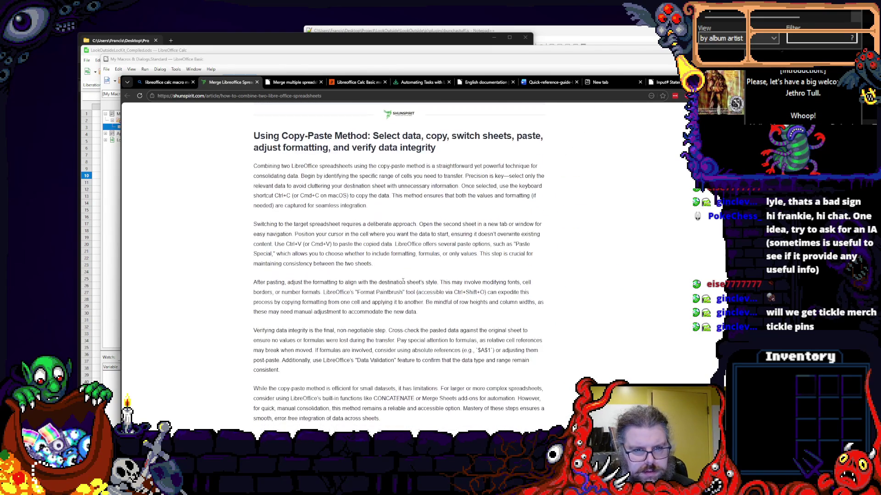
scroll(398, 281, down, 3)
scroll(397, 281, down, 4)
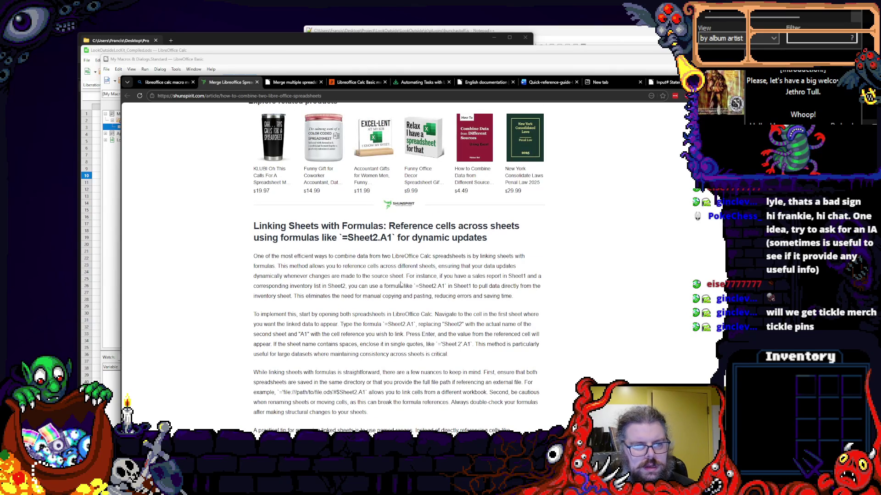
scroll(401, 283, down, 5)
scroll(402, 283, down, 4)
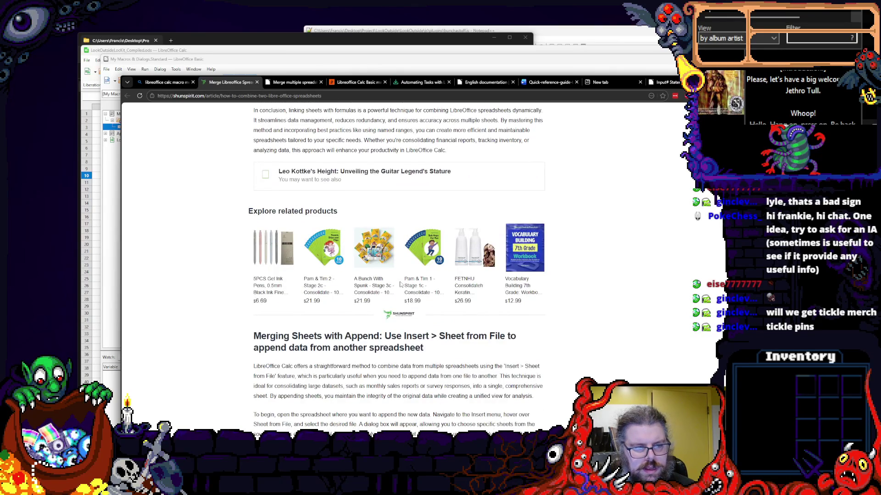
scroll(401, 283, down, 5)
scroll(401, 284, down, 5)
scroll(392, 275, down, 3)
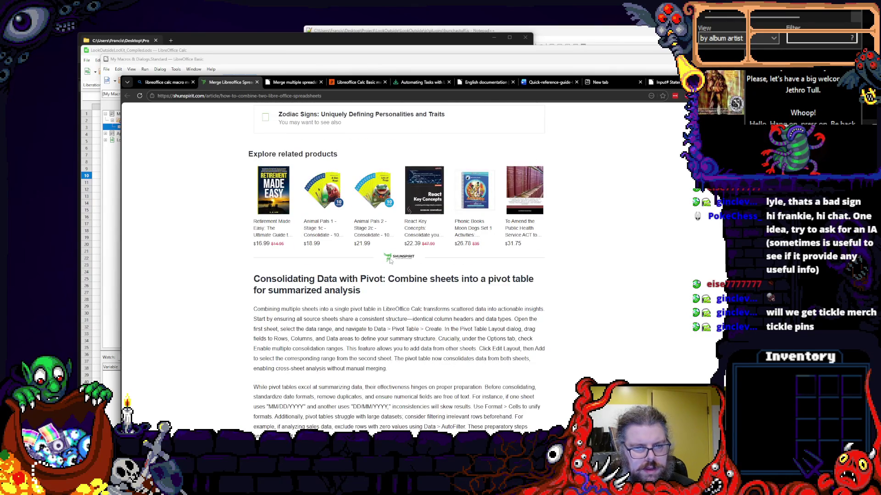
scroll(389, 261, down, 5)
scroll(389, 261, down, 4)
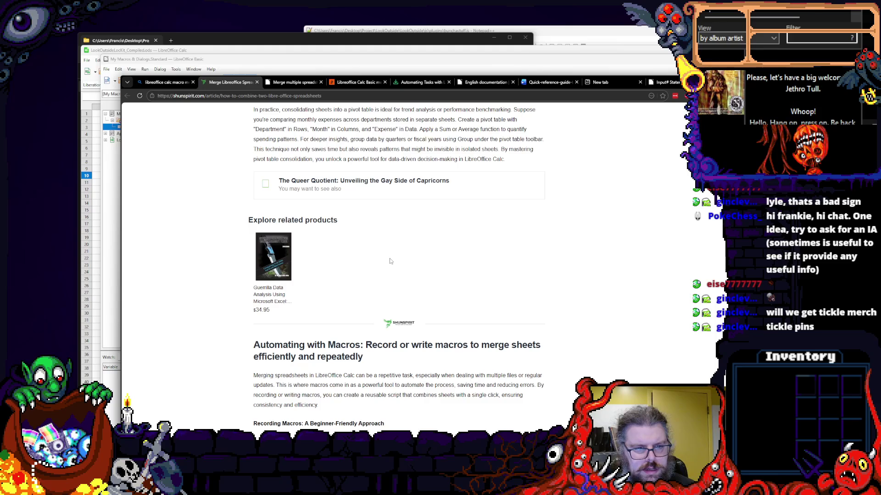
scroll(390, 260, down, 2)
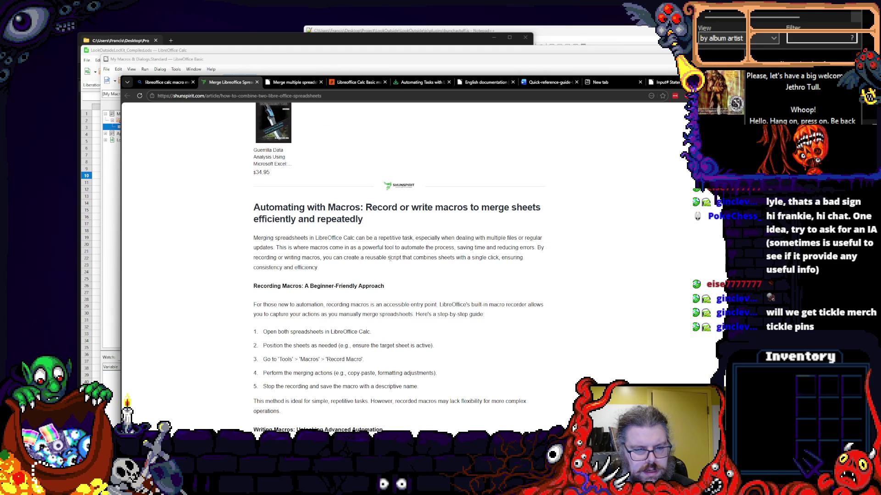
scroll(390, 261, down, 1)
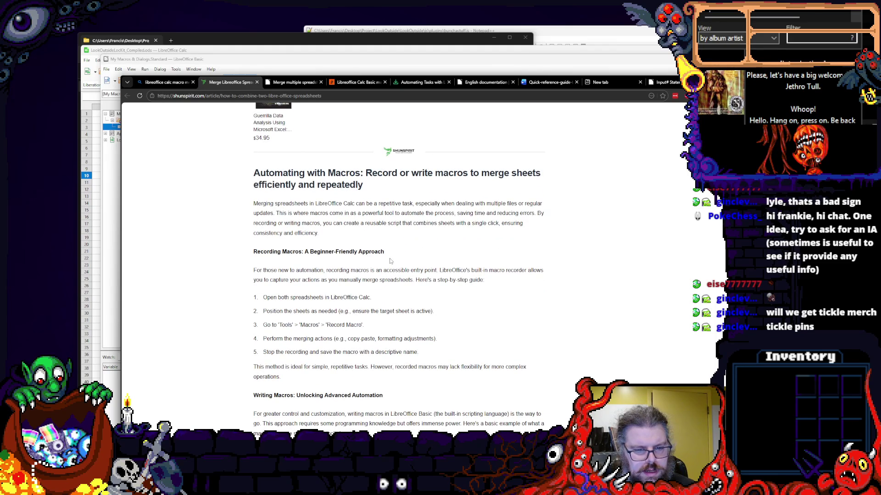
scroll(390, 261, down, 1)
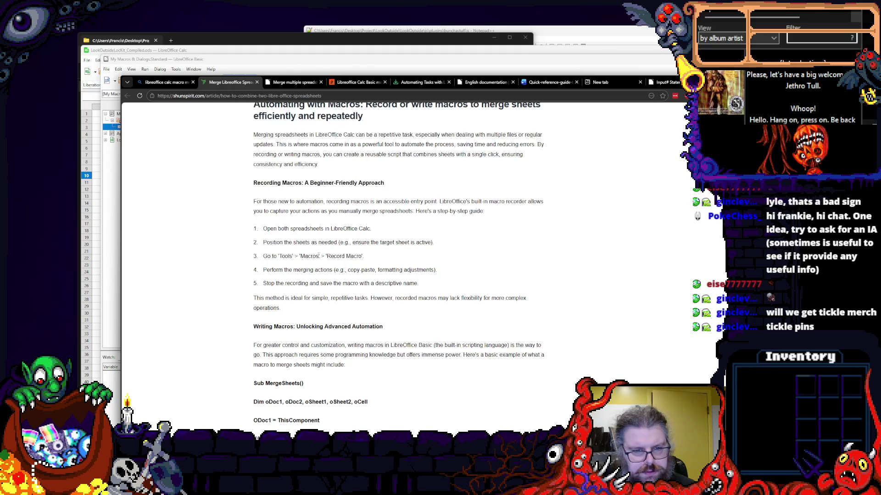
click(166, 83)
scroll(313, 255, up, 5)
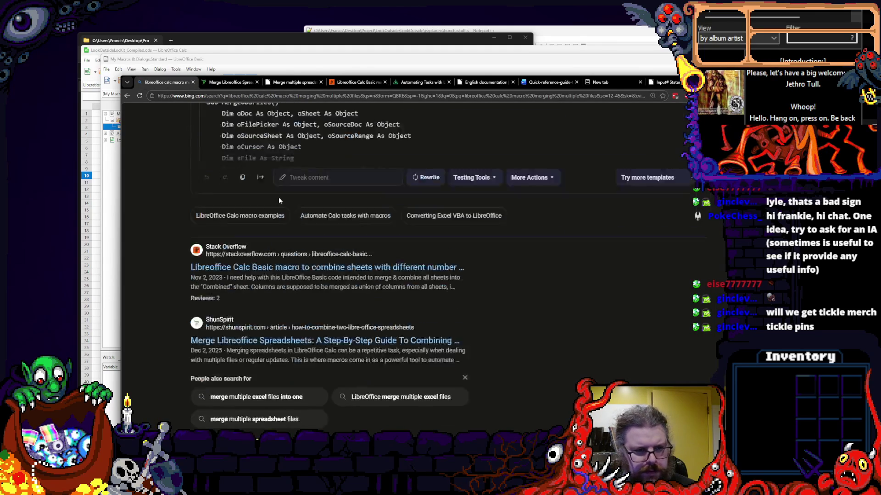
scroll(190, 251, down, 1)
scroll(191, 251, up, 1)
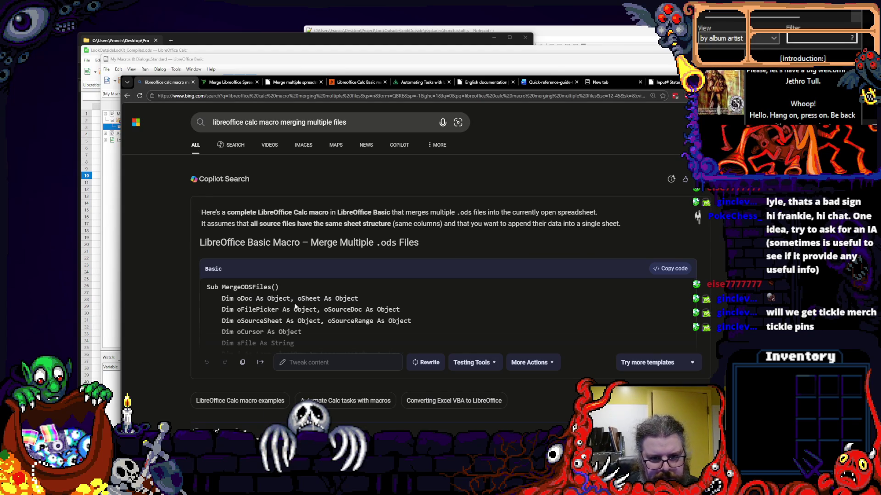
scroll(296, 307, down, 2)
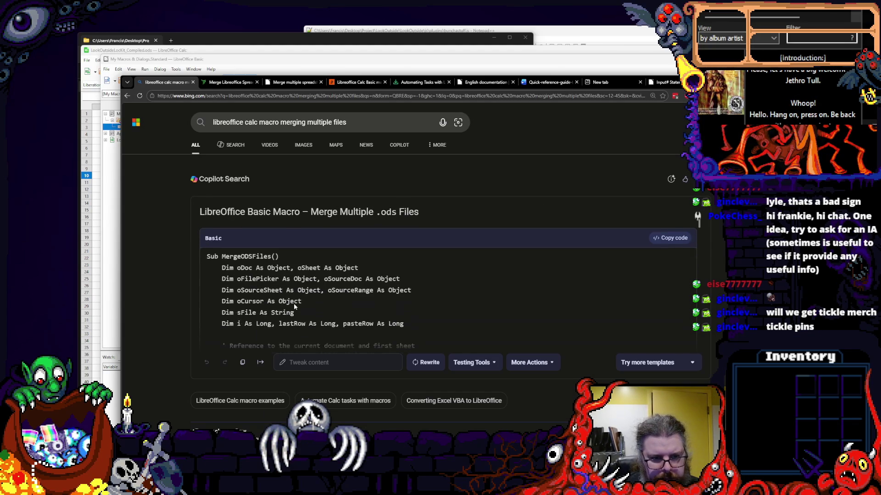
scroll(296, 307, down, 2)
scroll(296, 307, down, 1)
scroll(296, 307, up, 1)
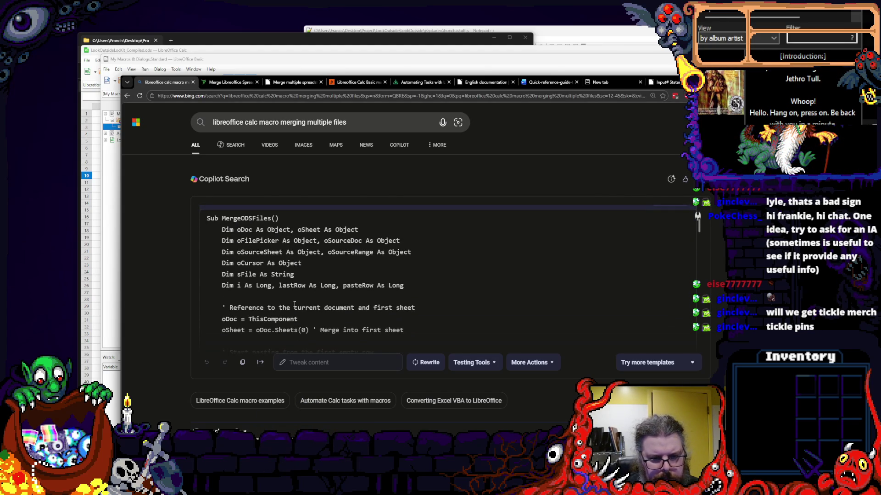
scroll(294, 304, down, 2)
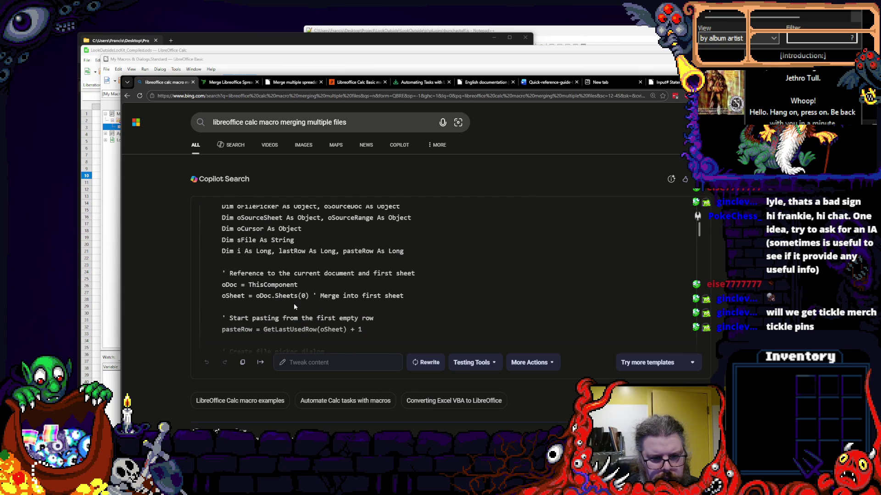
scroll(294, 303, down, 1)
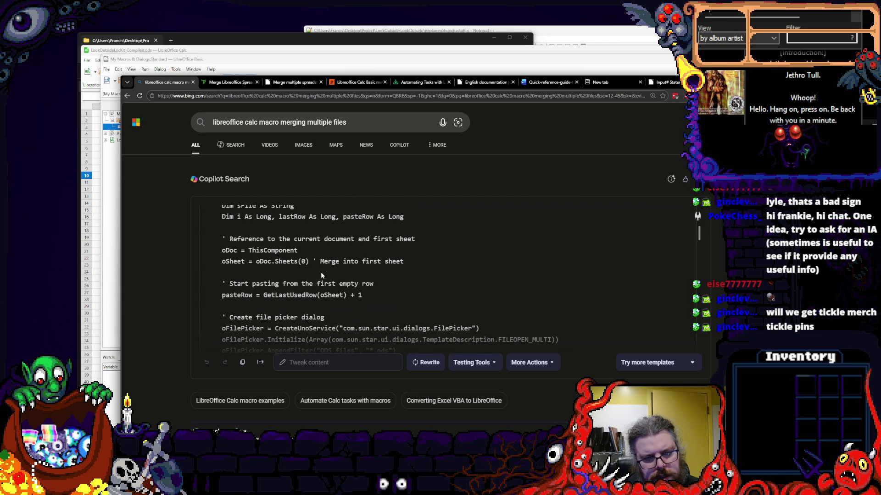
scroll(321, 272, down, 1)
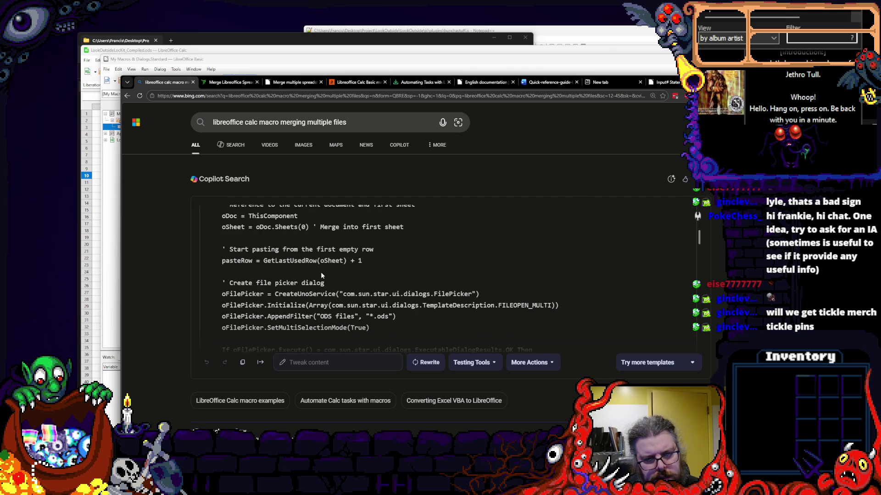
scroll(321, 272, down, 1)
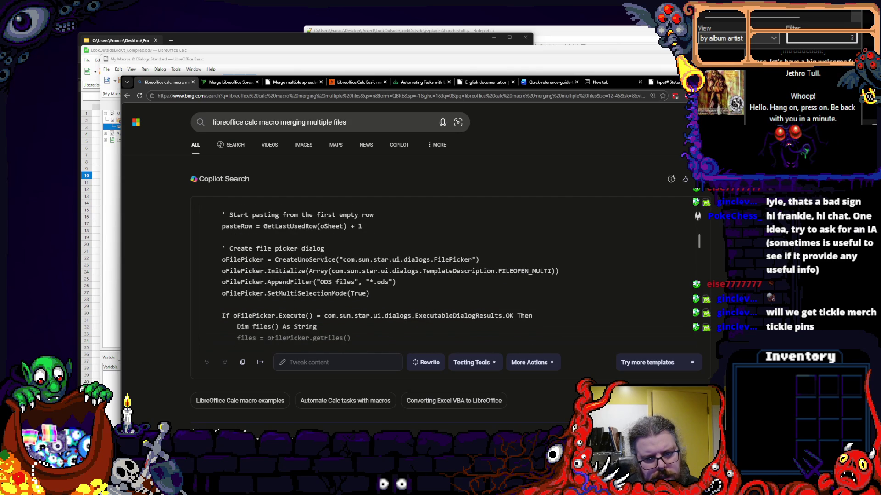
scroll(321, 272, down, 1)
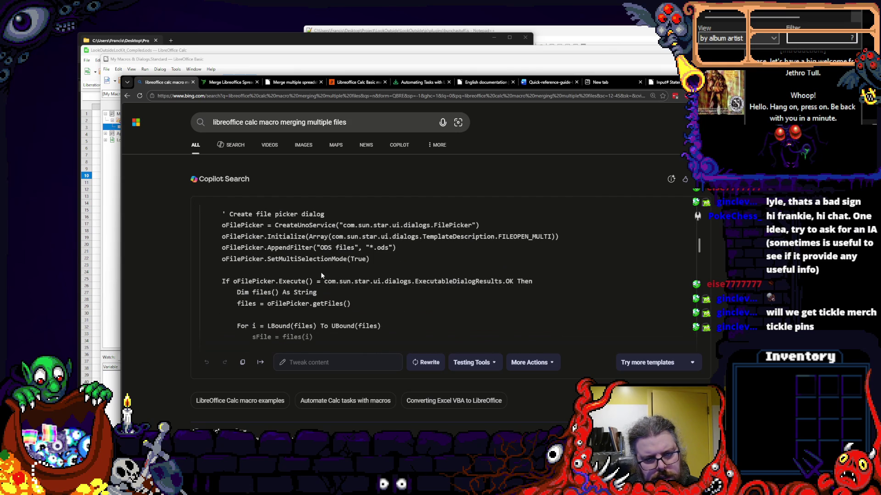
drag(222, 236, 252, 262)
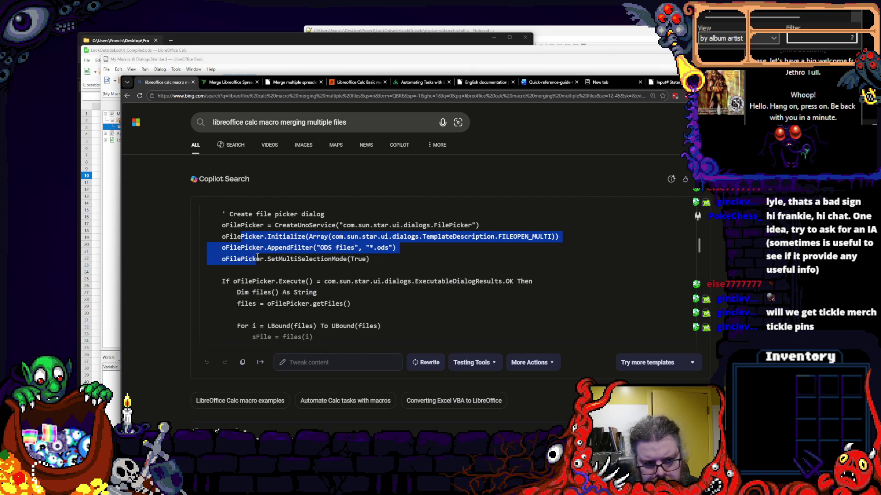
click(254, 254)
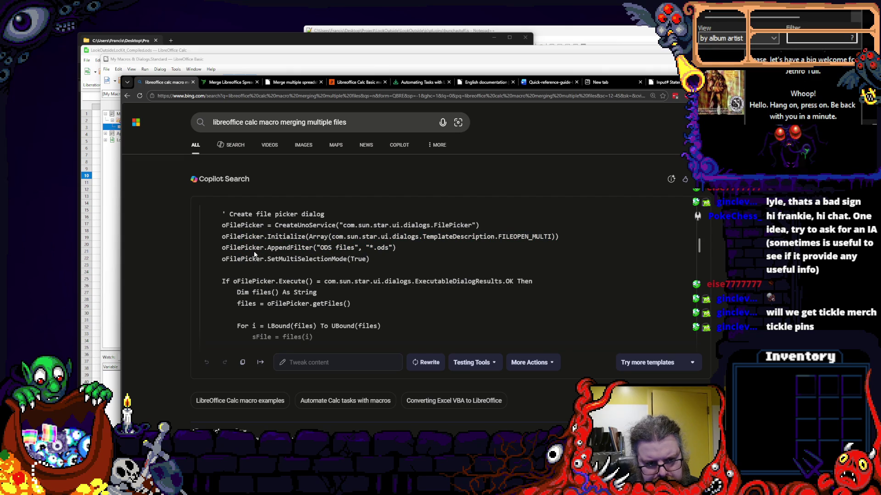
scroll(254, 254, down, 1)
scroll(340, 265, down, 1)
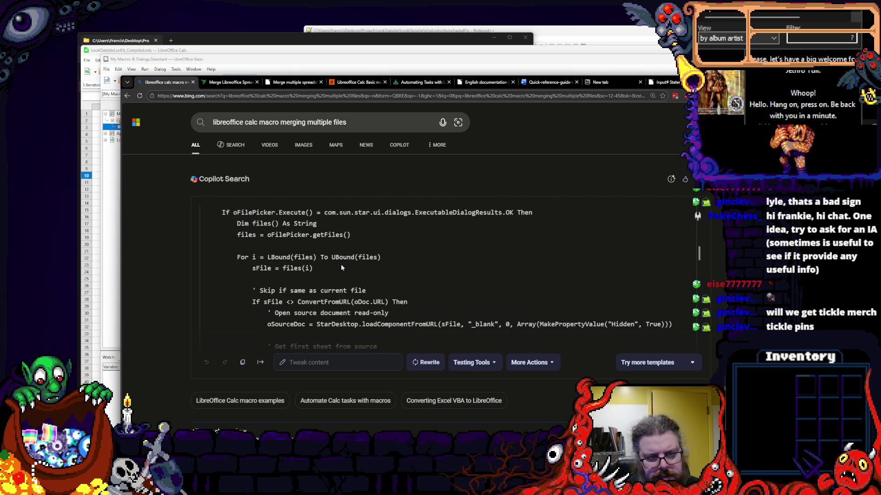
scroll(341, 264, down, 1)
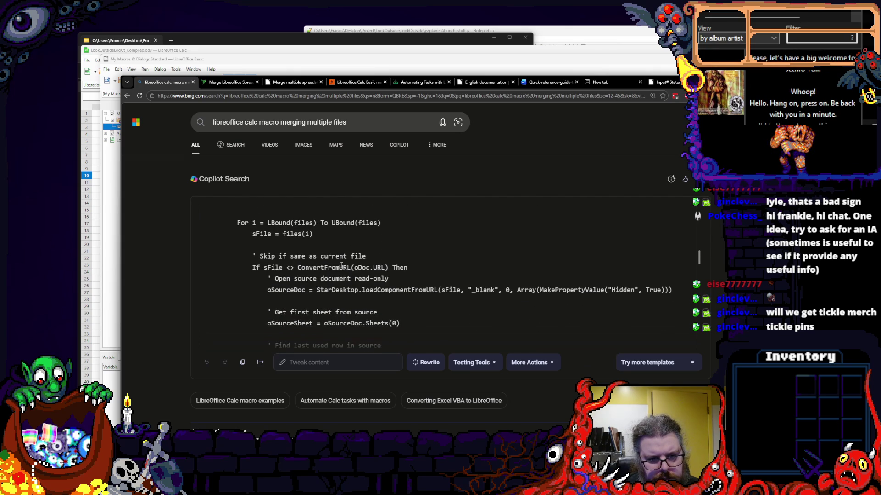
scroll(341, 264, down, 2)
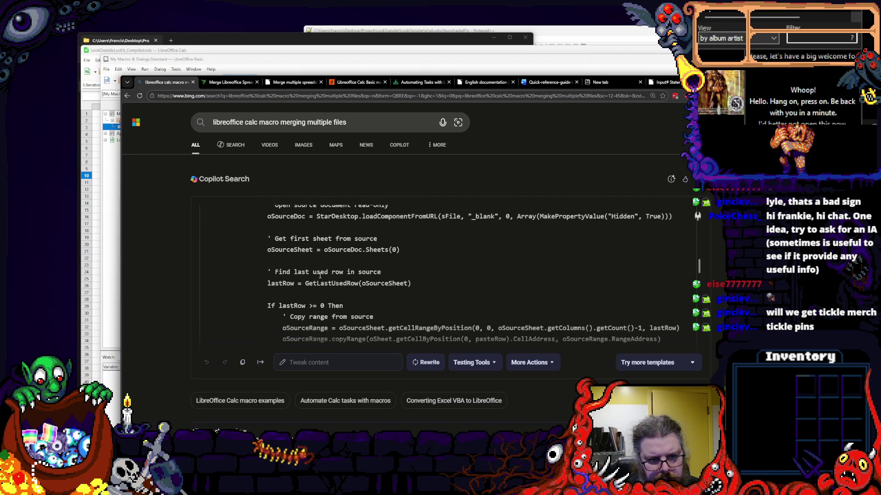
scroll(321, 276, down, 1)
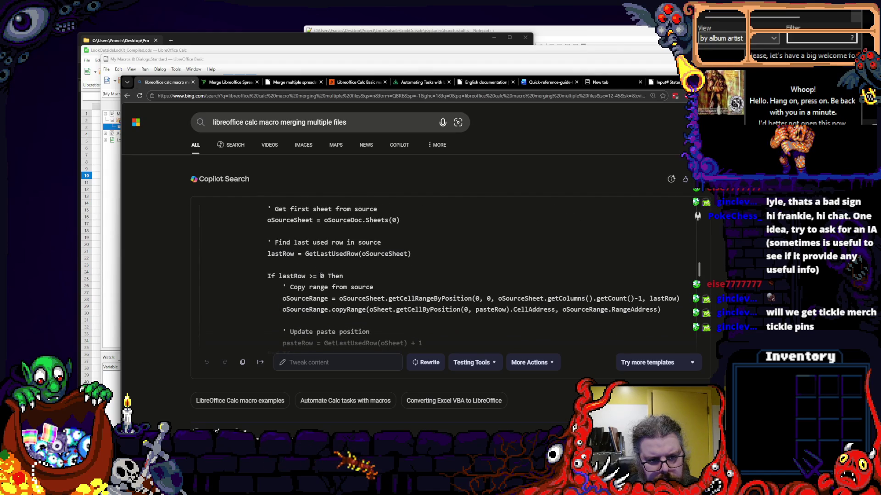
scroll(320, 276, down, 1)
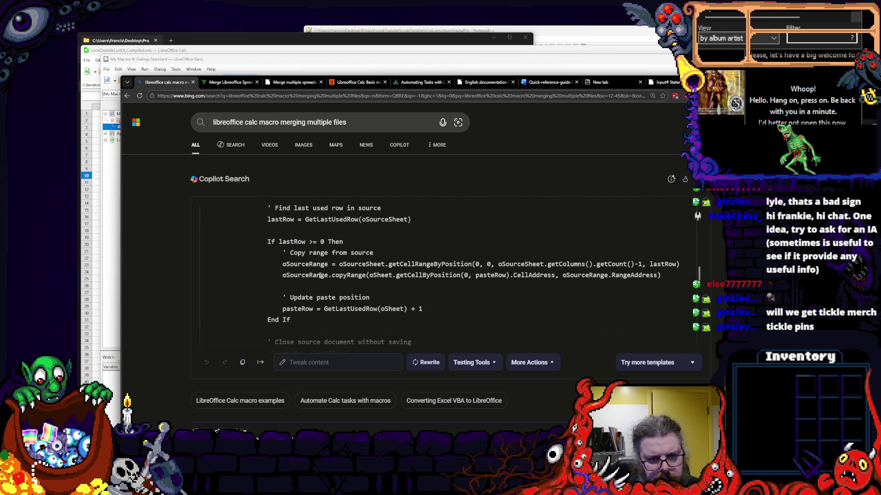
scroll(320, 276, down, 1)
scroll(320, 276, down, 1)
scroll(320, 276, down, 1)
scroll(321, 276, down, 1)
scroll(320, 276, down, 1)
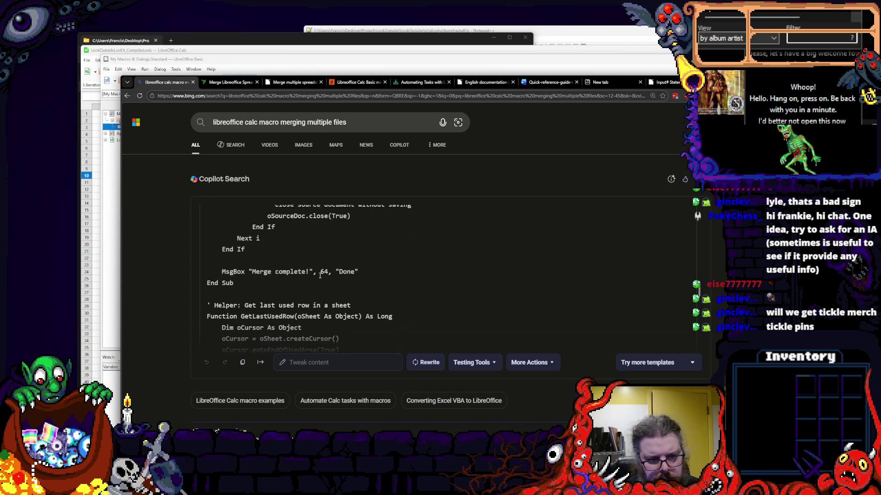
scroll(320, 276, down, 1)
scroll(320, 276, up, 2)
scroll(320, 276, up, 4)
scroll(320, 276, up, 4)
scroll(320, 277, down, 2)
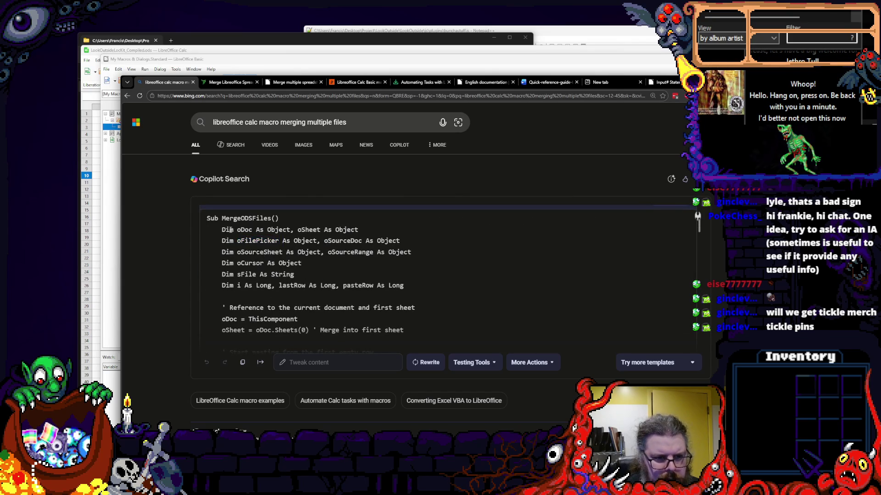
scroll(253, 249, up, 2)
- Select and copy the full Sub MergeODSFiles macro code from the Copilot answer
mouse_move(207, 287)
mouse_down()
mouse_move(299, 303)
mouse_move(282, 257)
mouse_up()
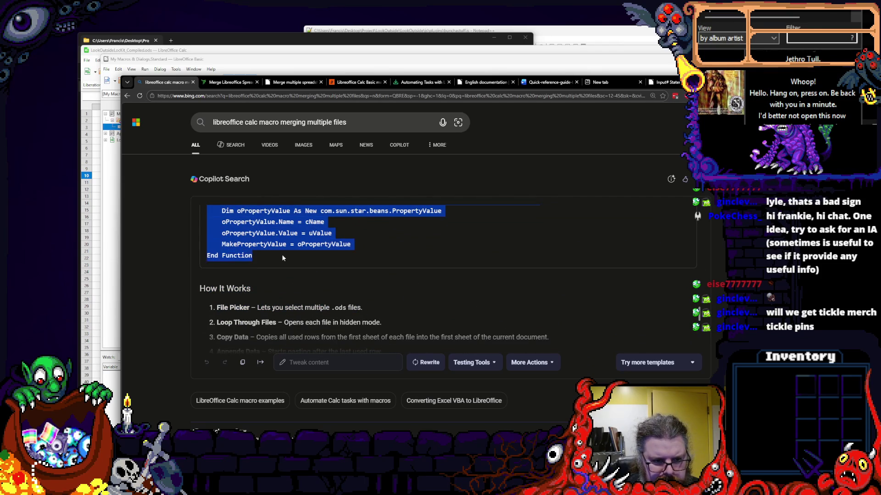
scroll(269, 259, up, 2)
right_click(261, 283)
click(289, 294)
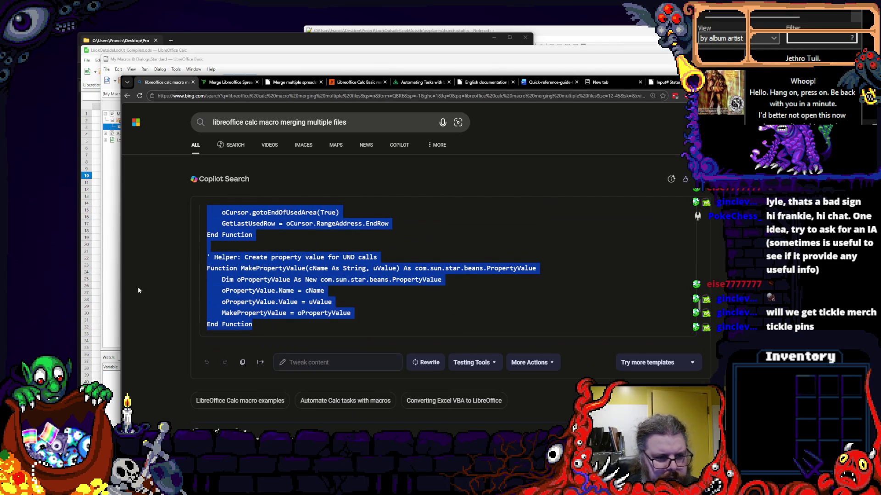
- In the Basic IDE, switch to the [LookOutsideLocKit_Compiled.ods].Standard library and place the cursor on empty line 4 of Module1
click(113, 290)
click(146, 140)
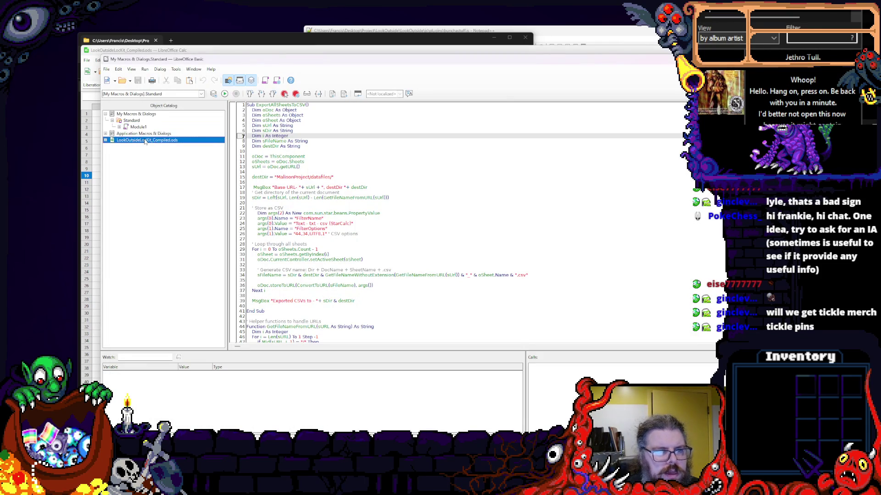
click(163, 93)
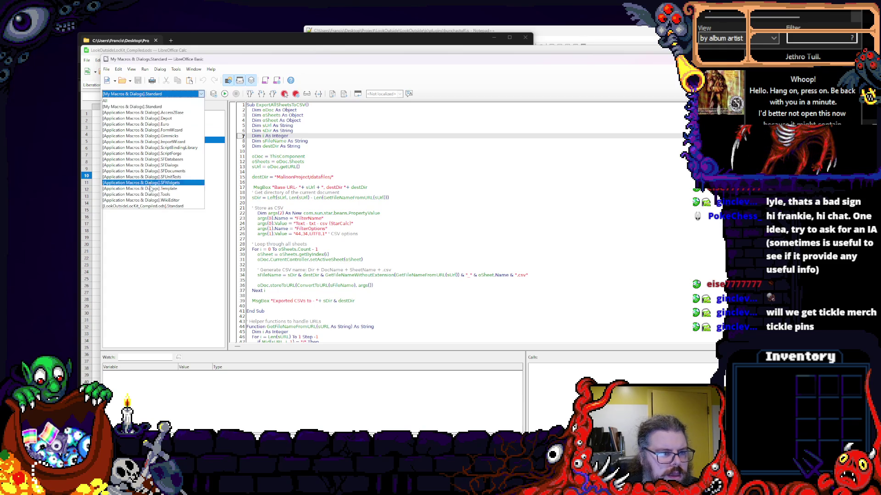
click(152, 206)
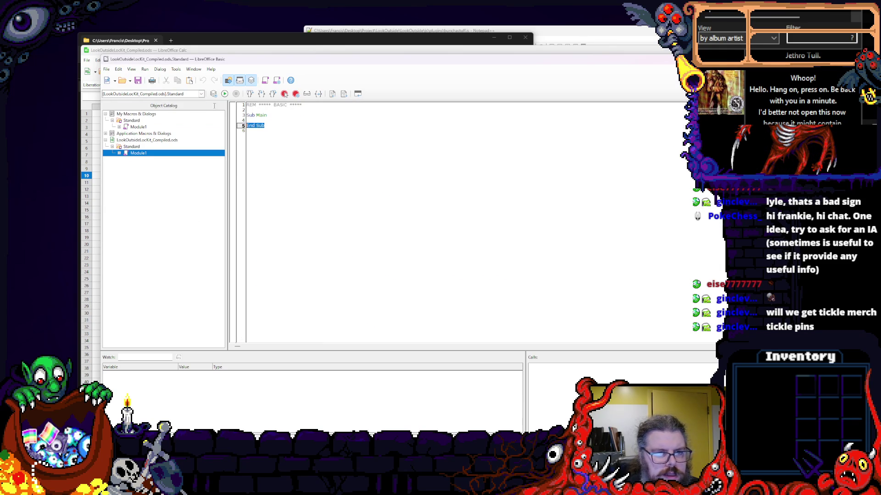
click(273, 120)
- Paste the copied MergeODSFiles macro into Module1, replacing its contents
key(ctrl+a)
key(ctrl+v)
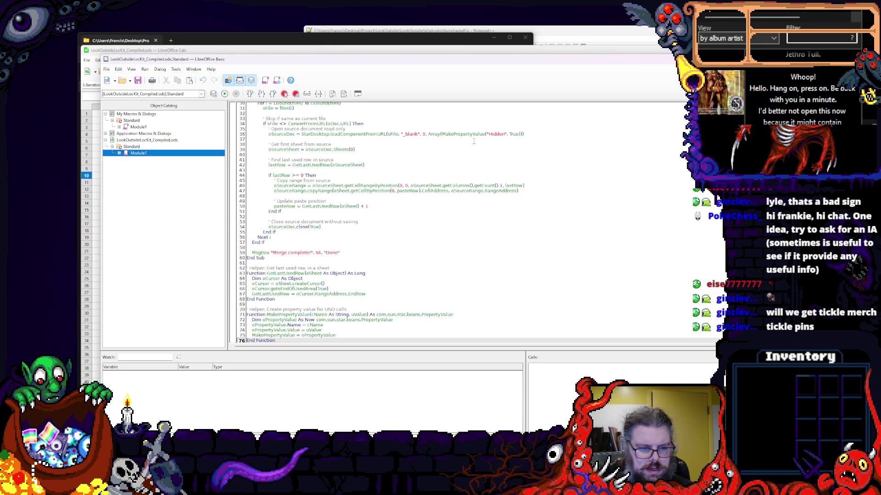
scroll(480, 117, up, 3)
scroll(479, 117, up, 8)
scroll(479, 117, up, 4)
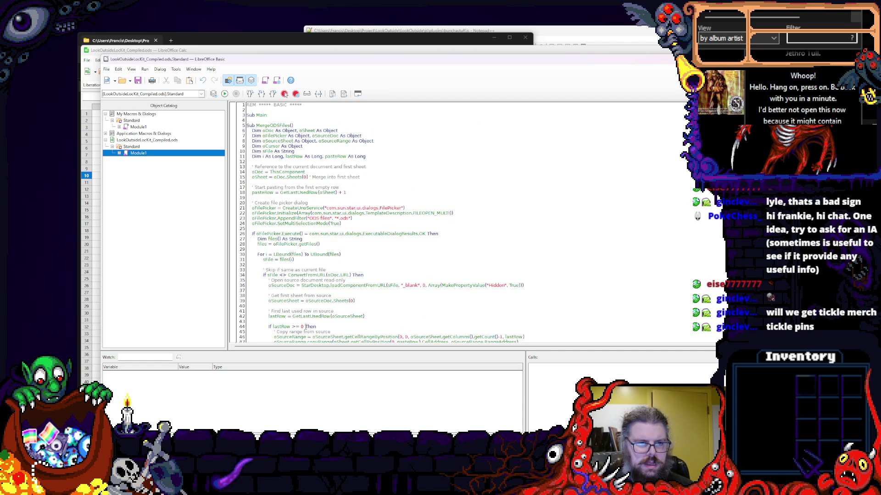
click(281, 120)
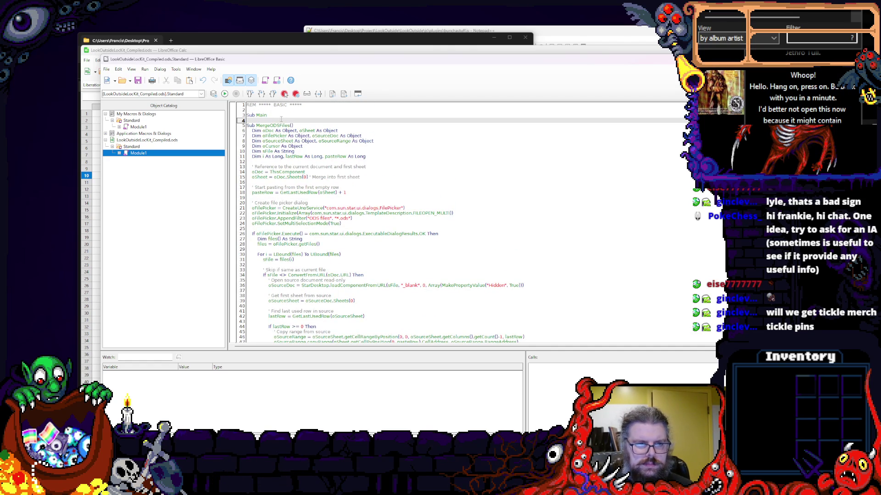
scroll(331, 277, down, 10)
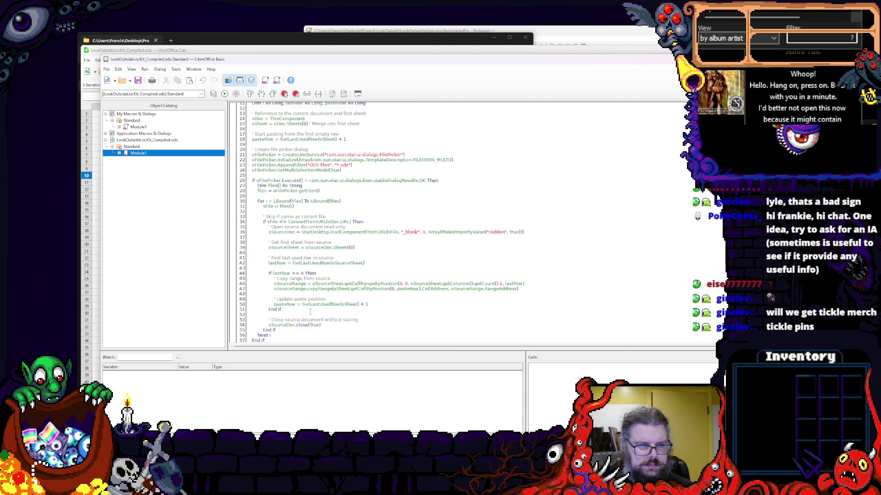
scroll(332, 277, up, 10)
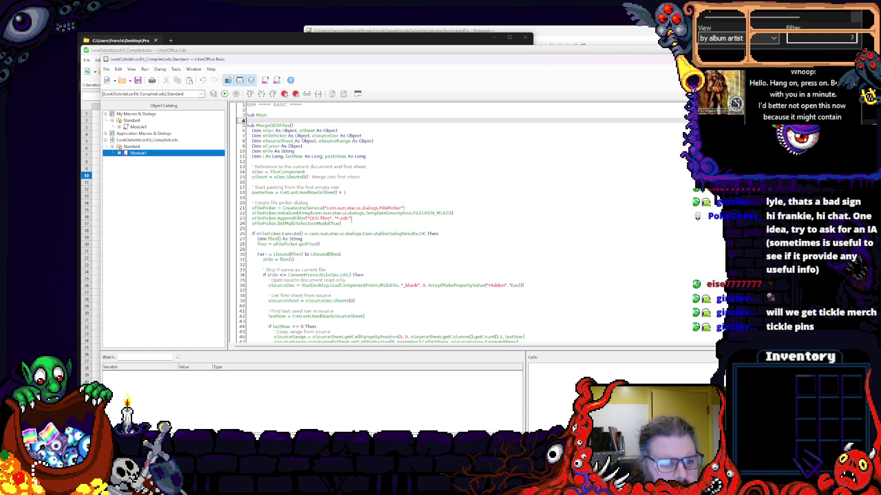
- Review the pasted code, checking the ODS file filter and oFilePicker references on lines 23-28
click(325, 220)
double_click(324, 219)
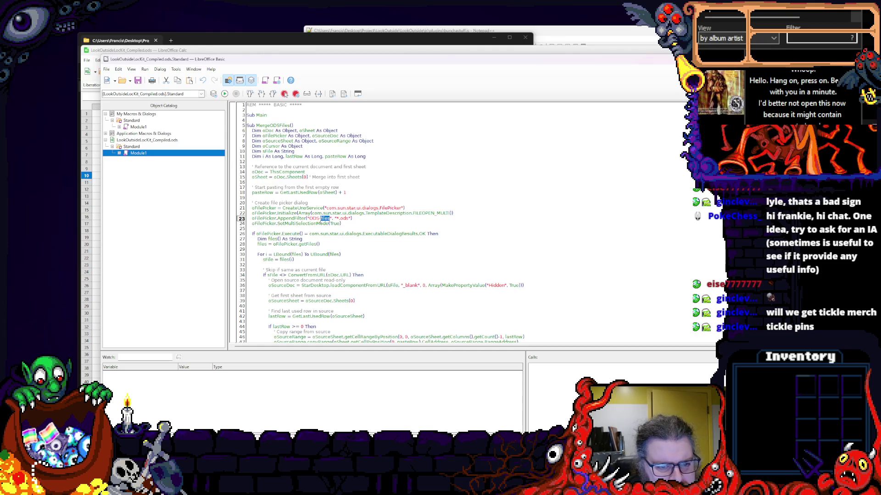
scroll(320, 222, down, 1)
double_click(268, 218)
scroll(326, 234, down, 1)
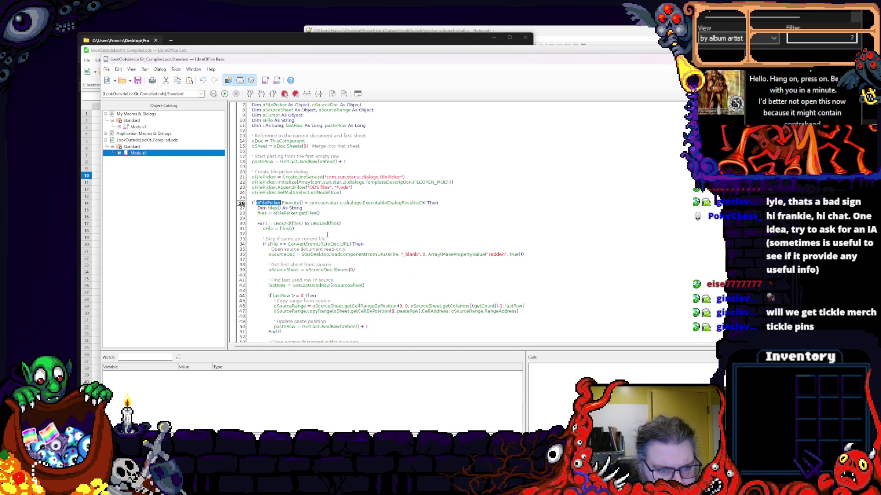
scroll(326, 234, down, 1)
double_click(334, 187)
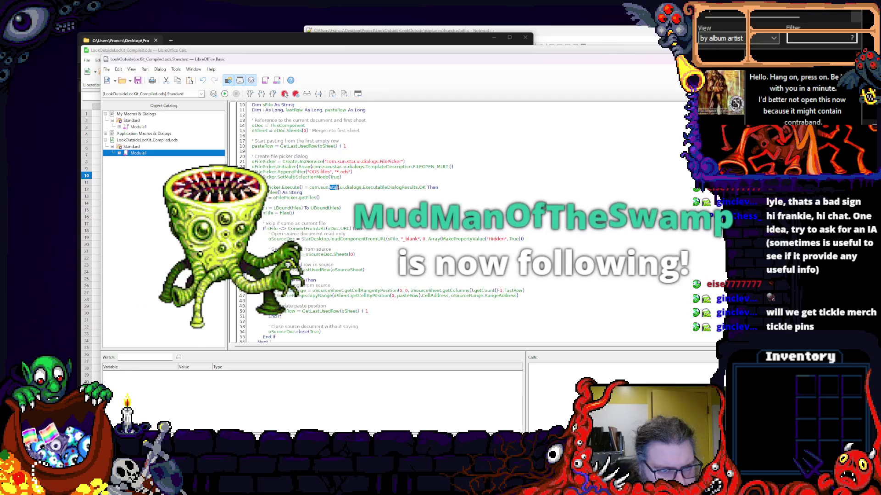
click(358, 188)
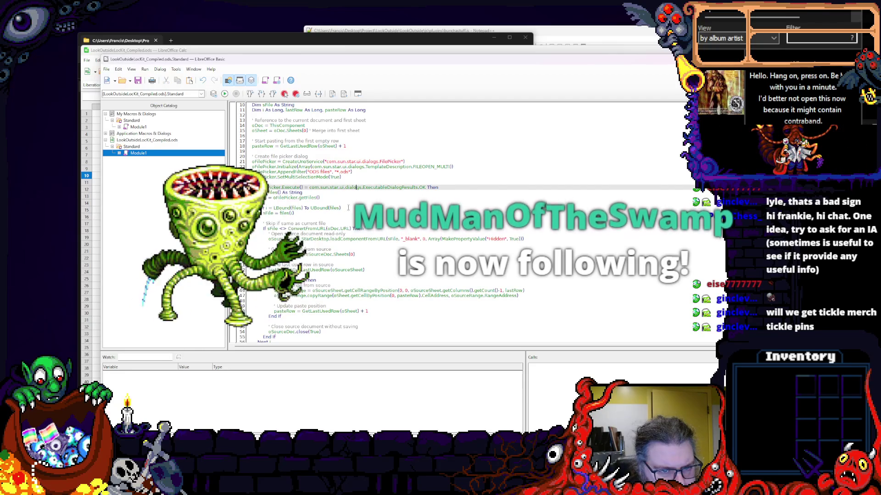
scroll(358, 187, down, 1)
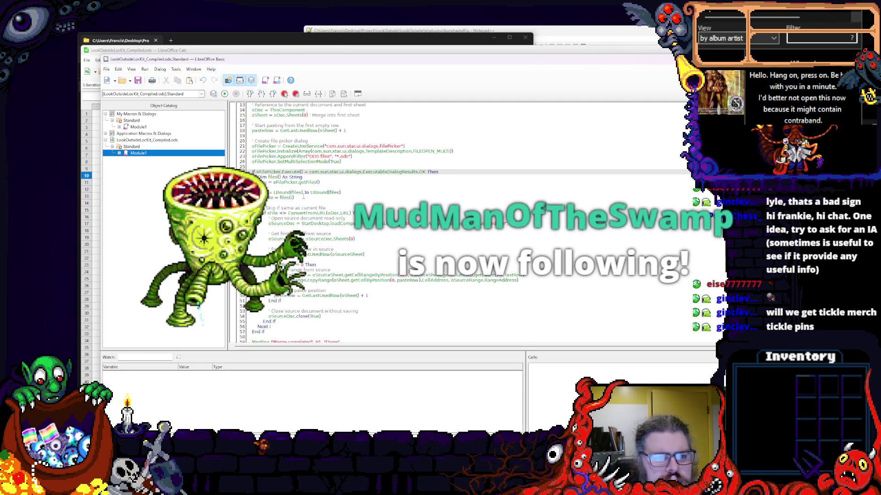
scroll(303, 197, down, 1)
double_click(284, 166)
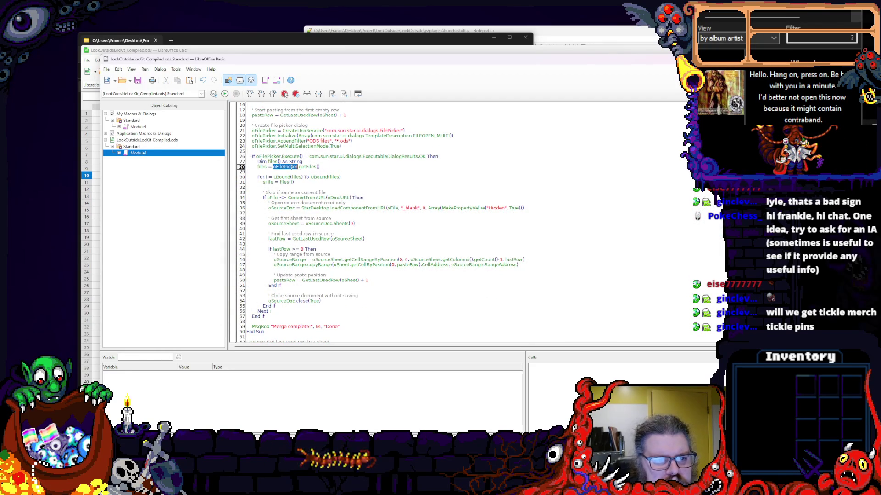
scroll(361, 255, up, 5)
scroll(361, 254, down, 3)
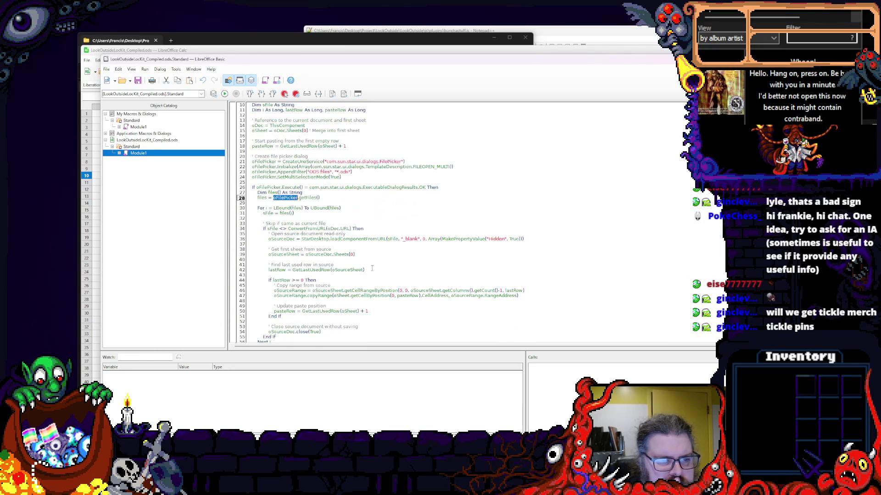
scroll(371, 269, down, 2)
scroll(371, 269, down, 1)
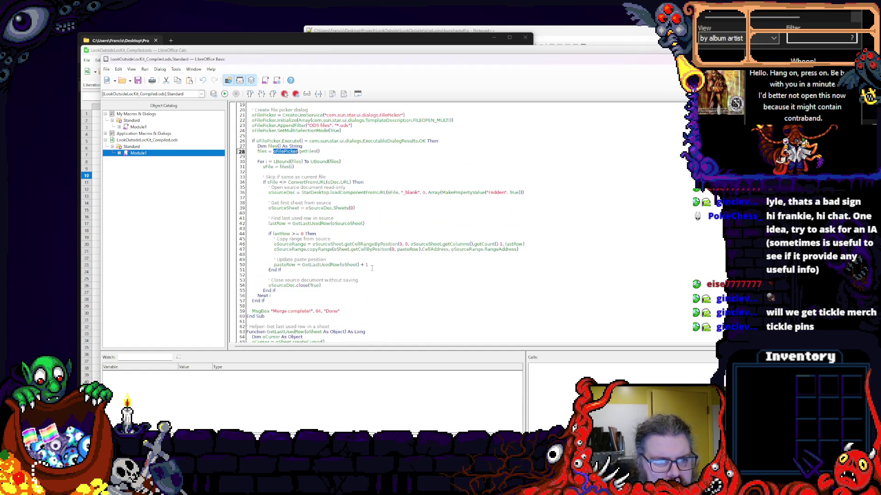
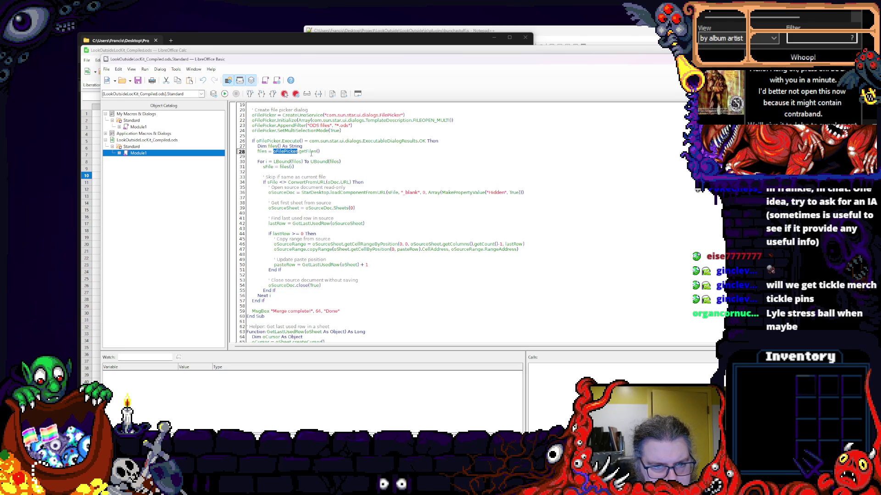
scroll(333, 234, up, 5)
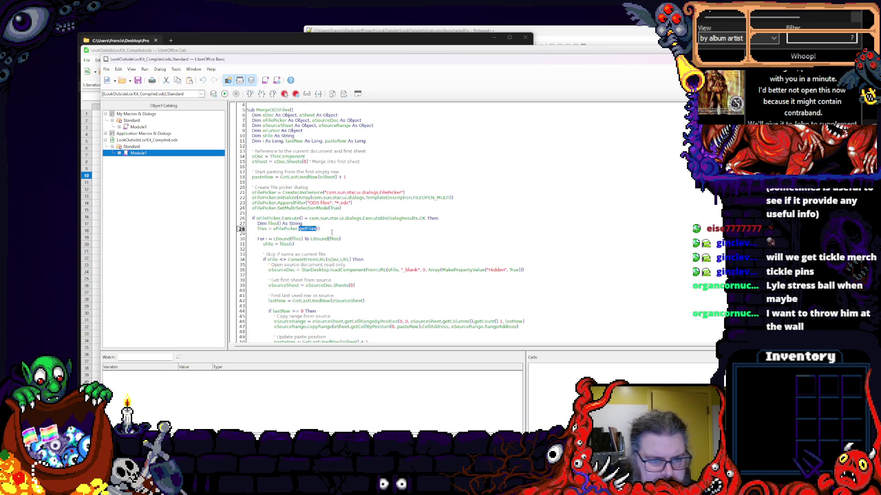
- Review the getFiles call on line 28, undoing an accidental blank line
key(End)
key(Return)
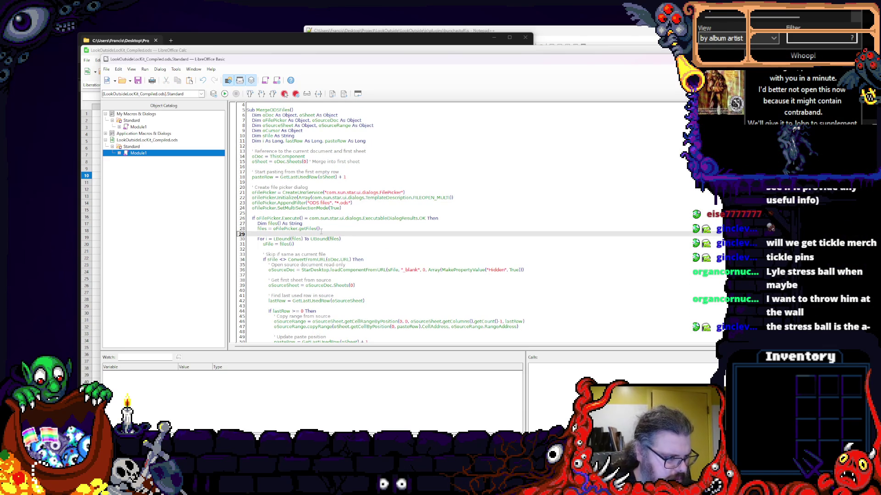
key(ctrl+z)
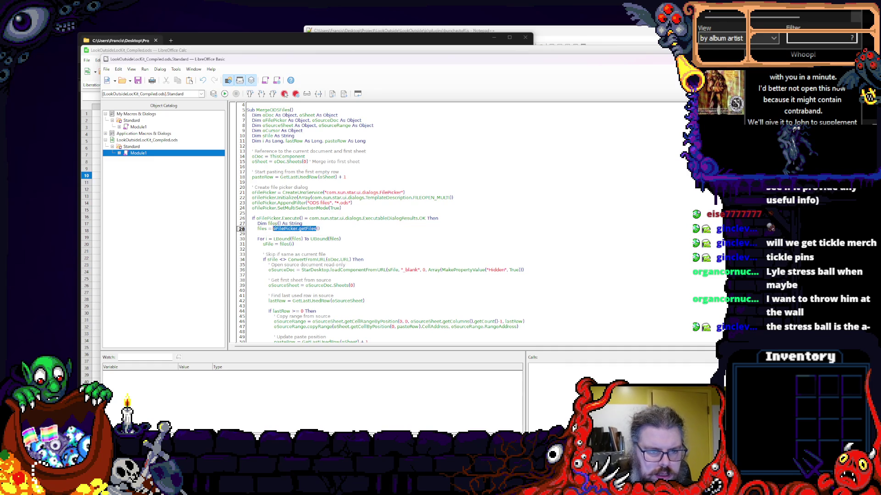
key(shift+ctrl+Left)
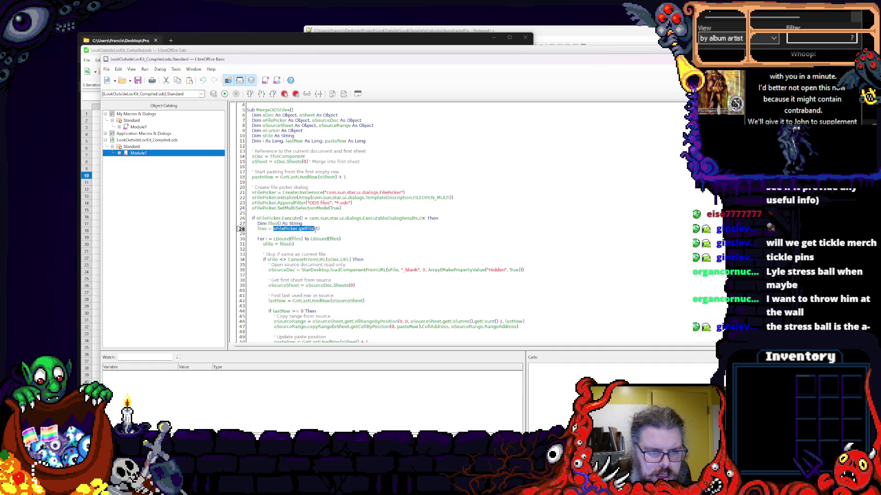
key(shift+ctrl+Right)
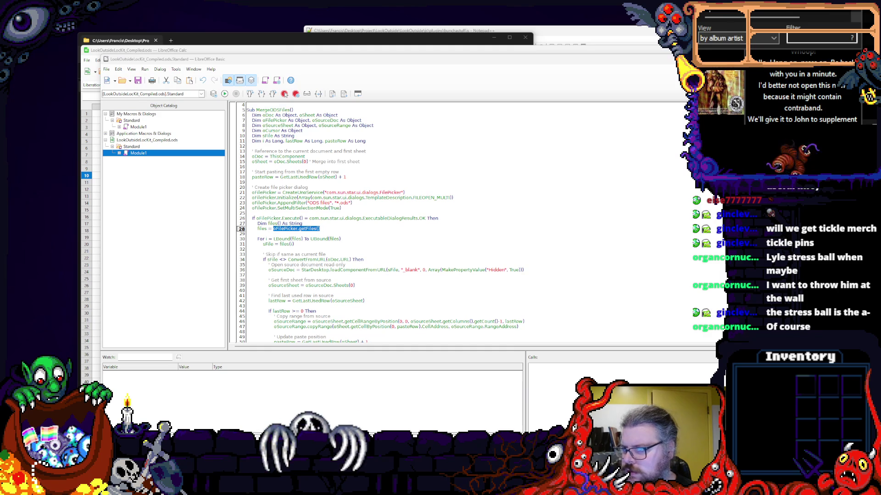
- Select com.sun.star.ui.dialogs.FilePicker on line 21 and look up its API documentation
click(441, 214)
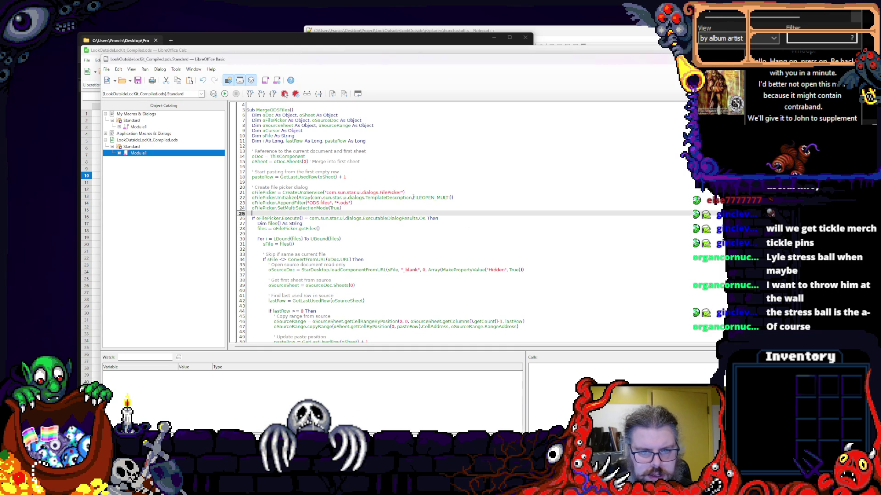
click(404, 192)
key(Down)
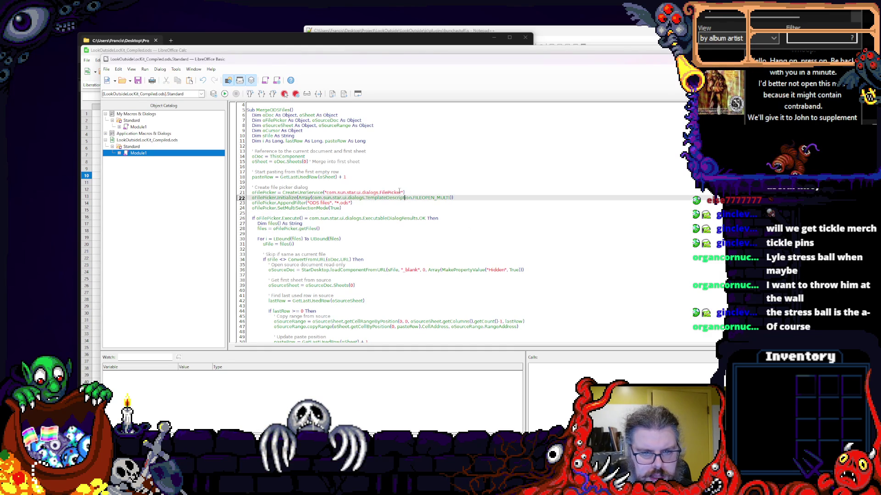
double_click(363, 192)
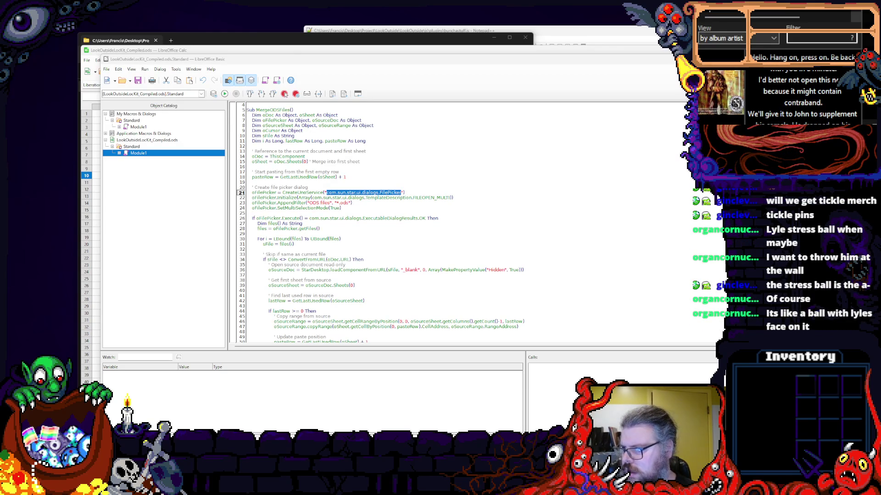
key(super+shift+Left)
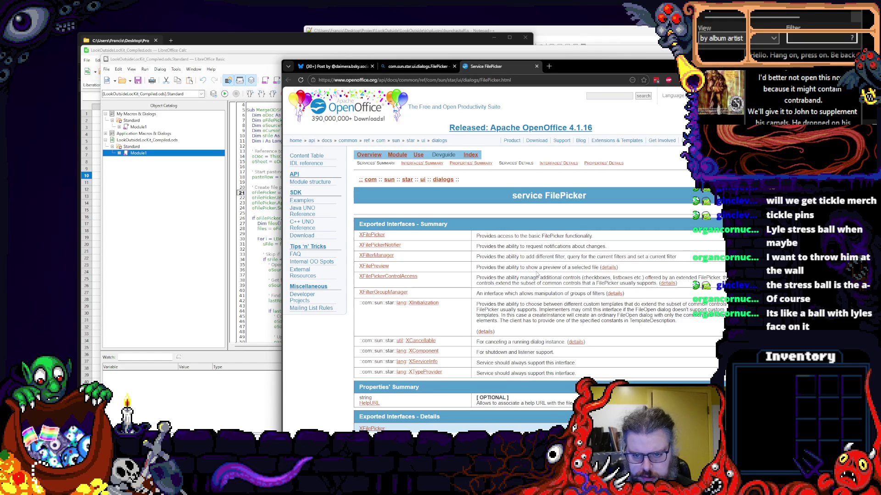
scroll(537, 273, down, 1)
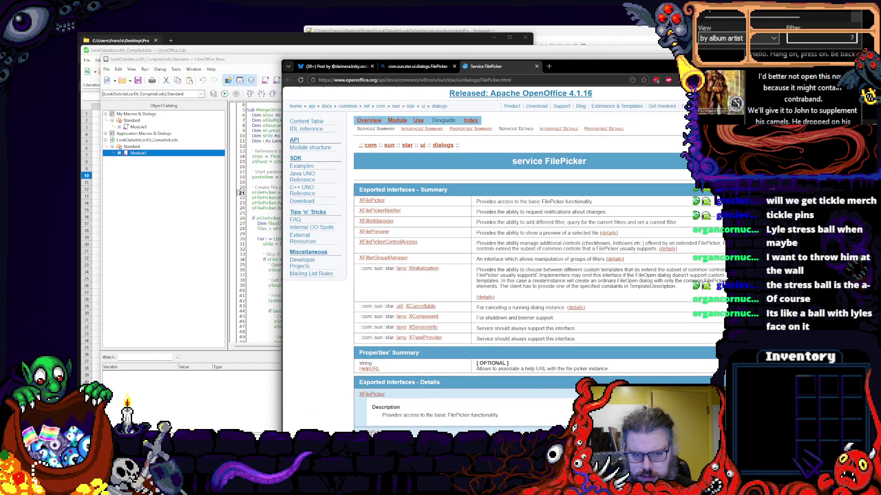
scroll(409, 270, down, 2)
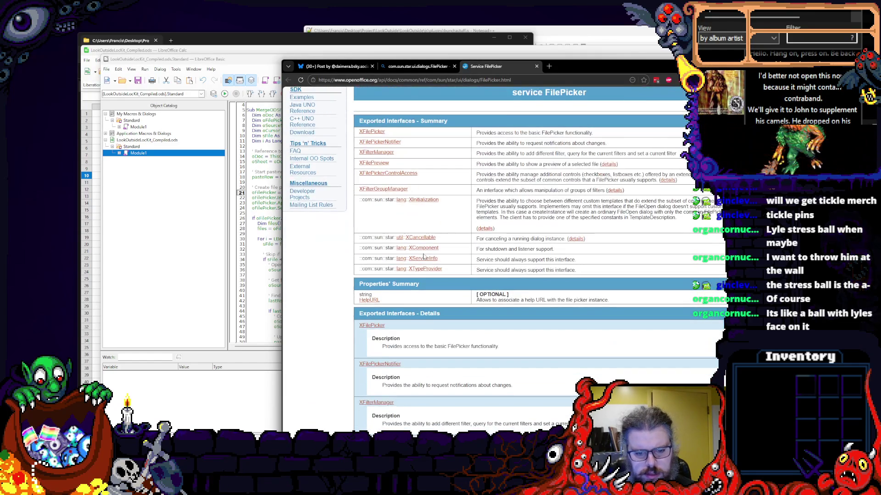
scroll(421, 262, down, 2)
scroll(424, 257, down, 2)
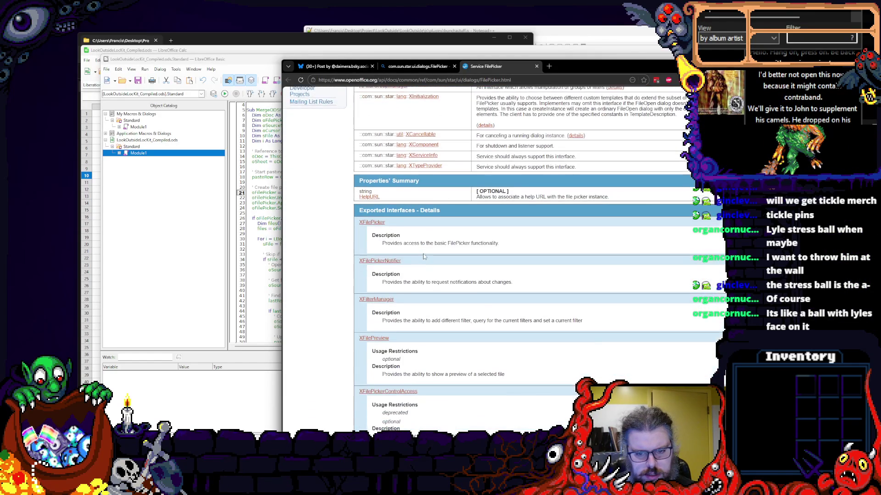
scroll(424, 257, down, 2)
scroll(423, 257, down, 1)
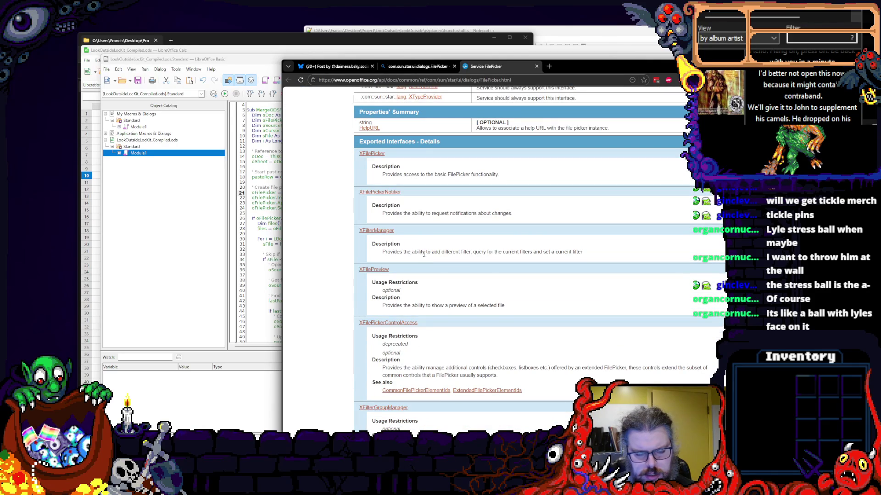
scroll(453, 251, down, 1)
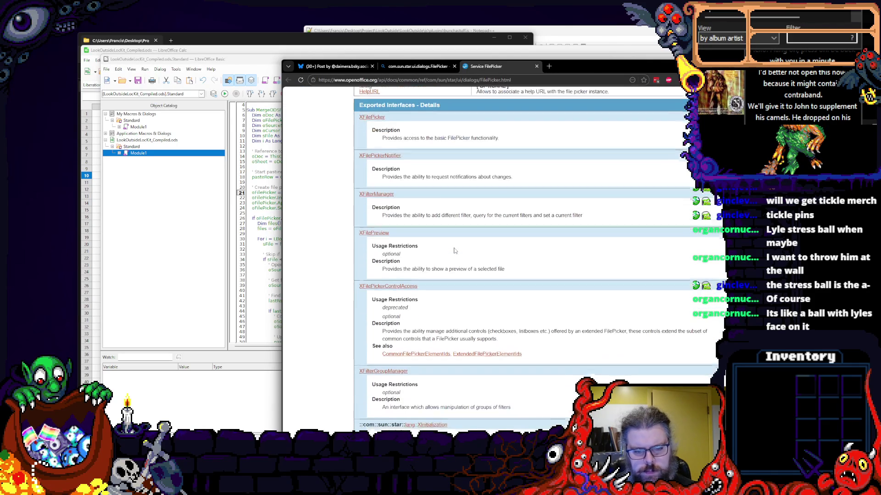
scroll(453, 251, down, 1)
scroll(454, 248, down, 1)
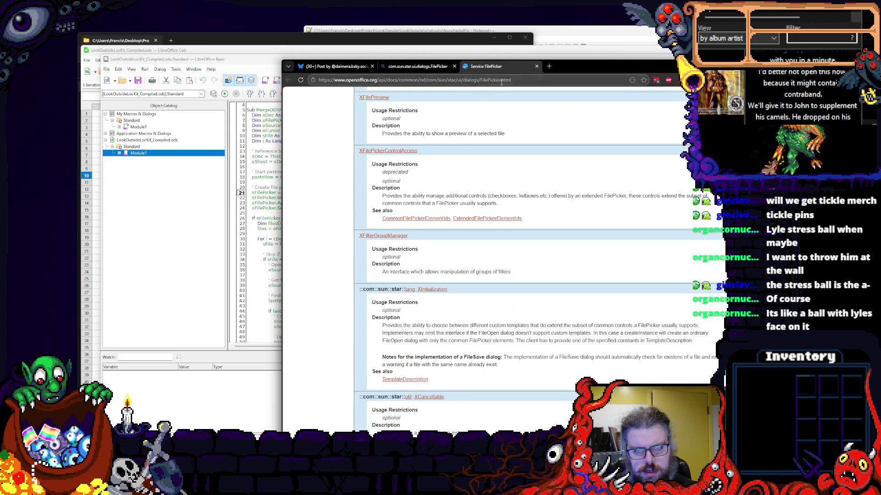
- Leave the FilePicker documentation and return to the macro code
key(alt+Tab)
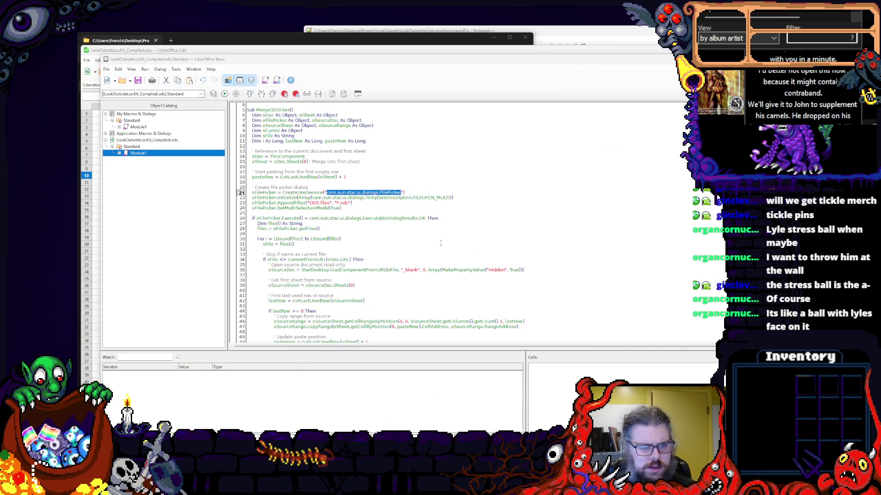
- Edit the AppendFilter call on line 23 to "XLS files", "*.xlsx"
click(440, 243)
double_click(432, 197)
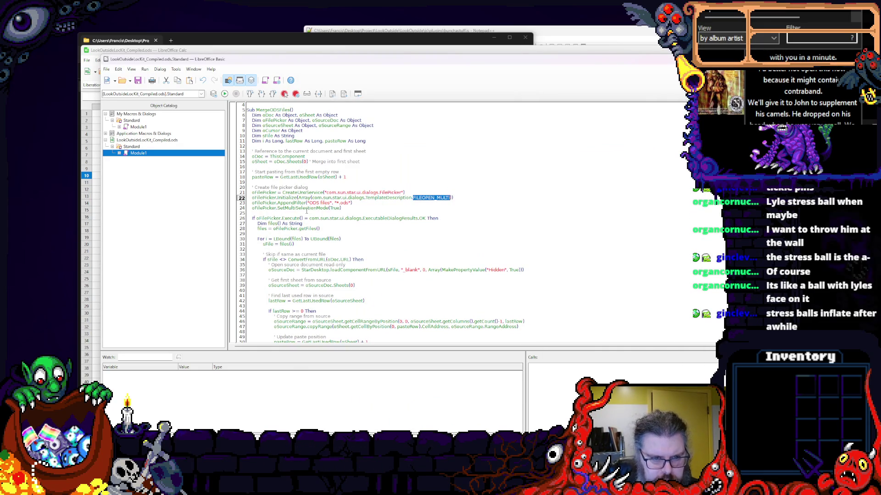
double_click(304, 208)
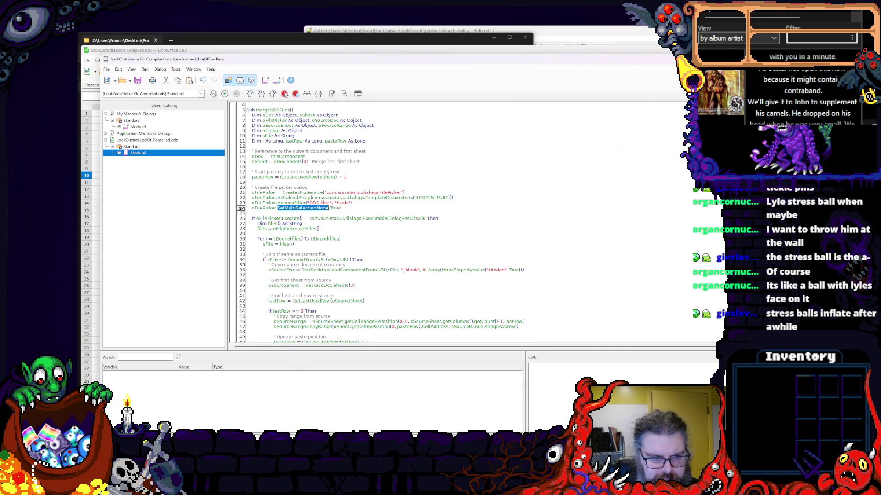
key(Up)
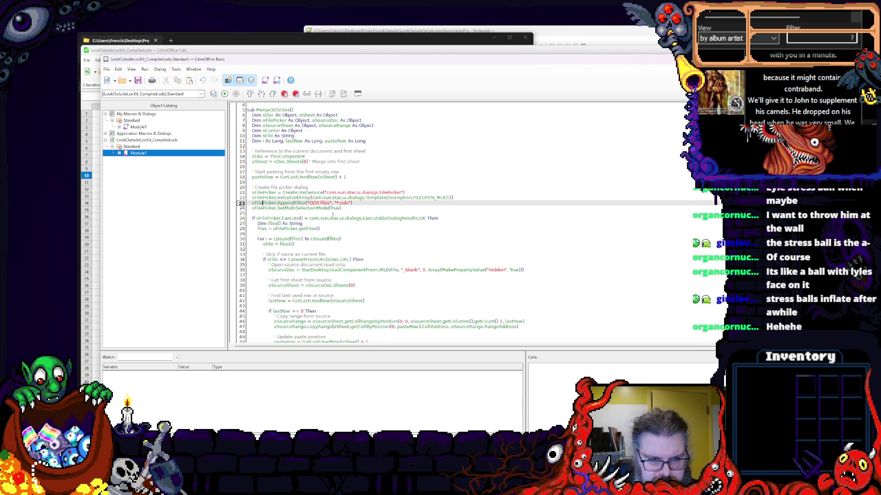
key(Down)
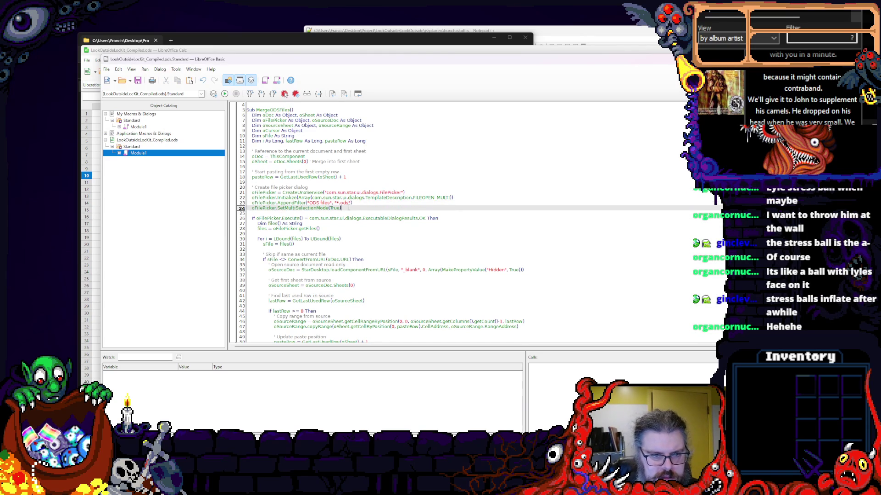
key(Up)
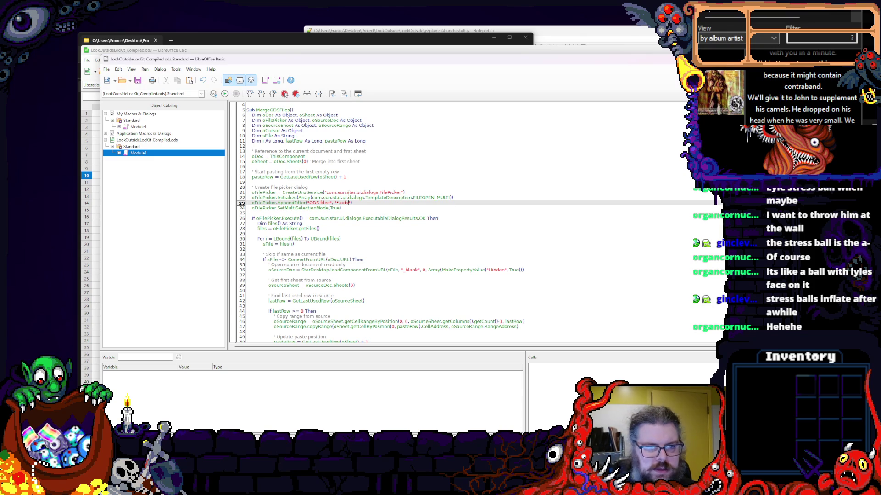
text(lsx)
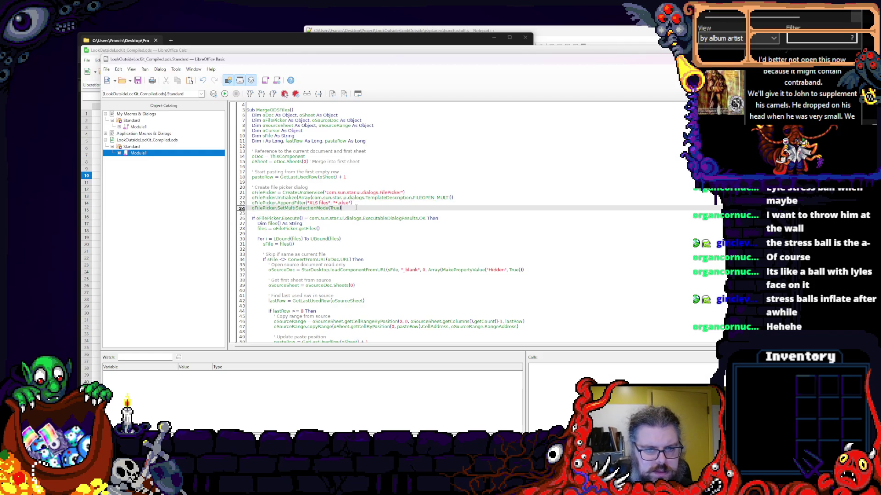
scroll(373, 213, down, 1)
- Step down through the selected-files loop and inspect the ConvertFromURL call
click(373, 214)
click(361, 223)
click(380, 244)
double_click(307, 244)
click(299, 249)
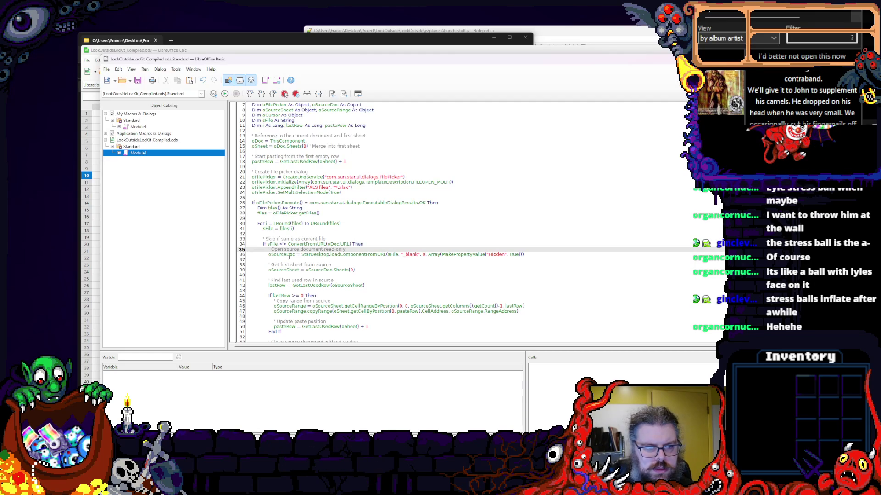
double_click(357, 255)
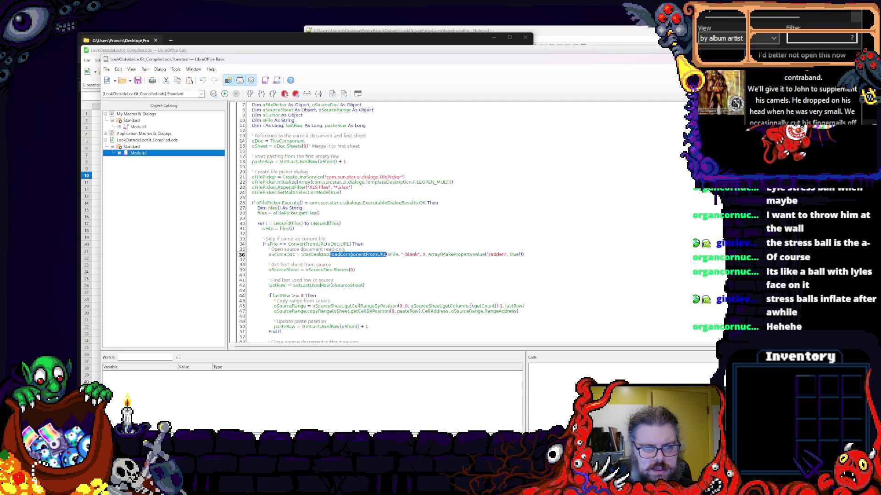
click(413, 255)
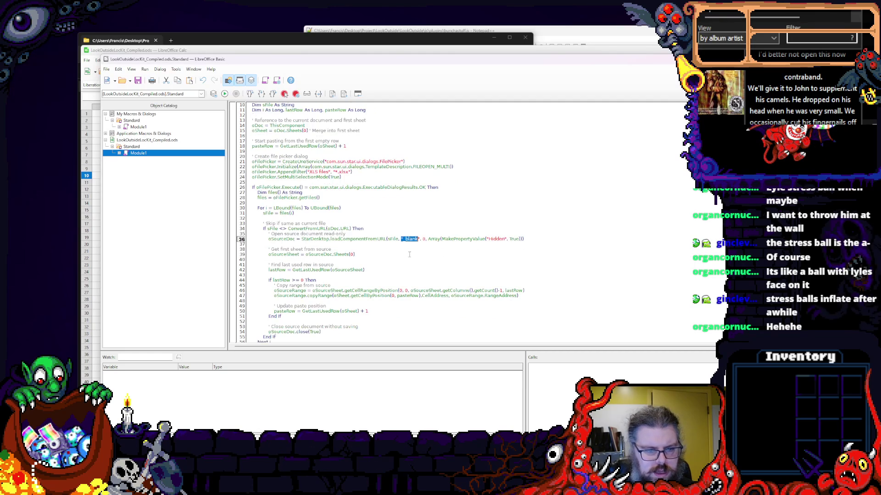
scroll(412, 254, down, 2)
click(343, 240)
double_click(343, 239)
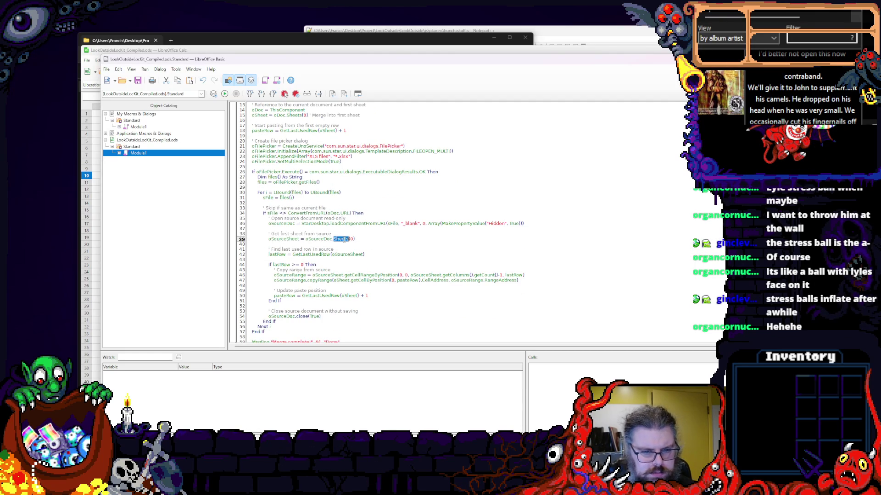
click(375, 240)
scroll(376, 237, down, 2)
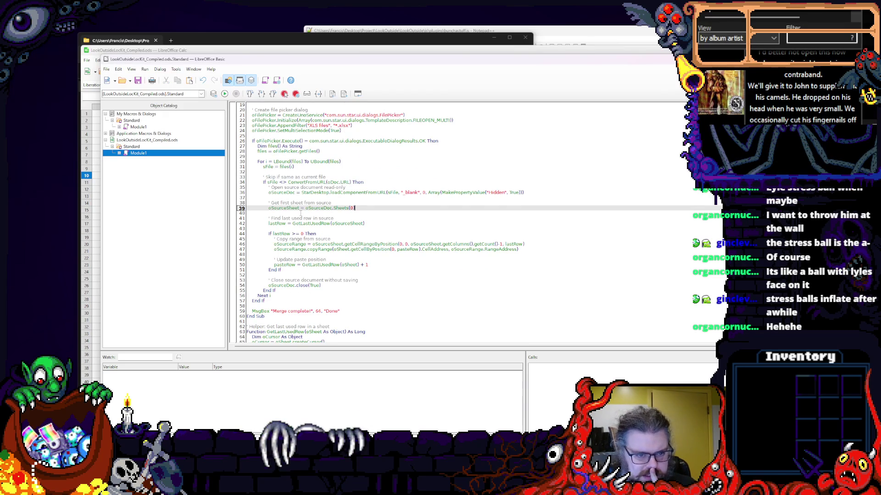
key(Up)
double_click(328, 244)
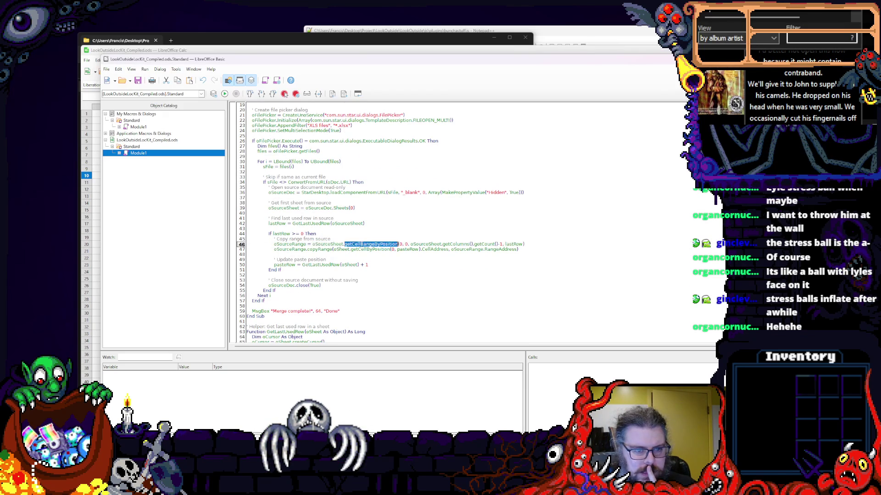
double_click(349, 265)
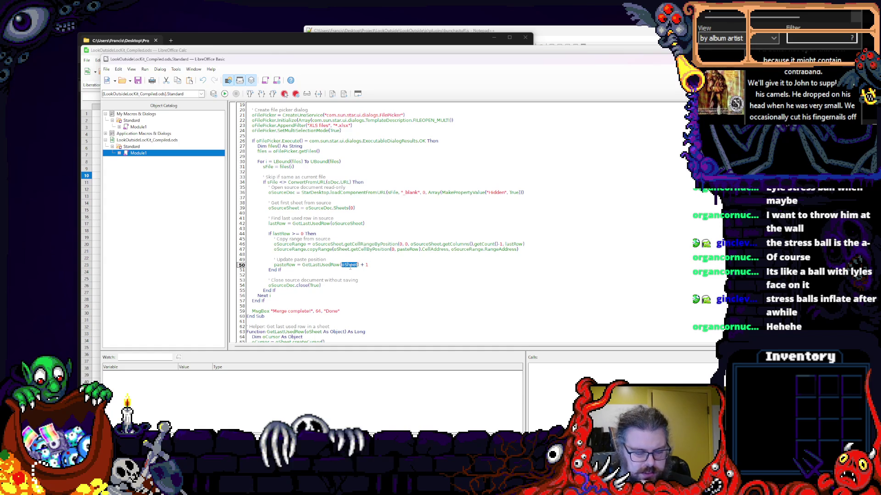
scroll(349, 267, down, 1)
scroll(350, 267, up, 1)
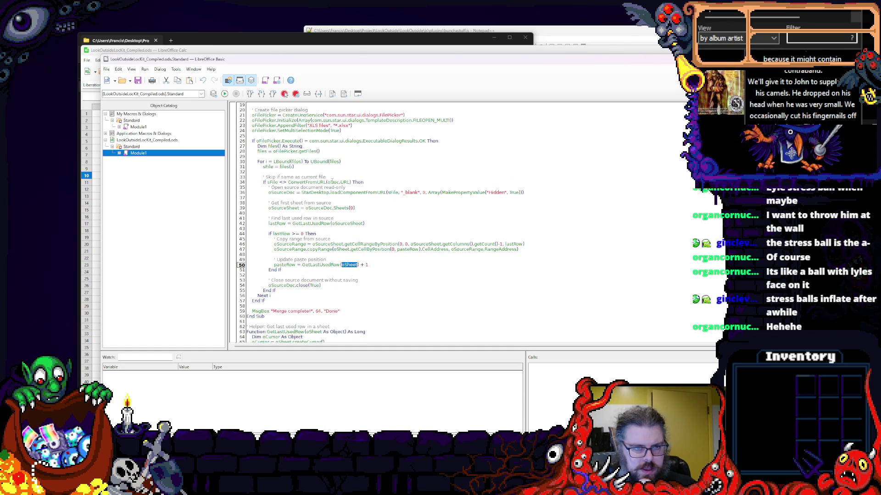
scroll(349, 267, down, 2)
scroll(350, 267, down, 1)
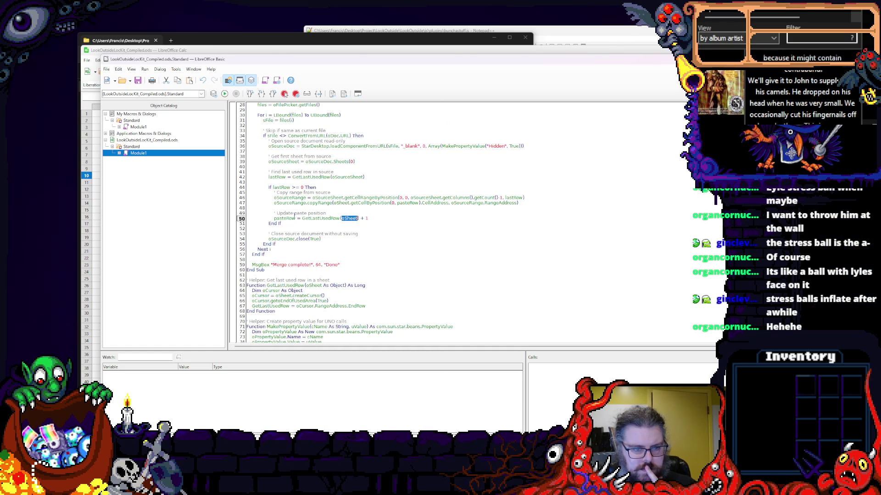
scroll(296, 213, up, 3)
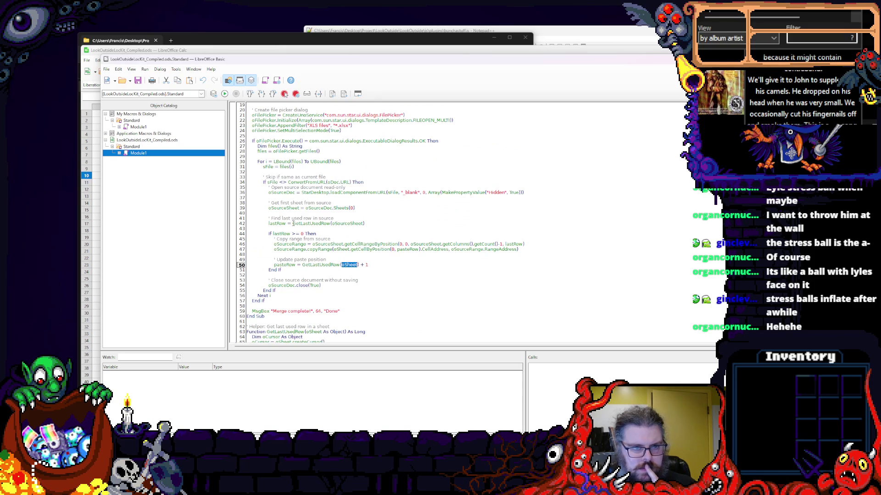
click(372, 244)
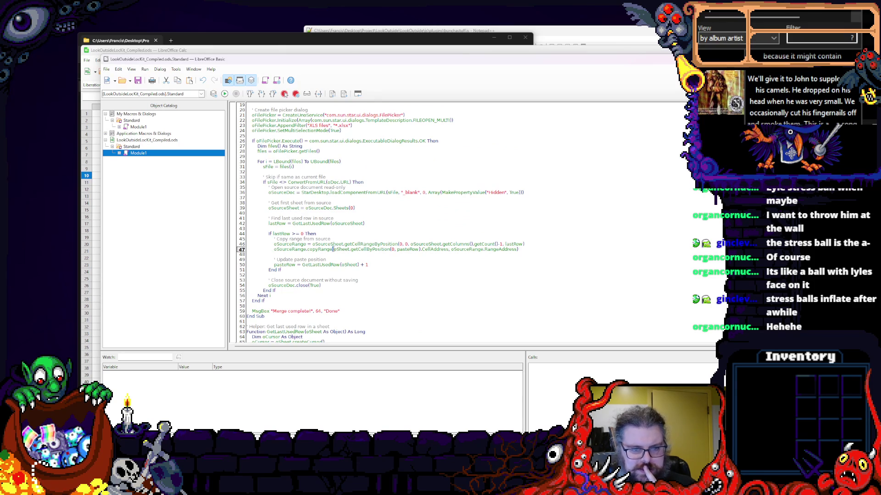
double_click(399, 250)
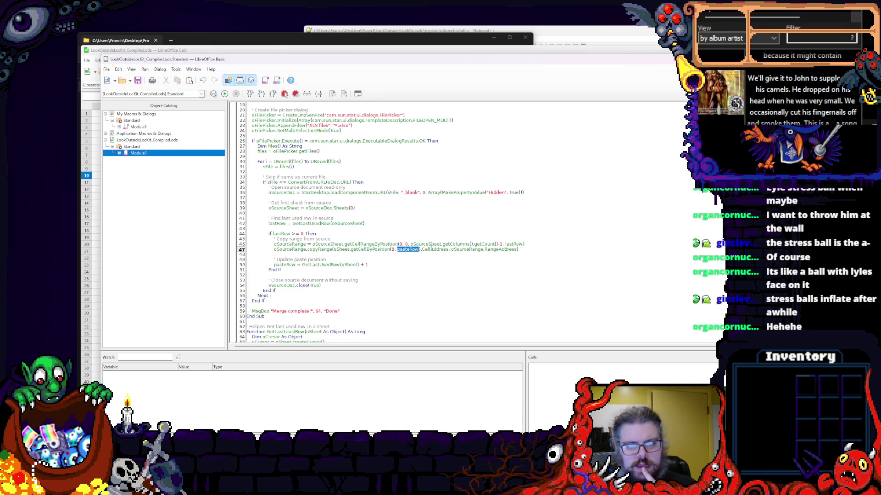
click(473, 255)
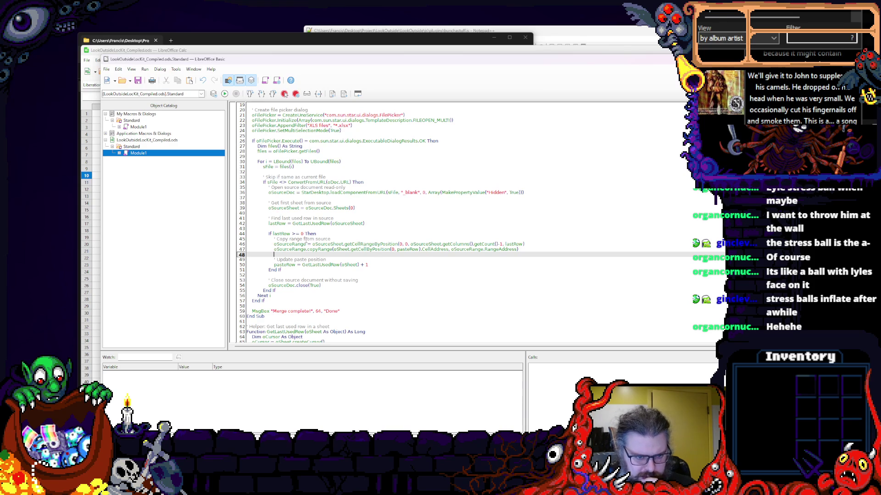
scroll(473, 255, up, 1)
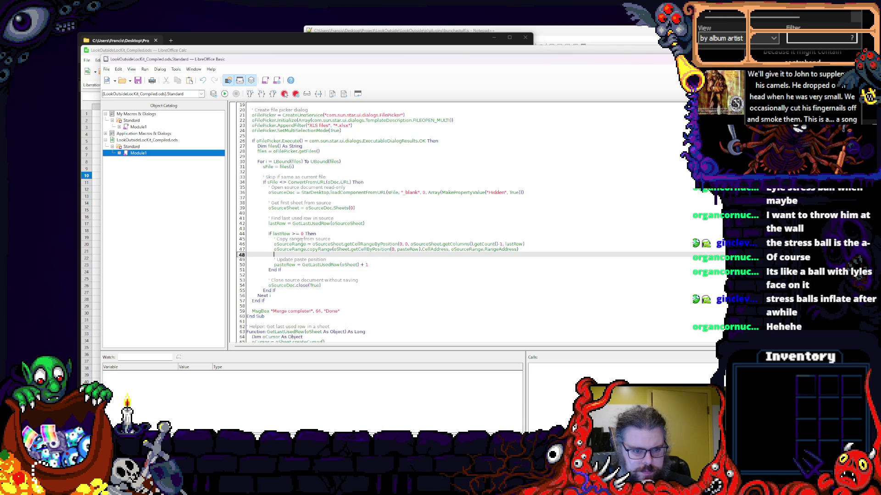
scroll(473, 227, down, 1)
scroll(473, 227, up, 1)
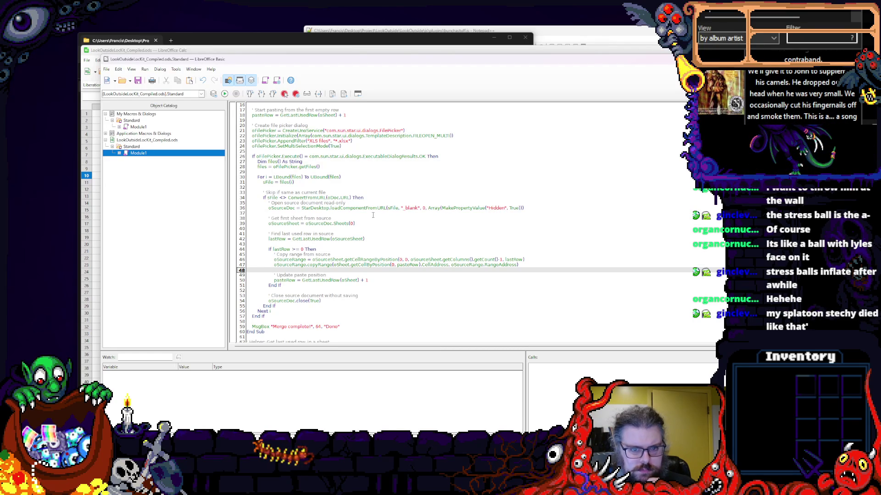
click(392, 208)
click(372, 214)
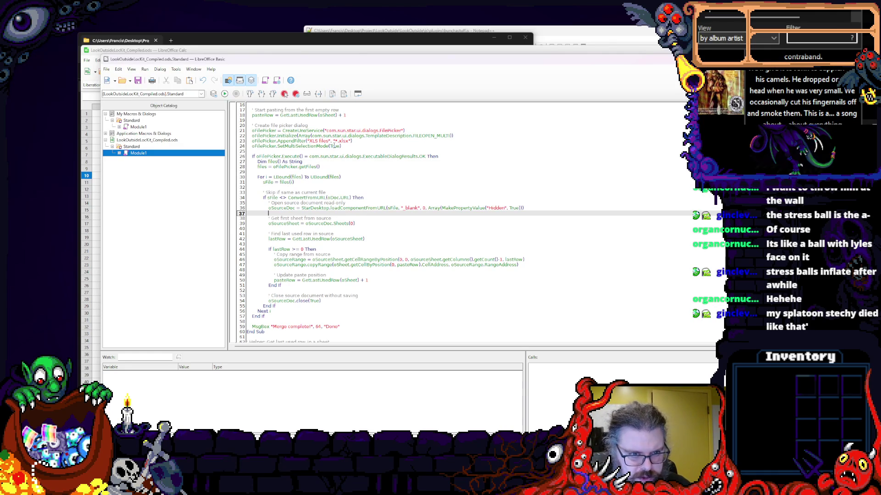
click(367, 183)
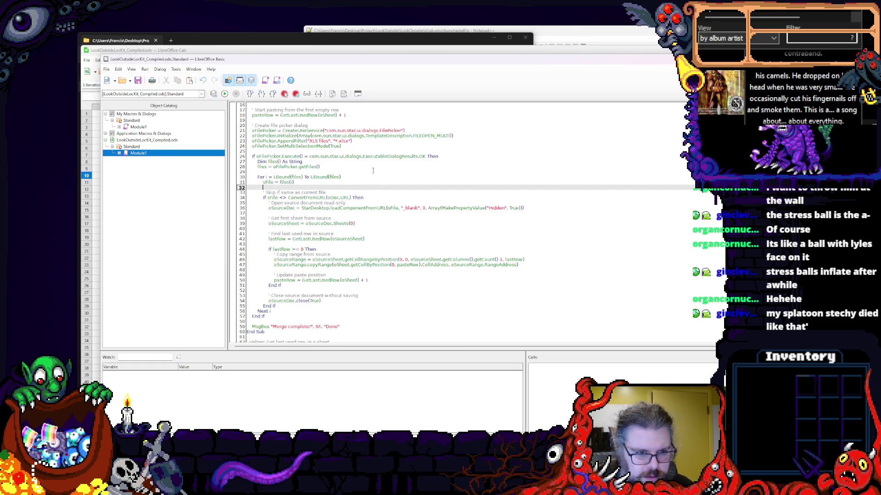
scroll(376, 231, down, 3)
scroll(378, 207, down, 3)
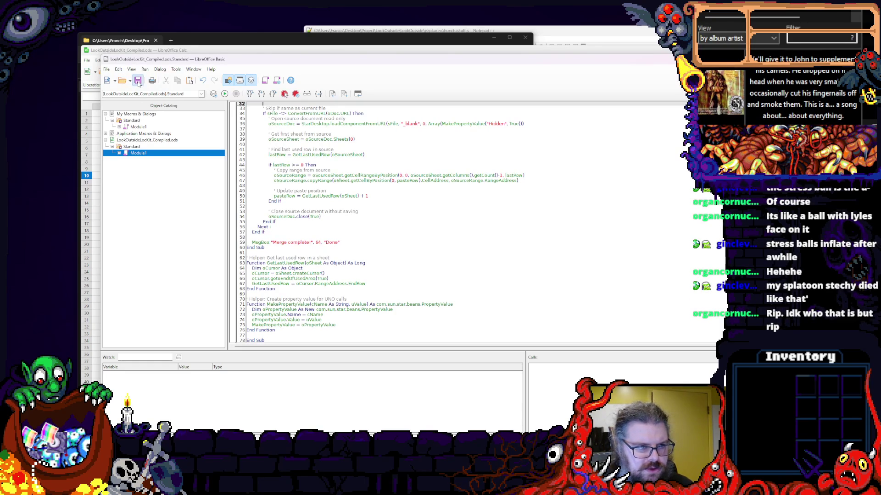
- Glance at Tools > Options and the Window menu, then bring up Tools > Customize
click(205, 60)
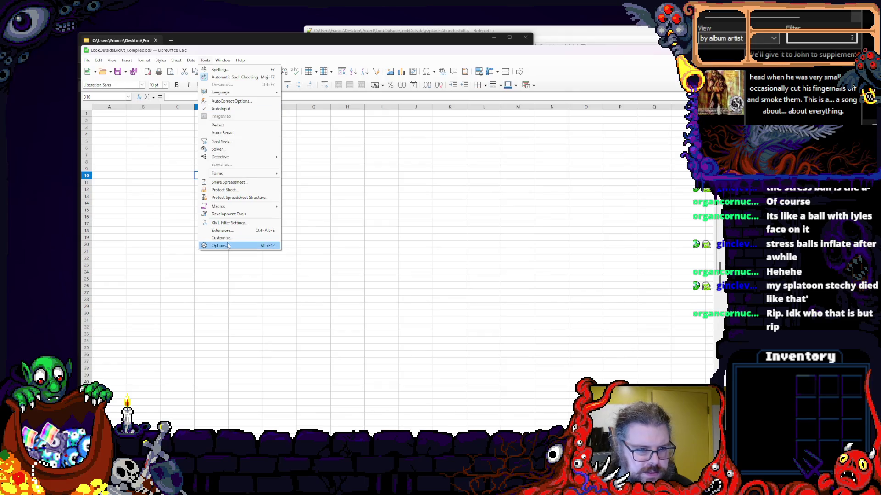
click(227, 246)
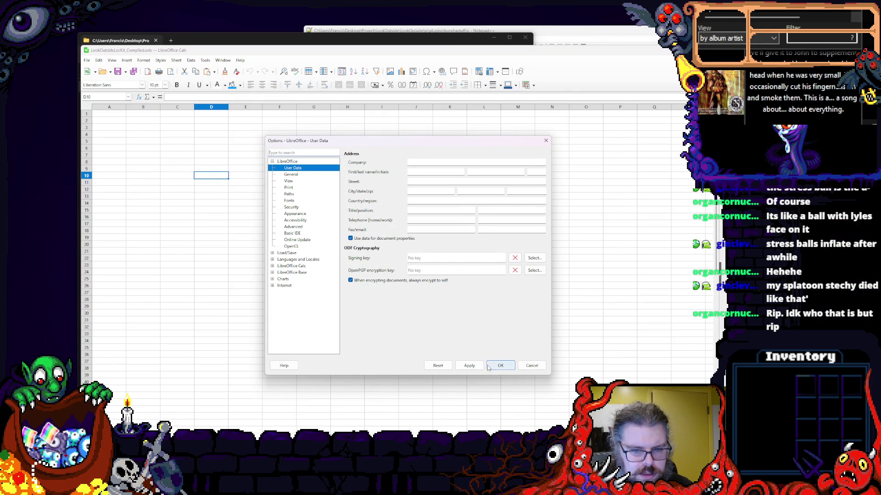
click(531, 366)
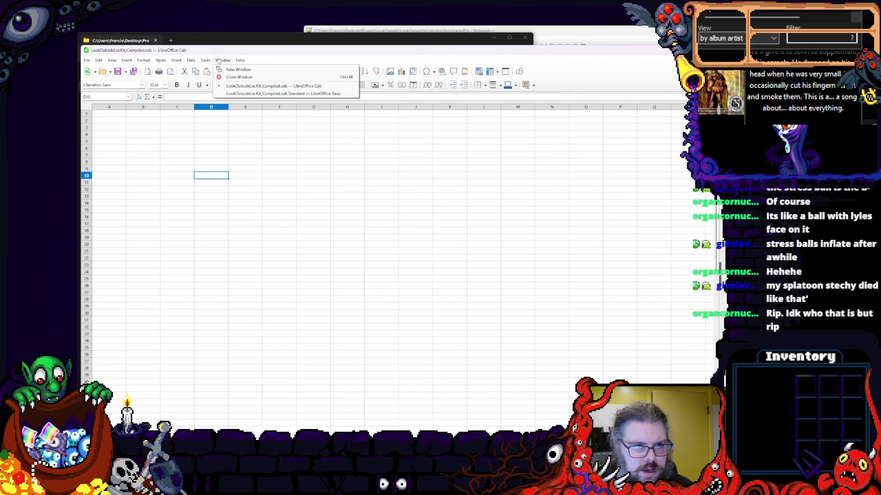
click(205, 60)
click(221, 239)
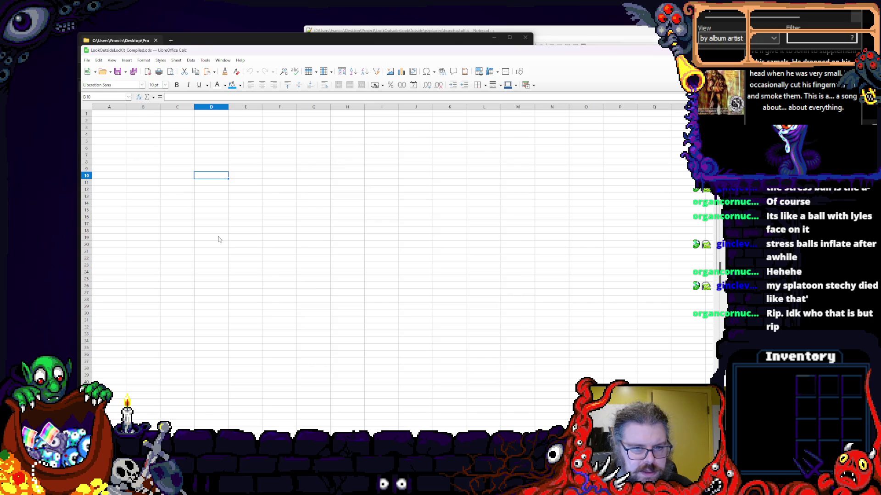
- Set the toolbar command category to Macros and expand the document's library to Module1
click(352, 207)
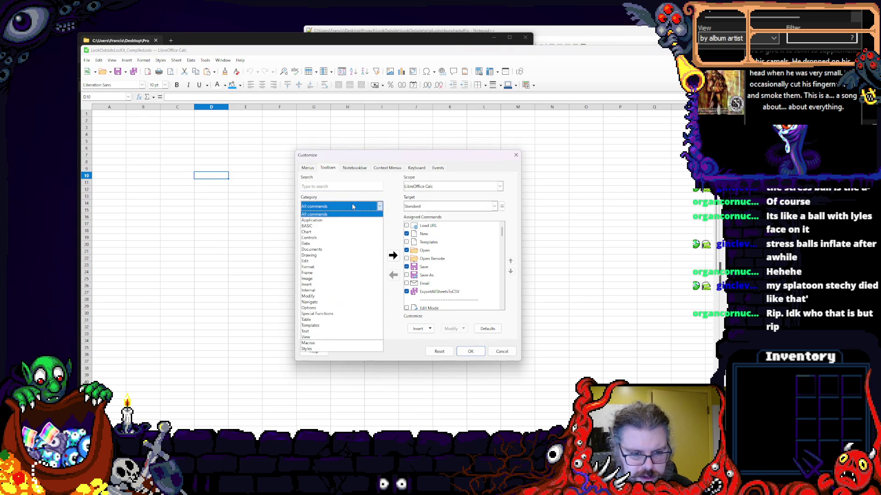
click(323, 346)
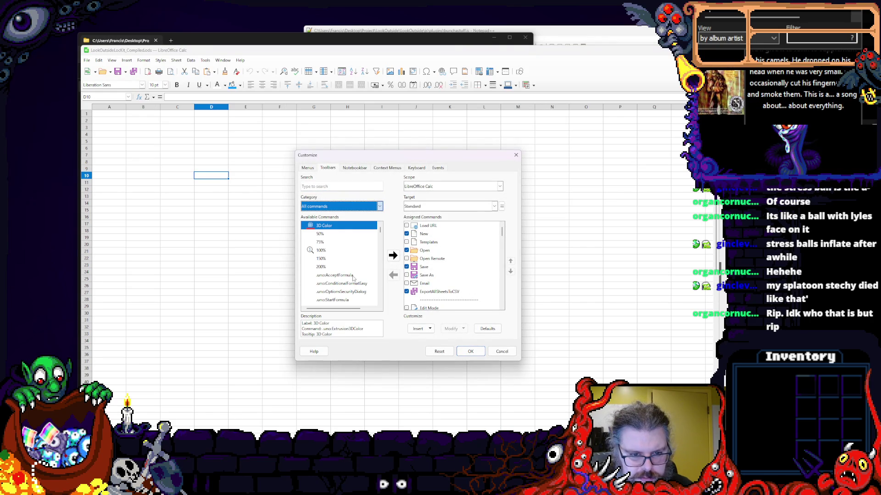
key(Down)
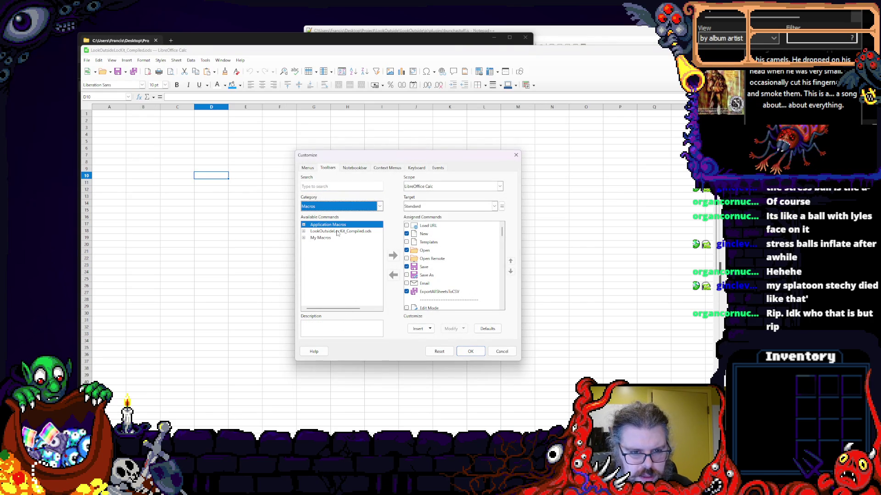
click(337, 231)
double_click(337, 231)
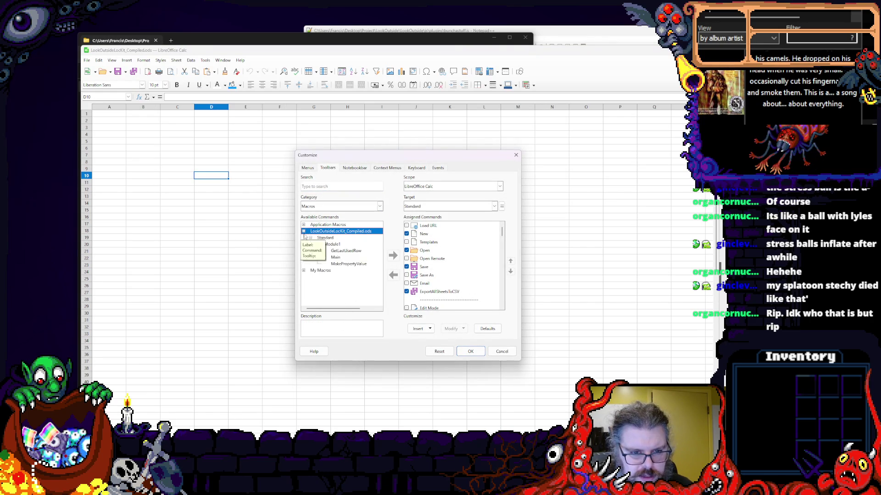
click(346, 252)
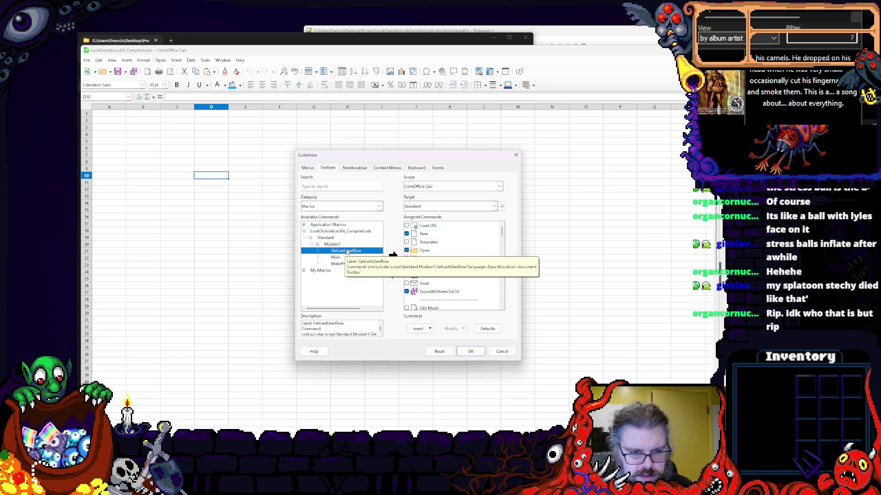
click(303, 231)
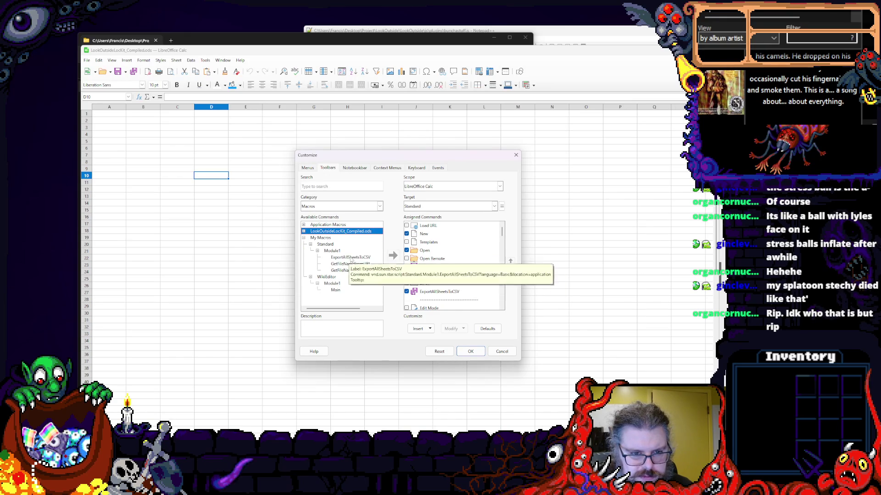
mouse_move(350, 264)
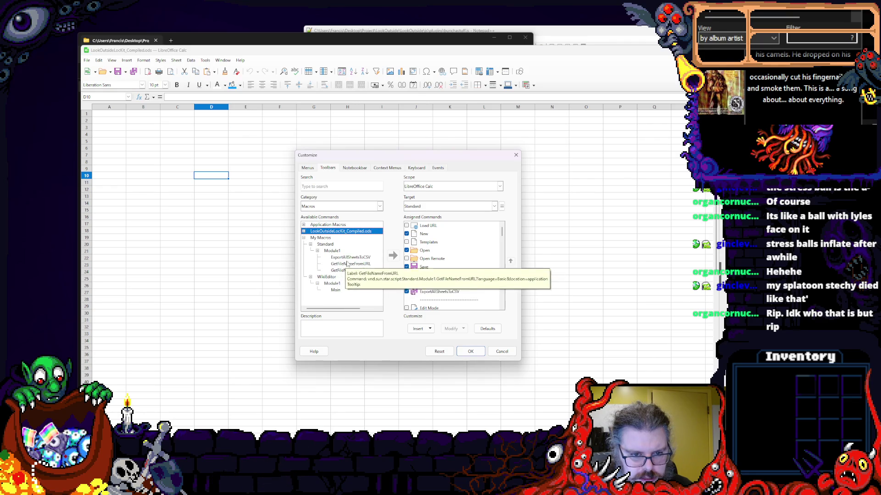
- Browse My Macros and Module1, select Main, cancel the dialog and head to Tools > Macros
click(333, 251)
click(304, 238)
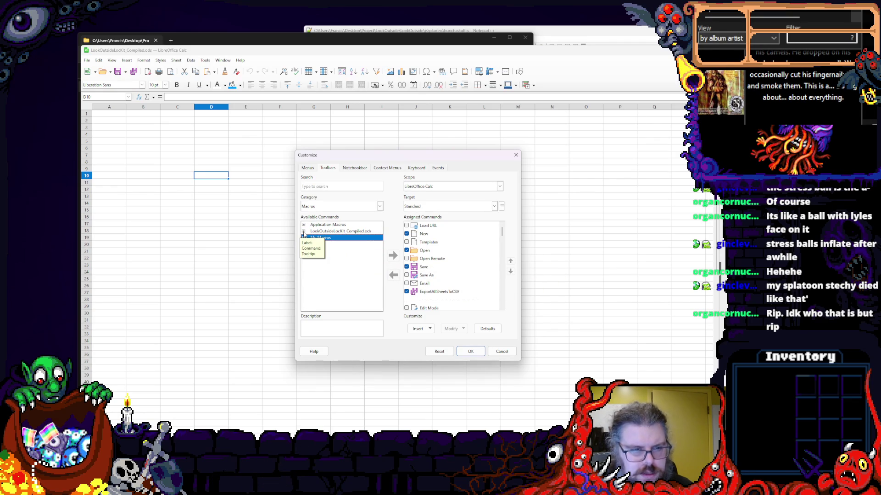
click(307, 231)
click(339, 244)
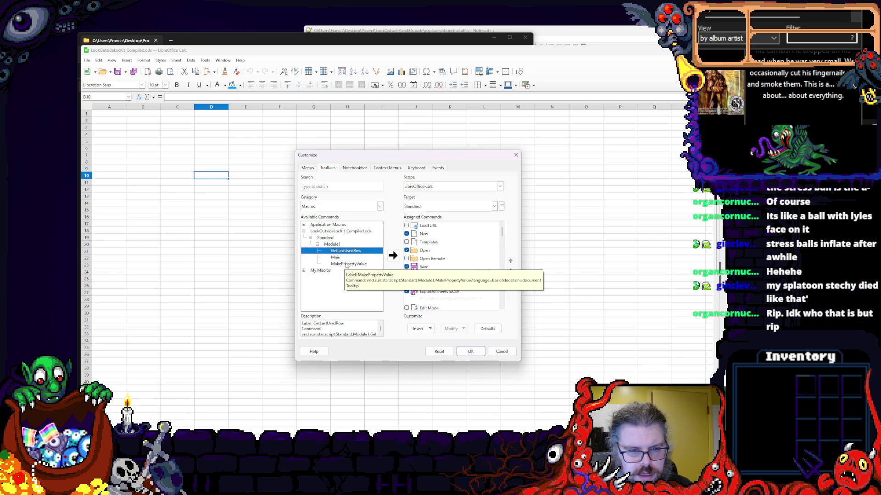
click(337, 257)
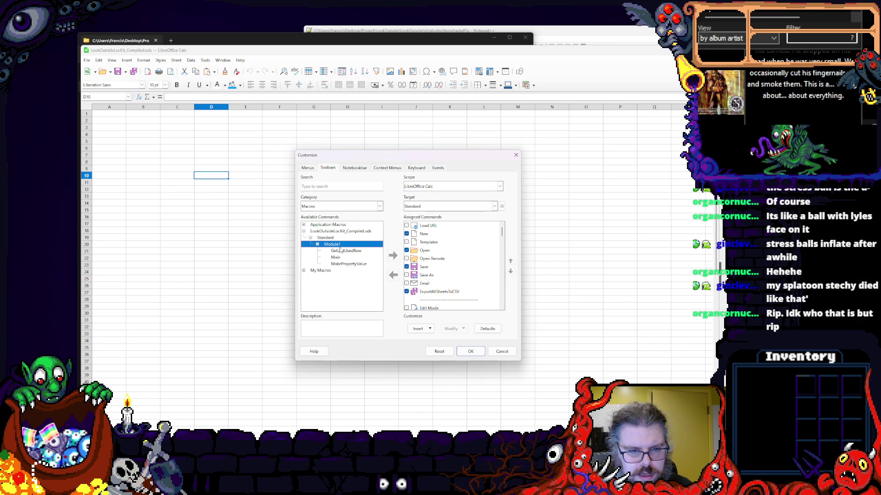
click(502, 351)
click(222, 60)
click(218, 60)
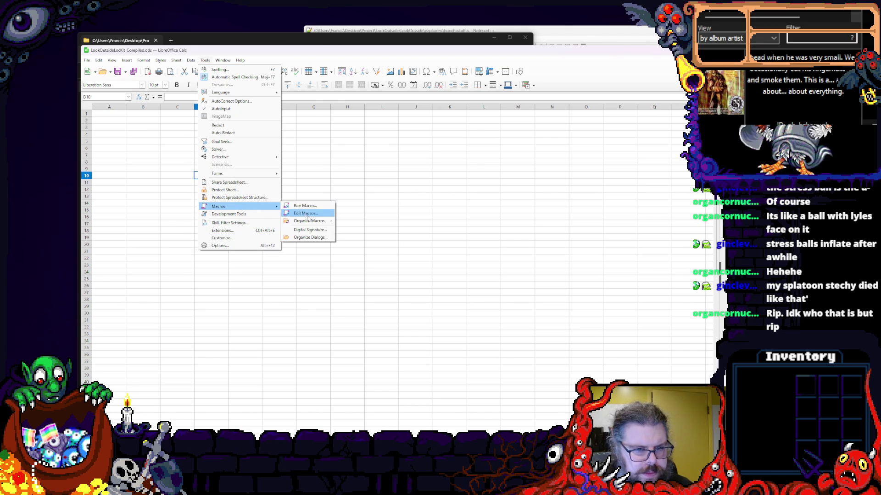
- Edit the document macros and delete the empty Sub Main stub at the top
mouse_move(219, 205)
click(308, 218)
scroll(482, 234, up, 10)
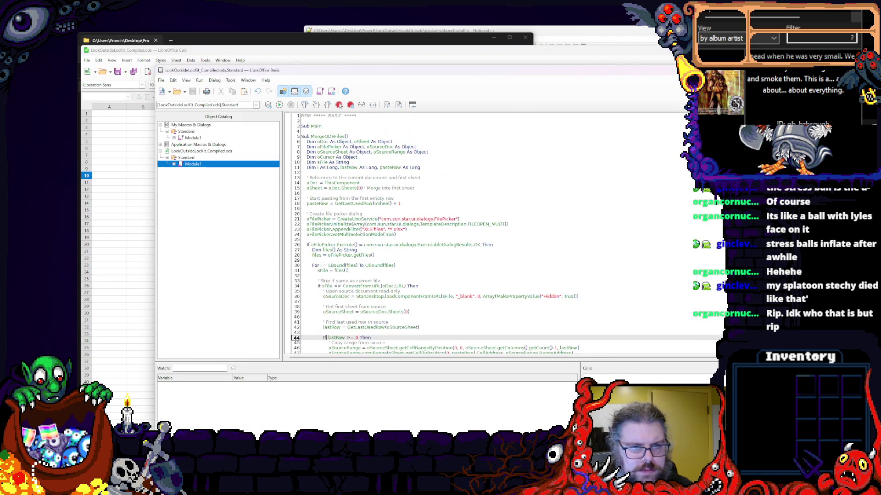
click(324, 126)
key(ctrl+shift+End)
key(Delete)
scroll(482, 235, down, 5)
scroll(482, 234, down, 5)
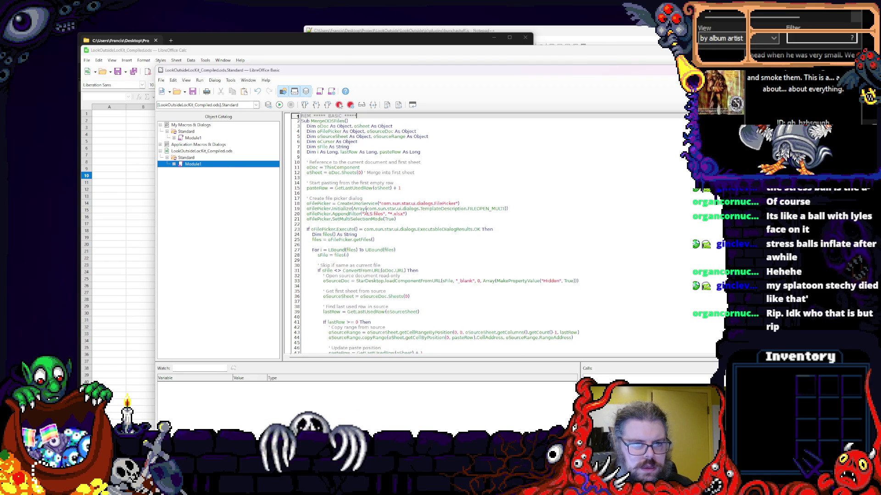
scroll(481, 235, down, 5)
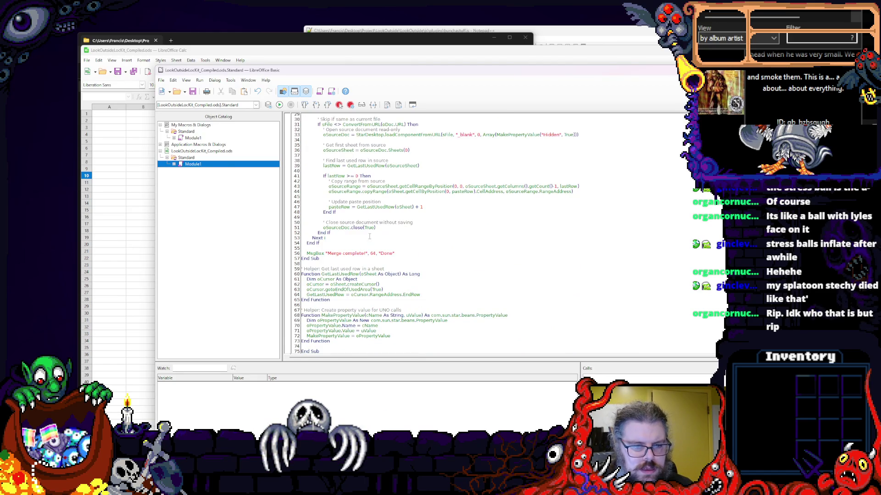
- Check the module's trailing End Sub and MergeODSFiles name, then switch back to Calc
click(332, 351)
click(342, 346)
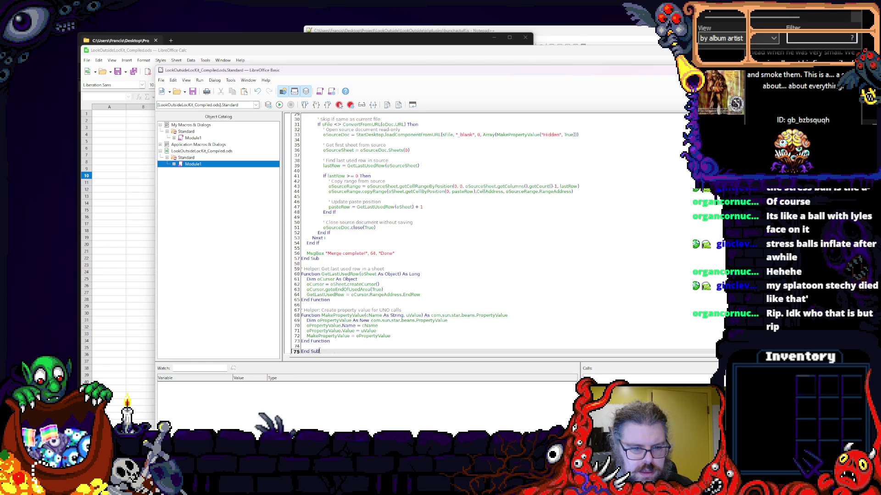
scroll(338, 351, up, 5)
scroll(413, 234, up, 5)
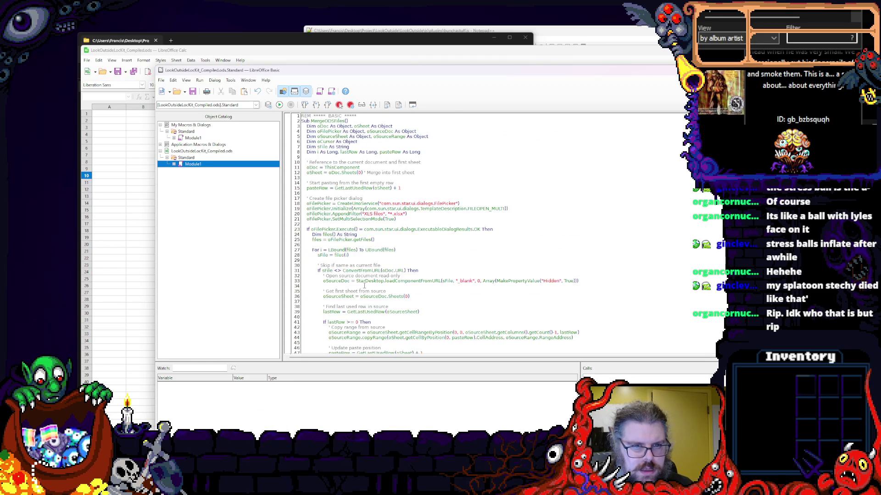
double_click(329, 120)
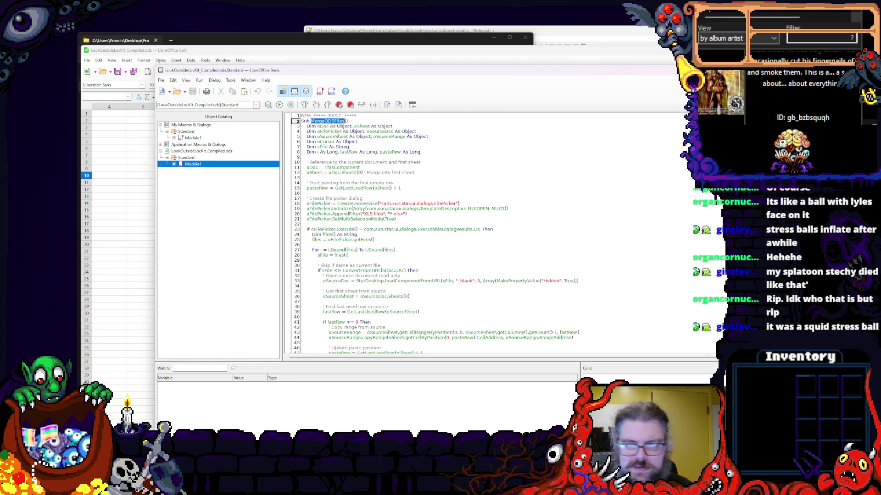
key(alt+Tab)
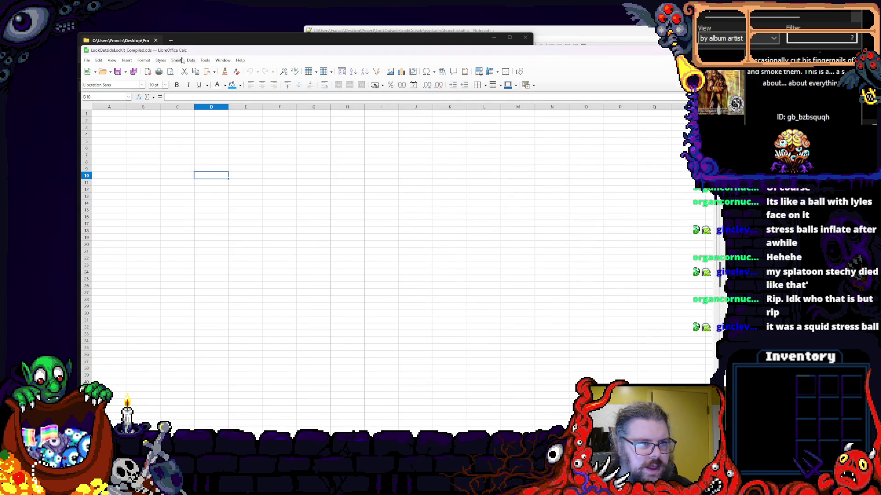
- In Customize > Toolbars with category Macros, add MergeODSFiles from Module1 to the Standard toolbar
click(176, 61)
click(234, 244)
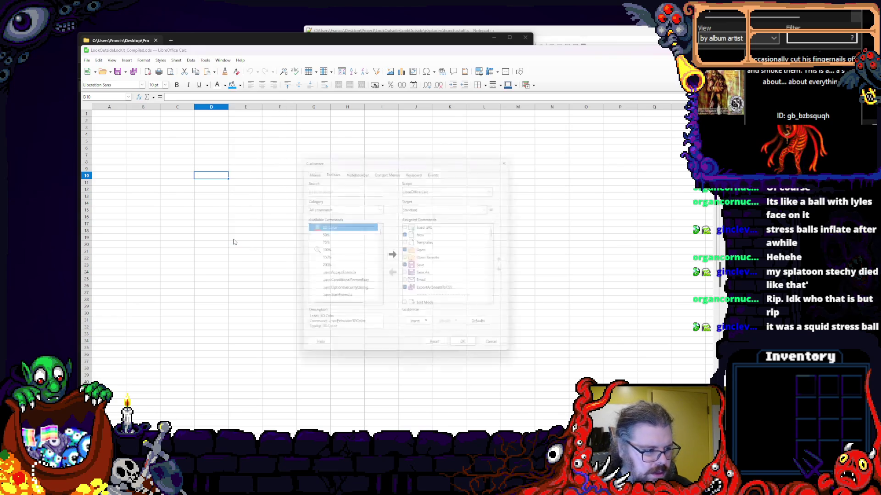
key(alt+t)
click(341, 206)
click(341, 215)
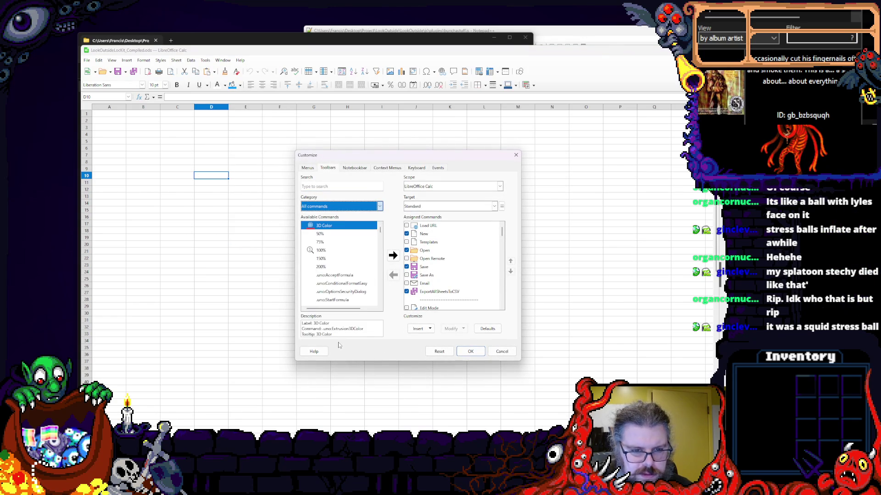
double_click(311, 231)
double_click(329, 244)
click(344, 264)
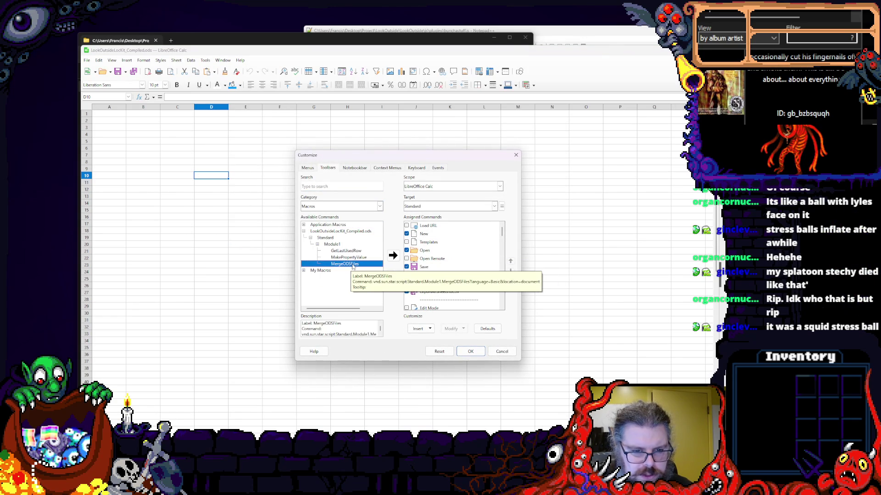
click(393, 256)
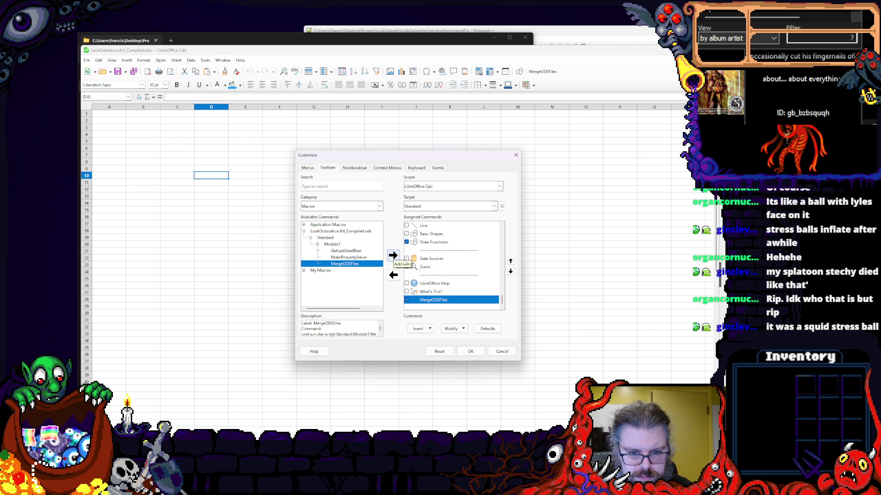
- Move MergeODSFiles up to the start of the toolbar and set Scope to this spreadsheet
click(511, 261)
click(511, 262)
click(511, 262)
click(511, 262)
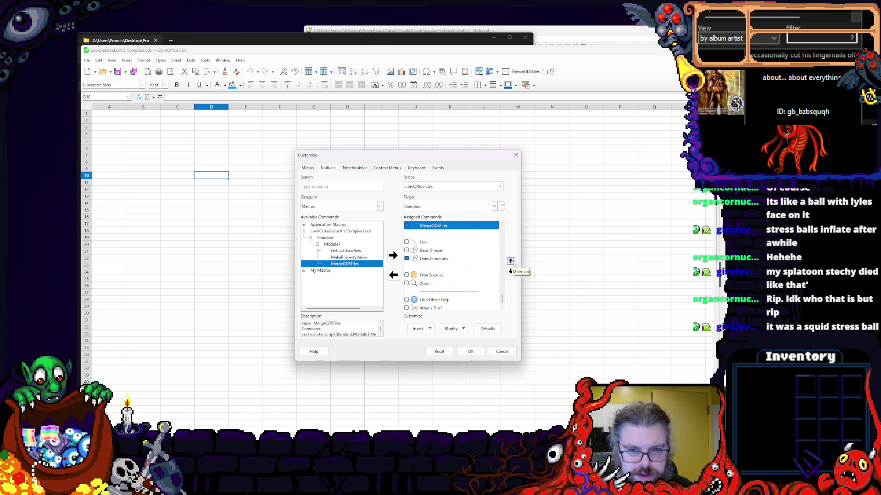
click(511, 261)
click(511, 261)
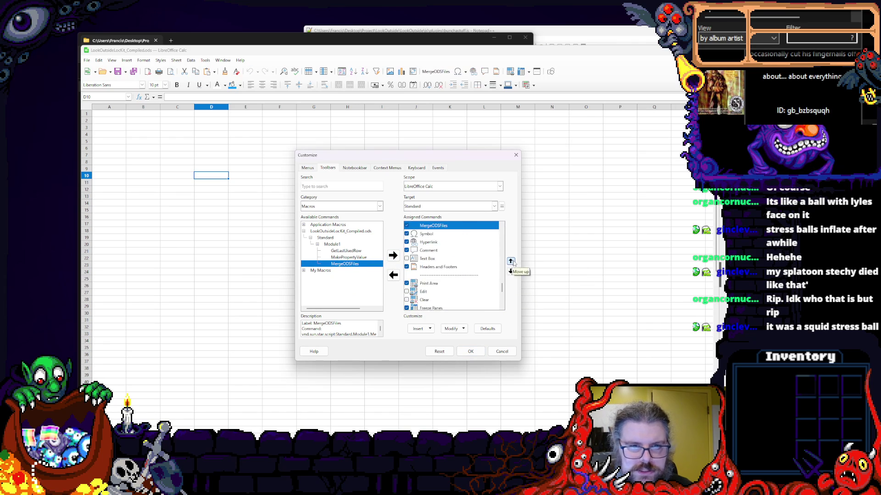
click(511, 262)
click(511, 262)
click(510, 262)
click(510, 262)
click(510, 262)
click(510, 262)
click(510, 262)
click(511, 262)
click(510, 262)
click(511, 262)
click(510, 262)
click(511, 262)
click(510, 262)
click(510, 262)
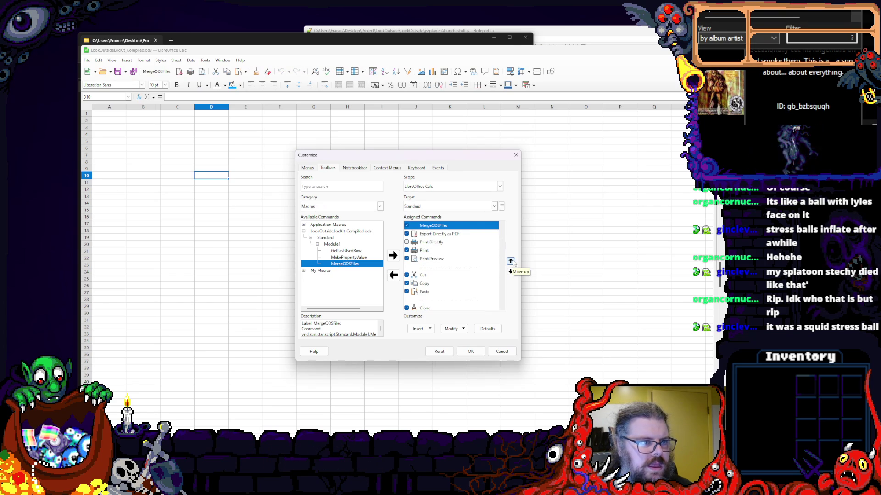
click(511, 262)
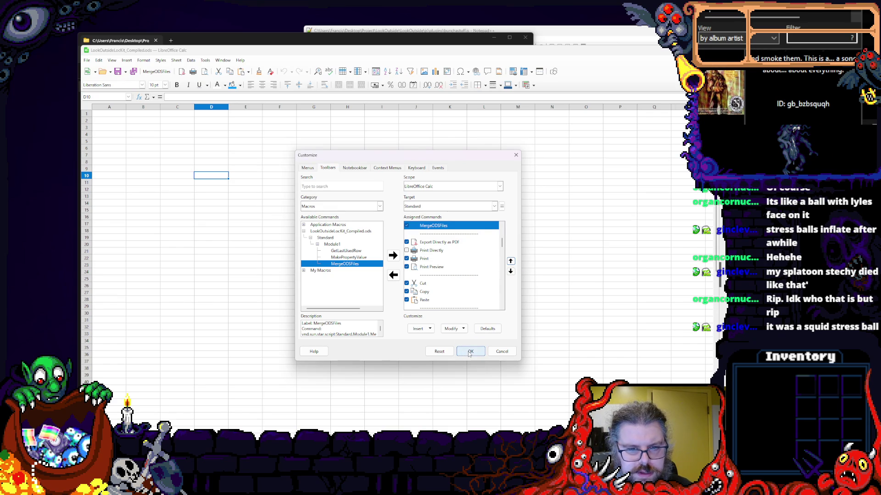
click(432, 186)
click(430, 200)
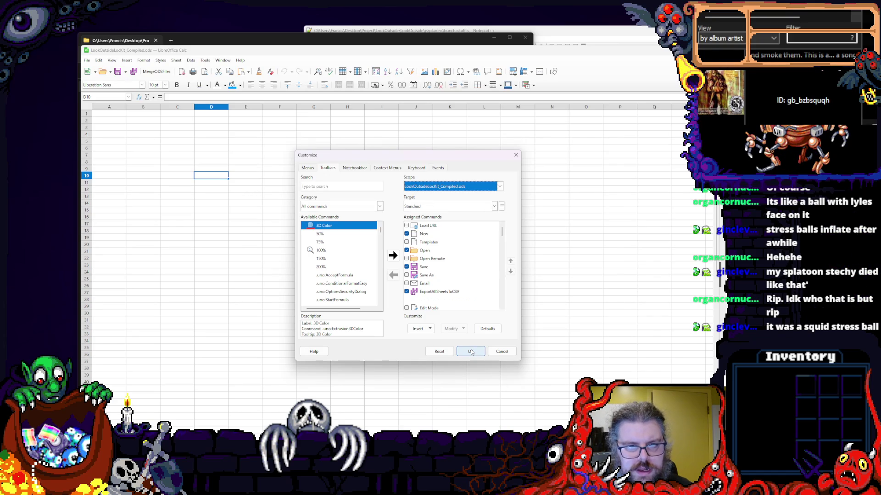
scroll(473, 276, down, 1)
scroll(472, 276, down, 4)
scroll(469, 290, down, 4)
scroll(467, 296, down, 3)
scroll(436, 269, down, 3)
- Back in LibreOffice Calc scope, untick the MergeODSFiles toolbar entry
click(452, 187)
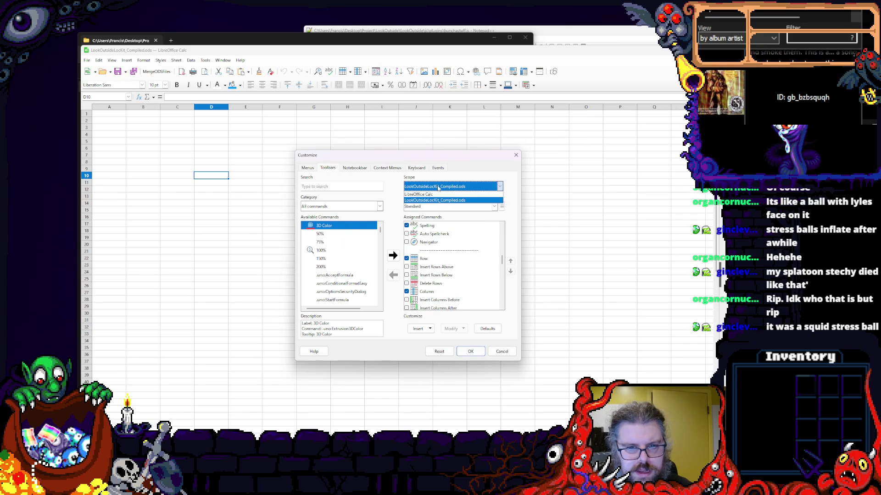
click(435, 195)
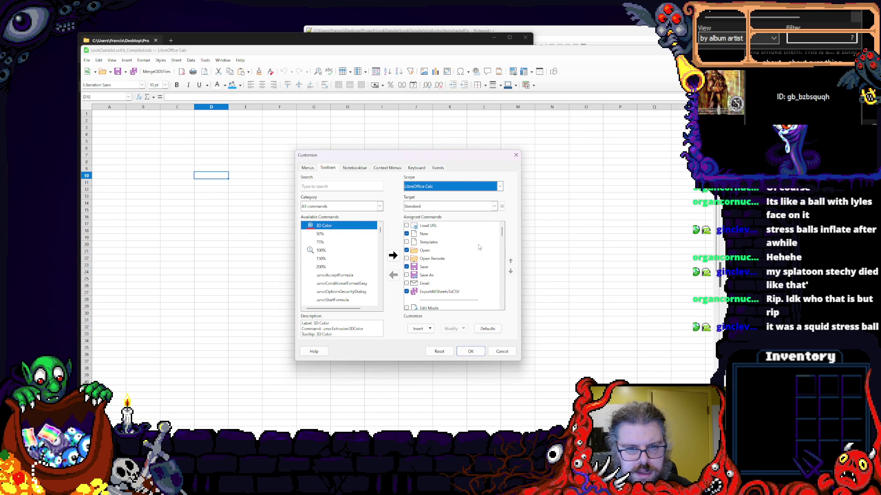
click(458, 292)
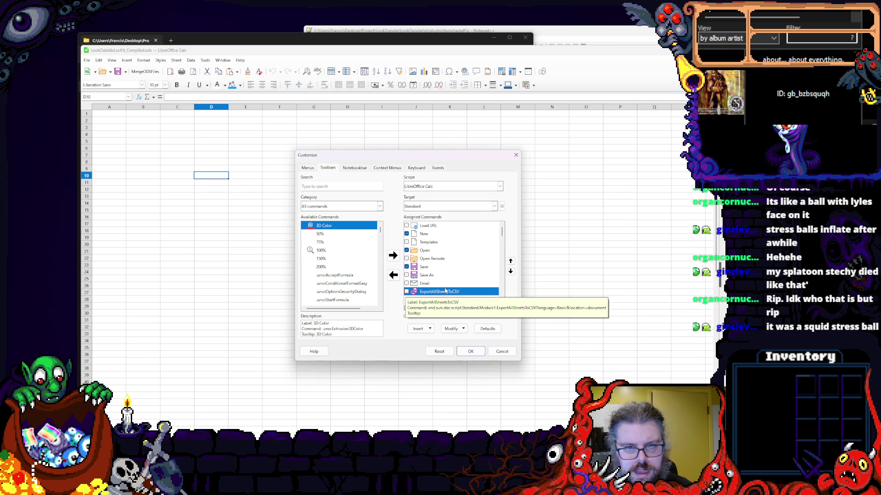
scroll(442, 293, down, 1)
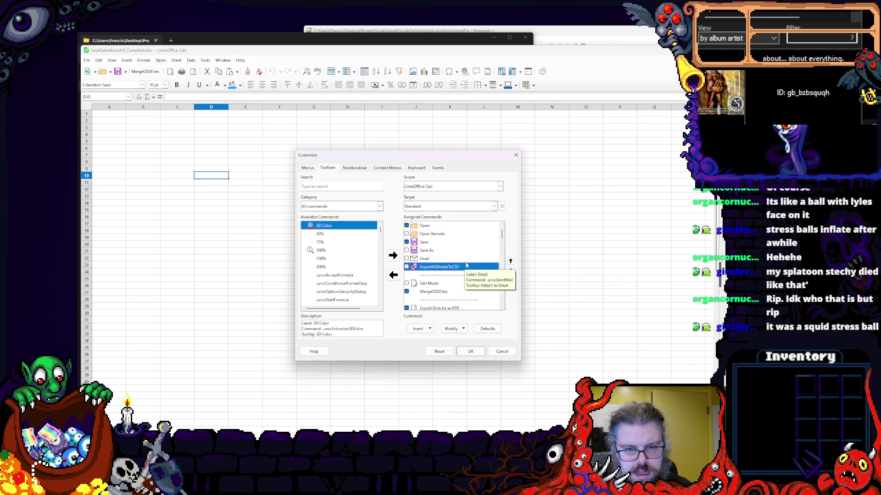
scroll(448, 279, down, 2)
scroll(440, 262, up, 1)
click(440, 267)
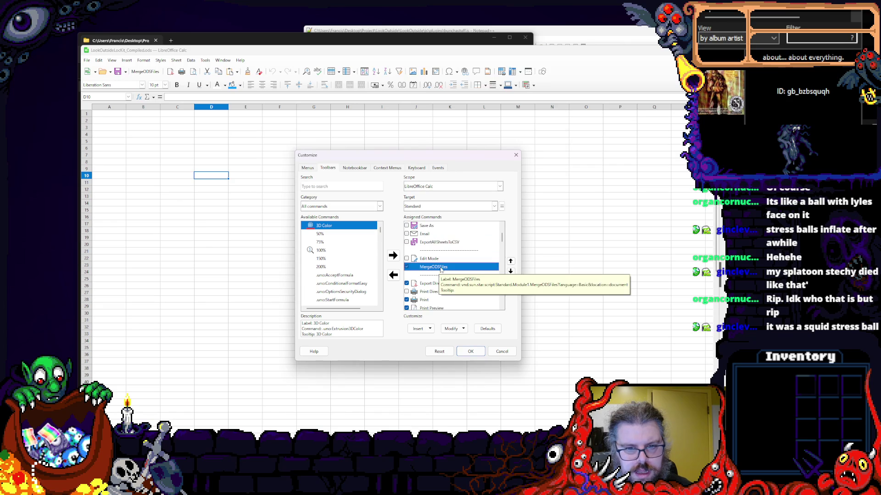
click(406, 267)
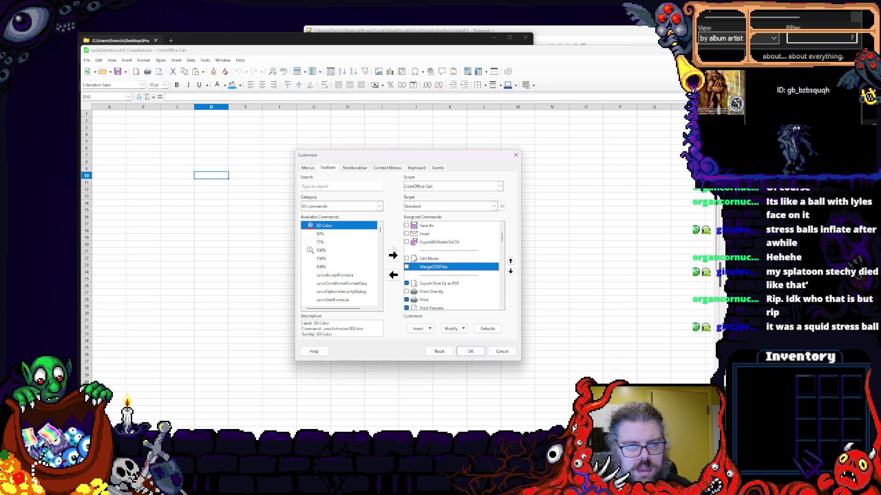
- Switch Scope to the .ods document and Category to Macros
click(352, 207)
click(441, 186)
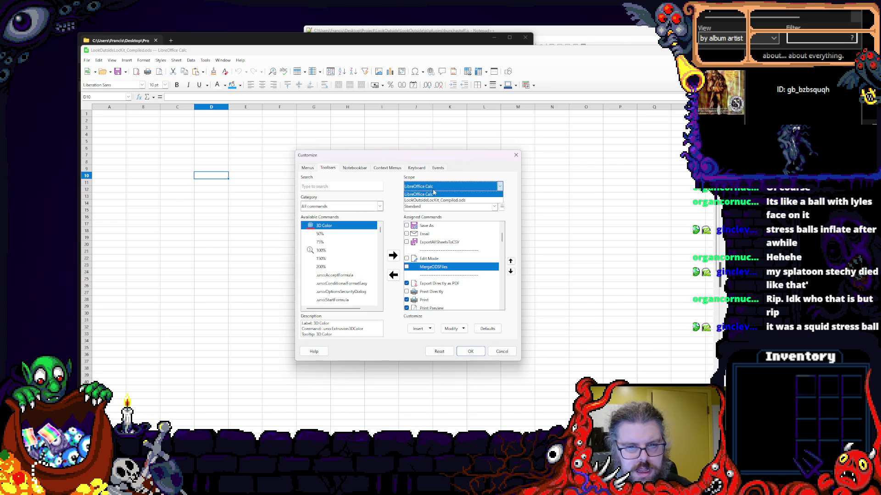
click(428, 200)
click(352, 207)
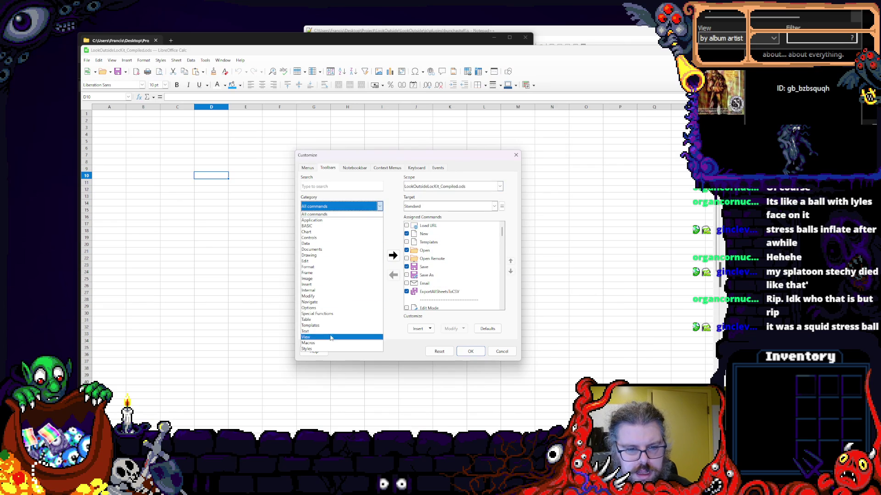
click(340, 214)
click(324, 227)
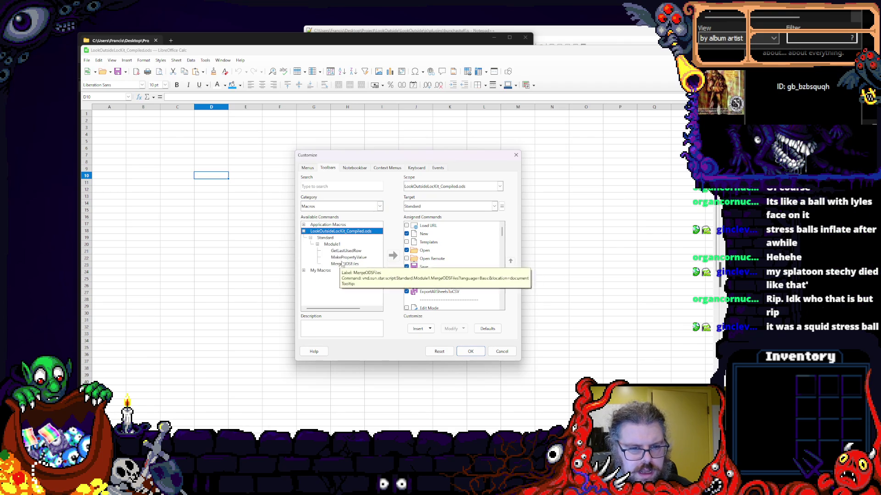
- Add MergeODSFiles to the document-scoped Standard toolbar and start moving it up
click(344, 263)
click(393, 256)
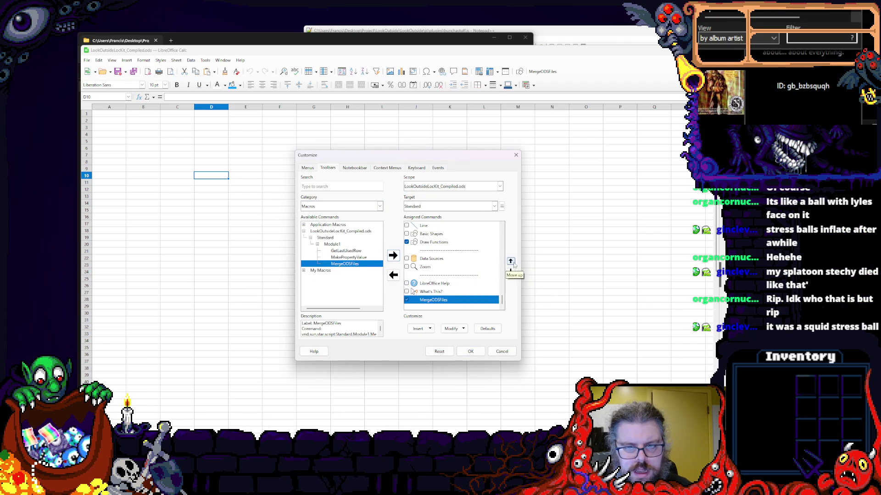
click(510, 262)
click(511, 262)
click(511, 261)
click(511, 262)
click(510, 262)
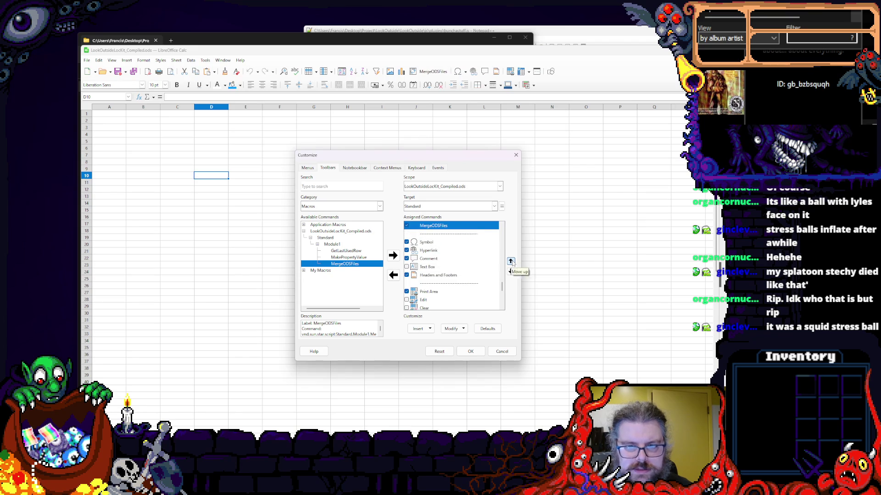
click(510, 261)
click(511, 262)
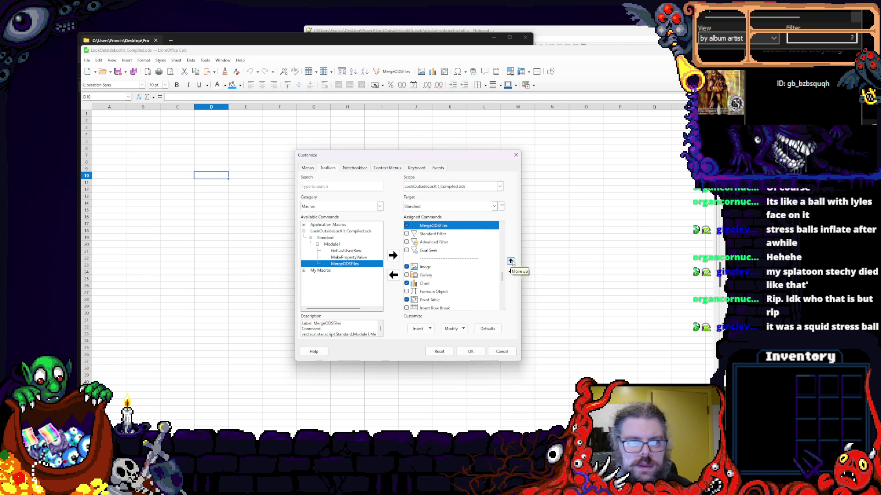
click(511, 261)
- Place MergeODSFiles right below ExportAllSheetsToCSV and confirm with OK
click(511, 262)
click(511, 262)
click(510, 262)
click(511, 262)
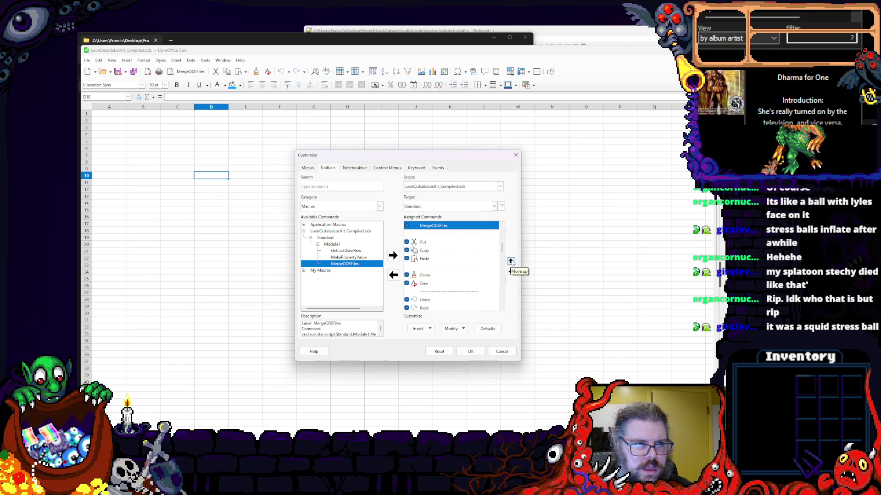
click(511, 262)
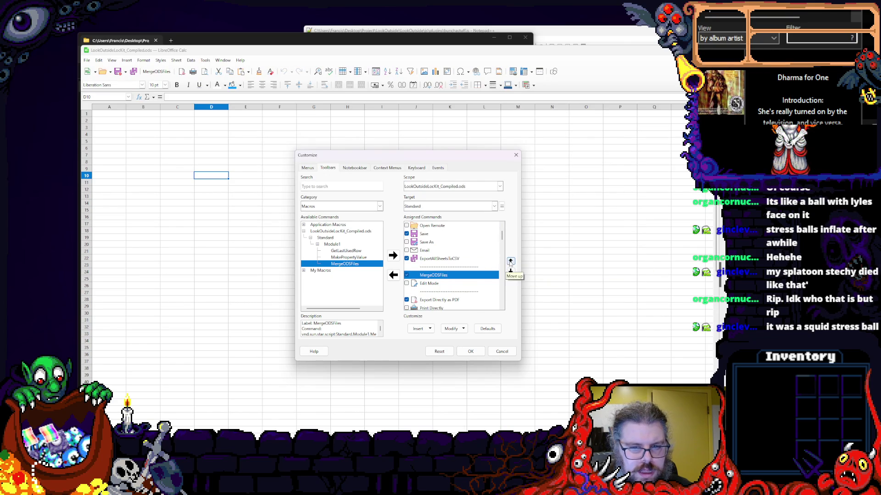
click(511, 261)
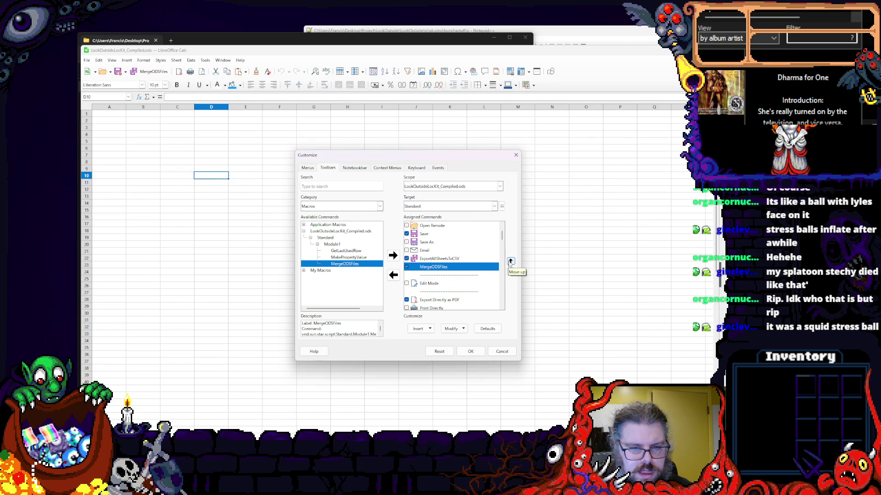
click(410, 258)
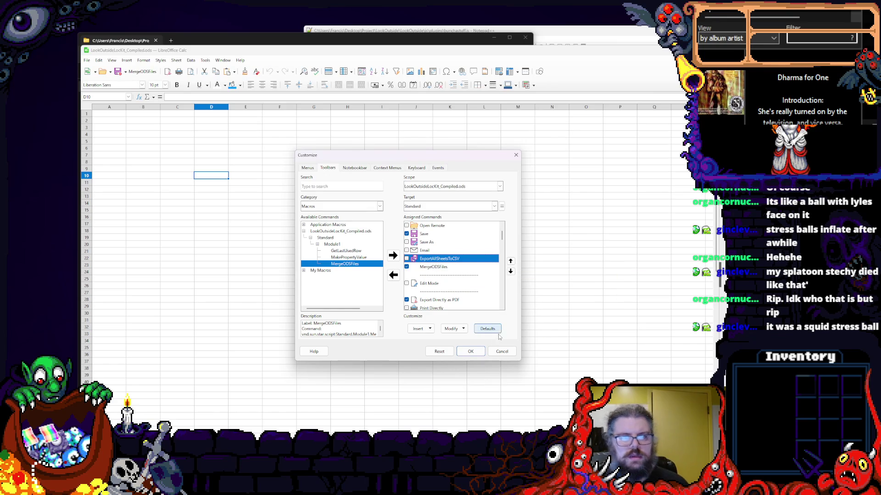
click(470, 352)
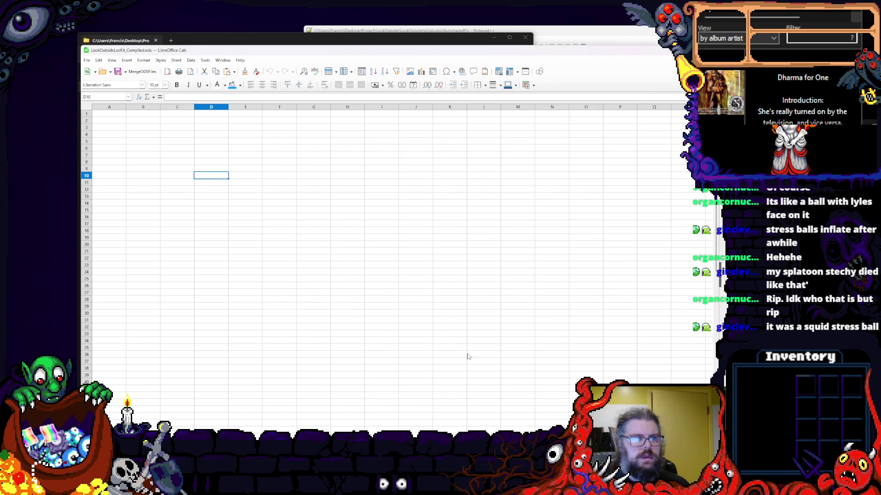
- Move the Calc window aside and run MergeODSFiles from its toolbar button
mouse_move(195, 50)
mouse_down()
mouse_move(264, 61)
mouse_move(248, 67)
mouse_up()
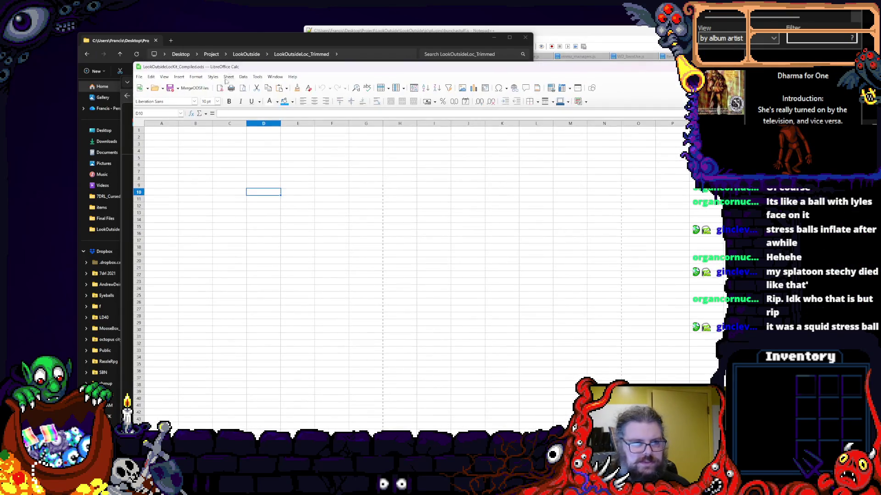
click(187, 90)
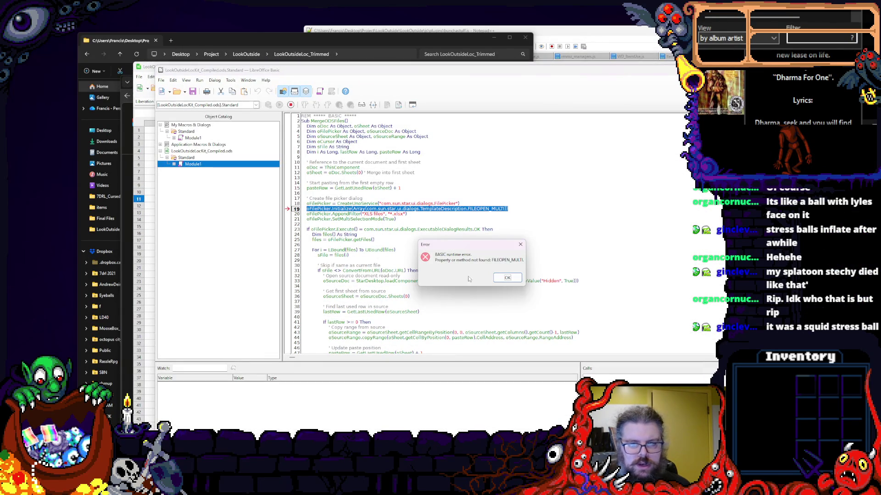
- Dismiss the runtime error and move the Basic editor window up and left
click(508, 278)
click(488, 241)
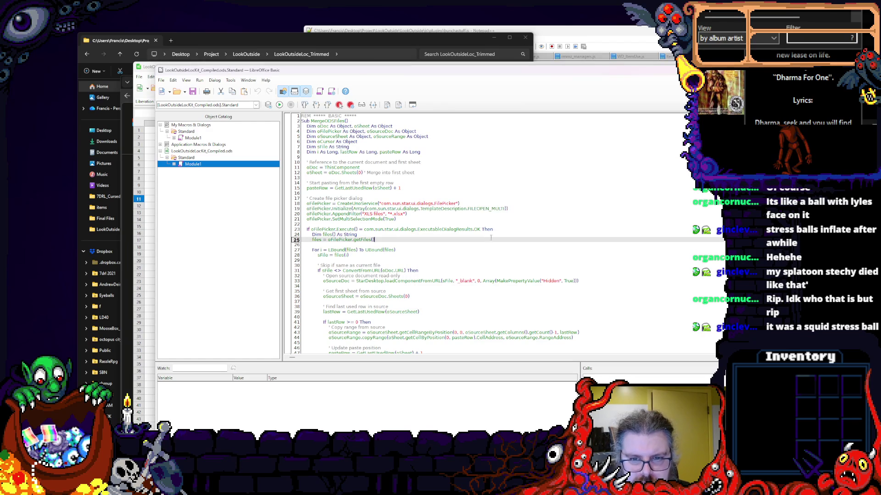
double_click(454, 208)
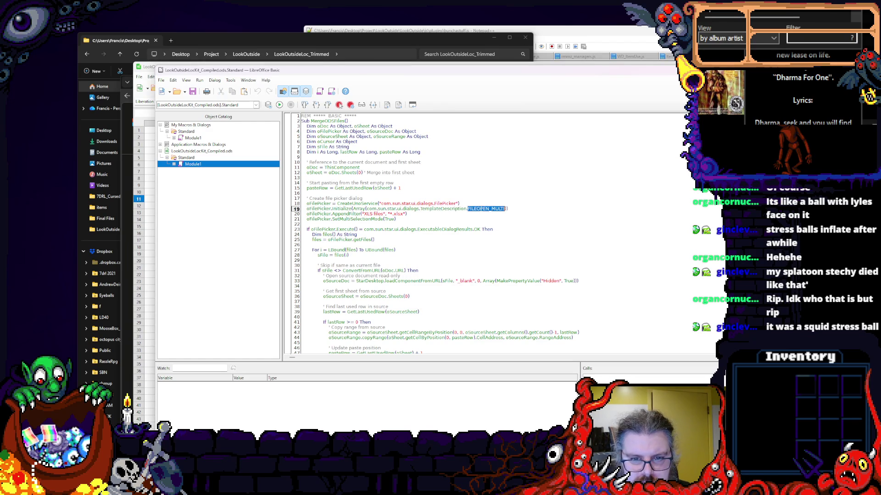
click(452, 215)
drag(430, 68, 310, 32)
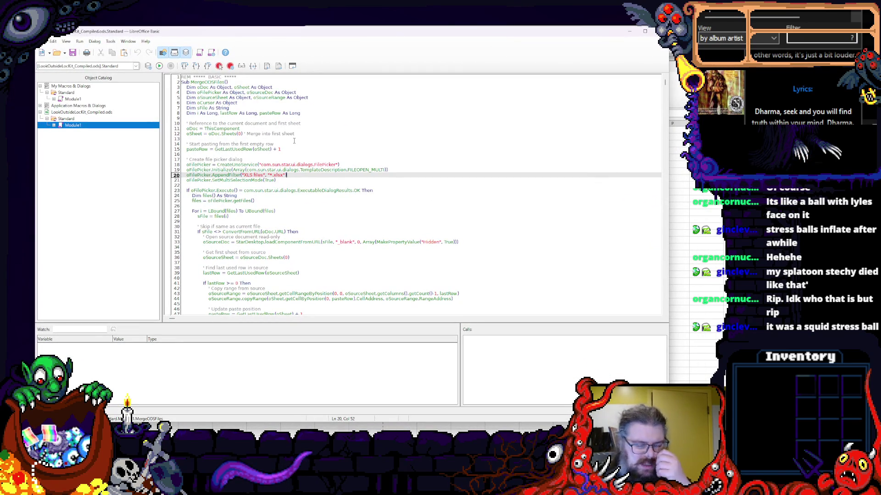
- Glance at the Notepad++ script and return to the MergeODSFiles macro editor
key(alt+Tab)
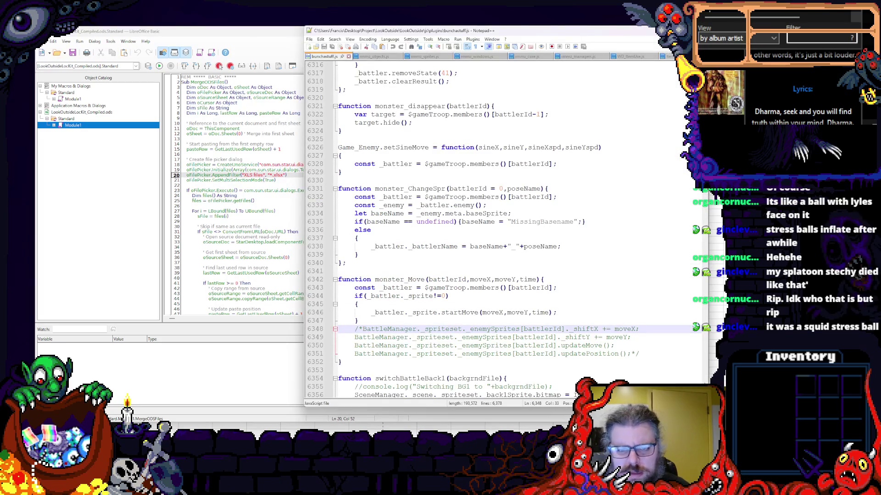
key(alt+Tab)
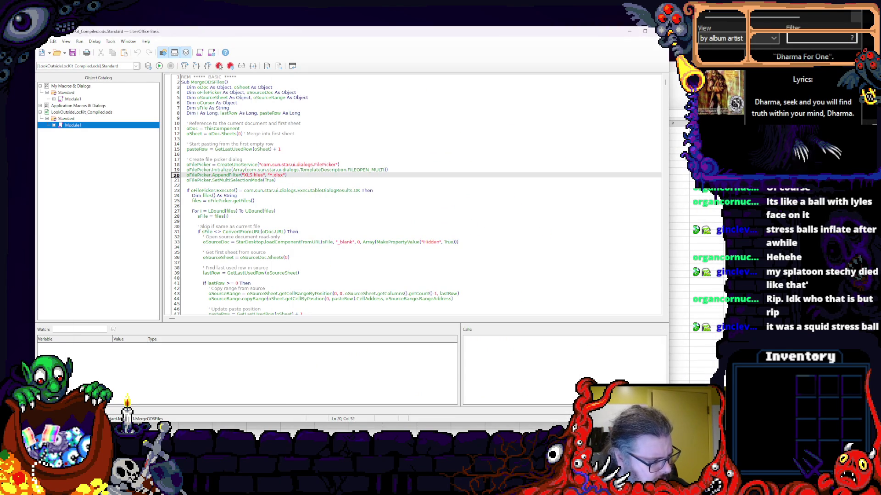
- Shrink the Edge Copilot window aside and enlarge the Basic macro editor in front
key(alt+Tab)
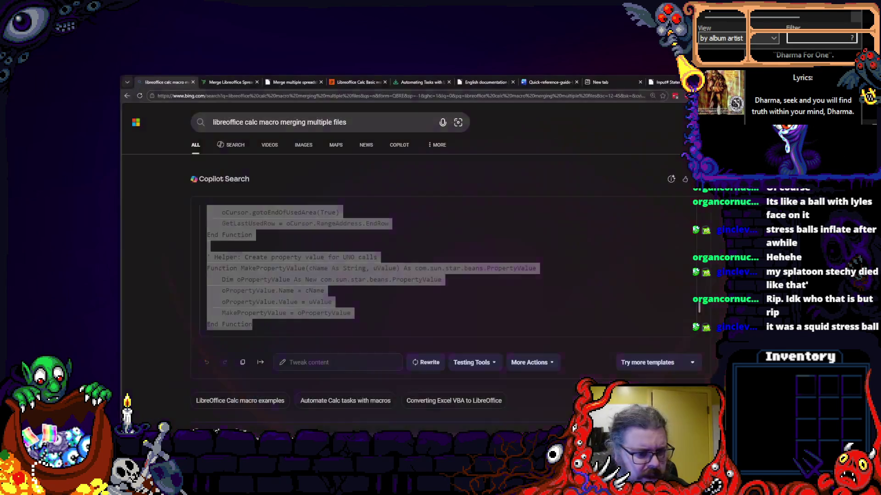
click(465, 292)
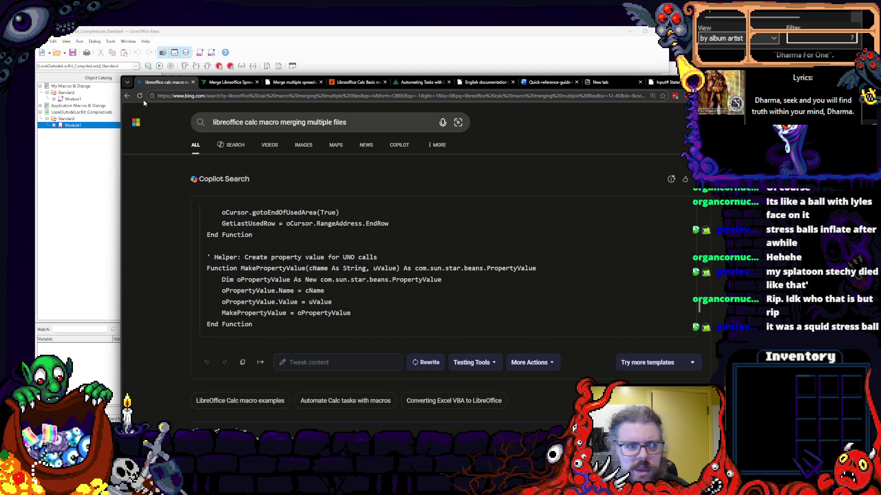
mouse_move(149, 82)
mouse_down()
mouse_move(323, 103)
mouse_move(406, 129)
mouse_up()
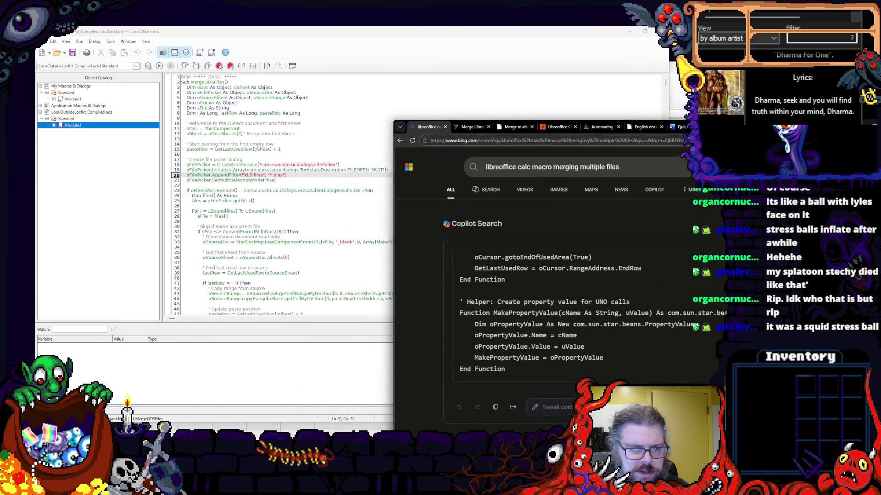
click(309, 237)
drag(329, 36, 314, 21)
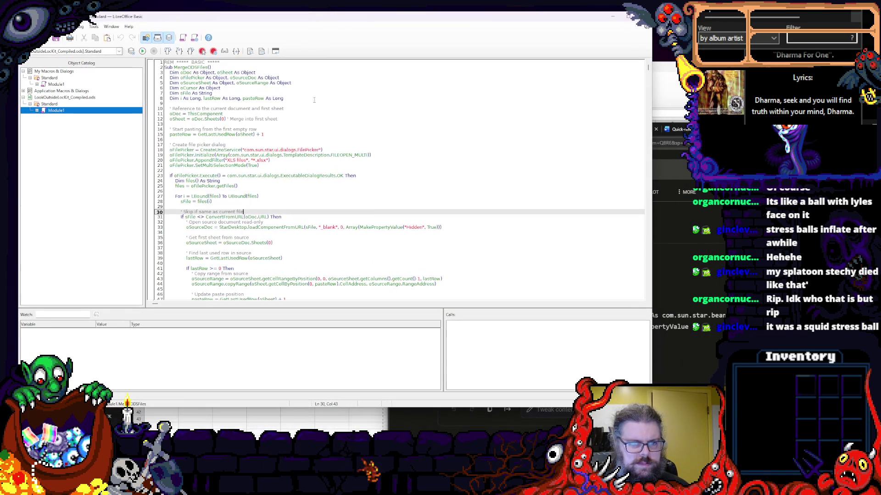
- Select oFilePicker.Initialize on line 19 of the merge macro for copying
double_click(312, 154)
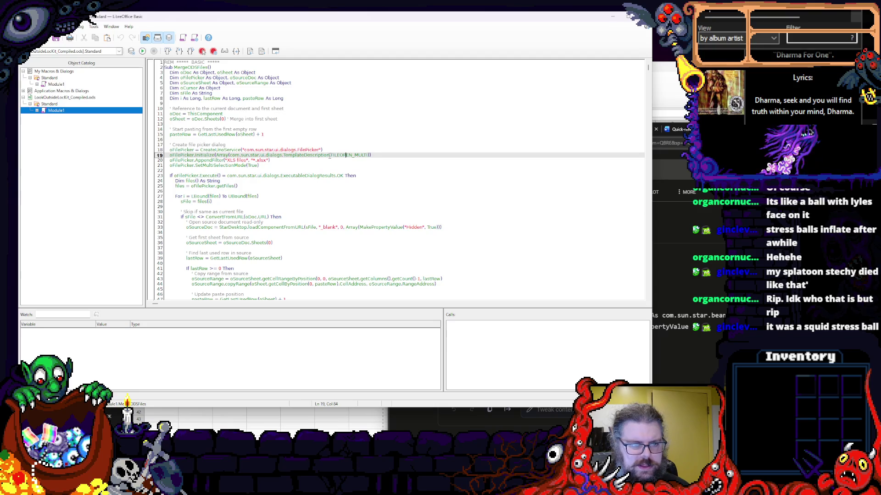
drag(329, 155, 229, 157)
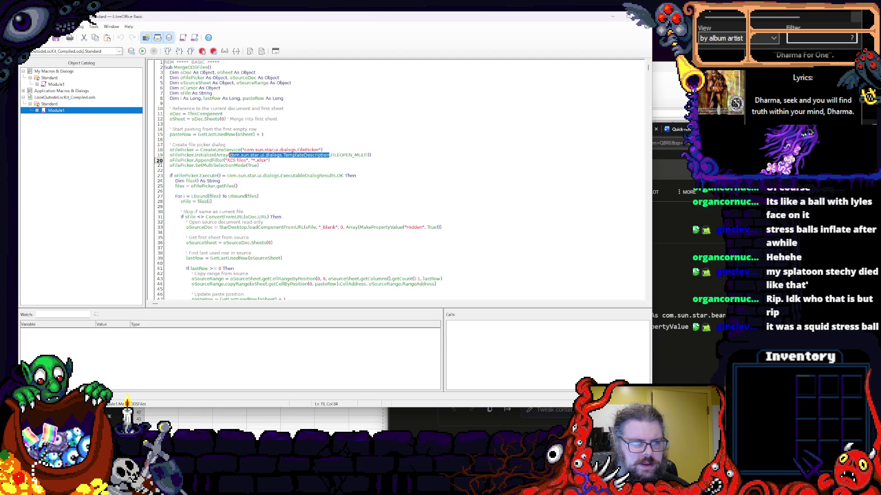
double_click(182, 155)
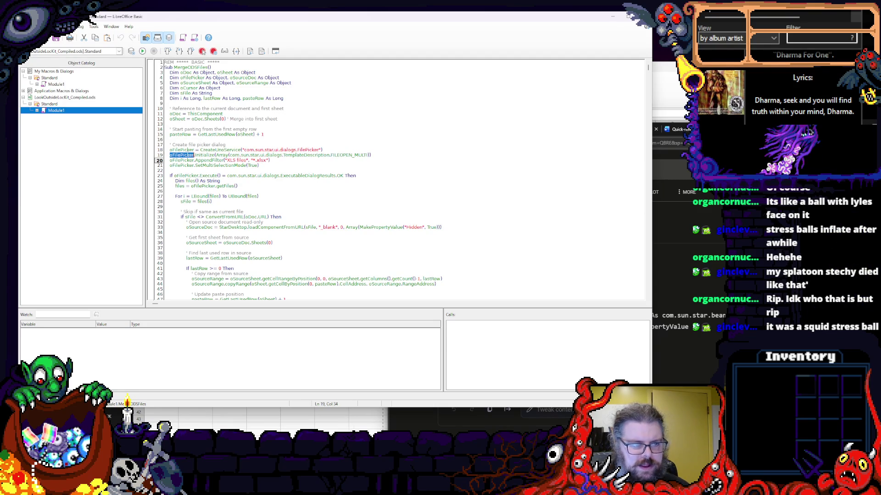
double_click(200, 155)
drag(201, 155, 169, 155)
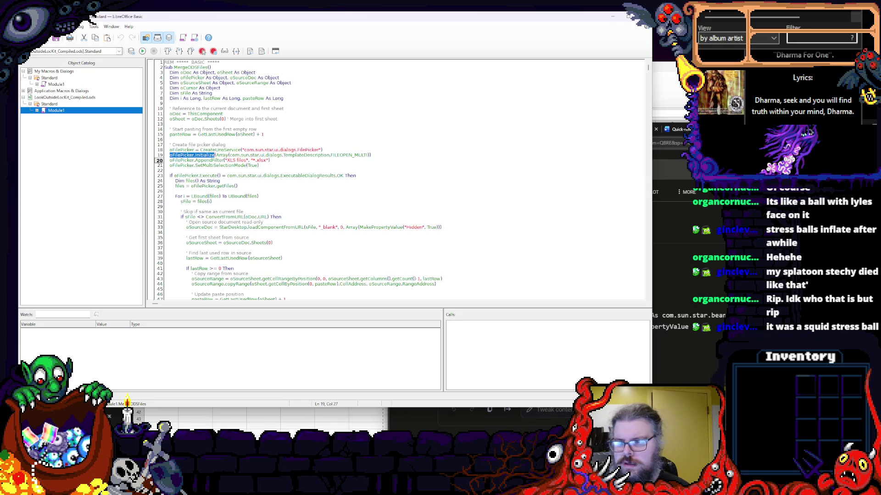
- Close the extra merge-related tabs in the Edge browser
click(661, 130)
click(483, 129)
click(488, 129)
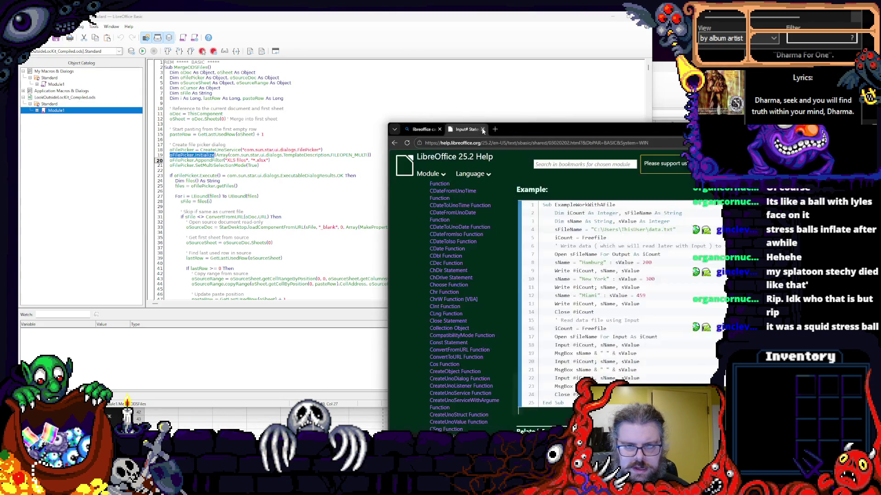
- Search Bing in a new tab for 'oFilePicker.Initialize Basic'
click(490, 130)
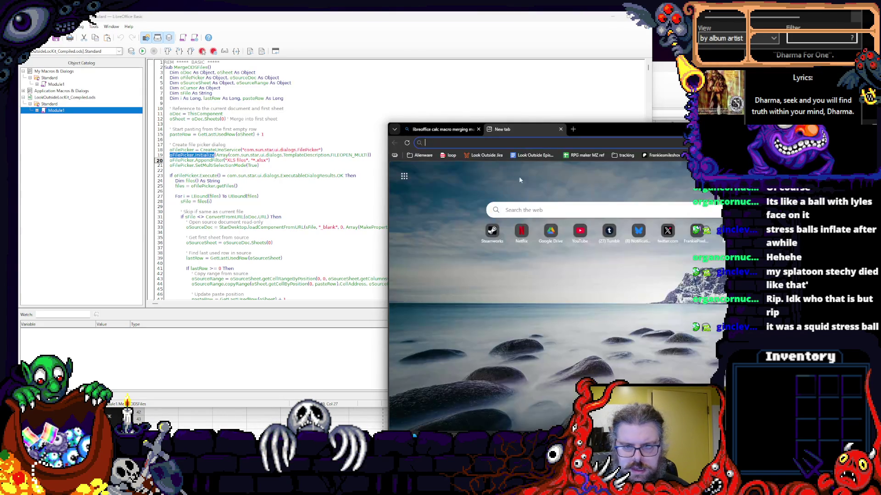
click(540, 219)
text(oFilePicker.Initialize)
key(Return)
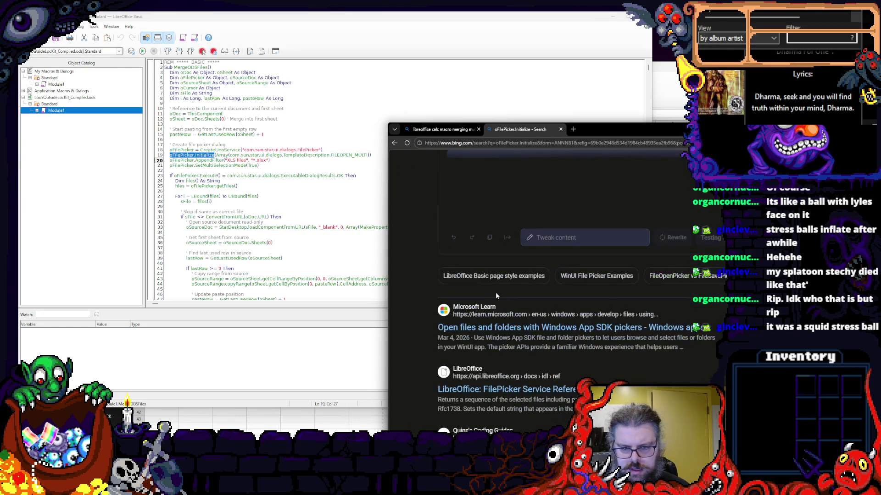
scroll(498, 289, down, 3)
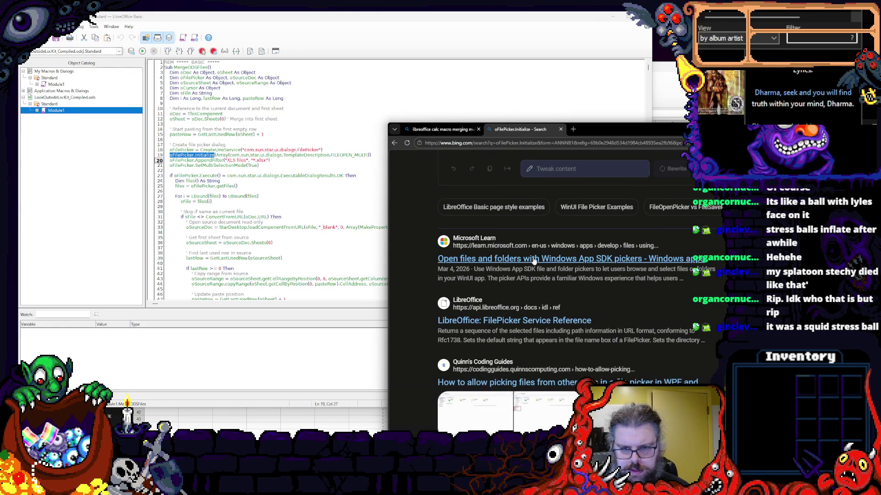
scroll(524, 237, up, 3)
click(558, 170)
text(Basic)
key(Return)
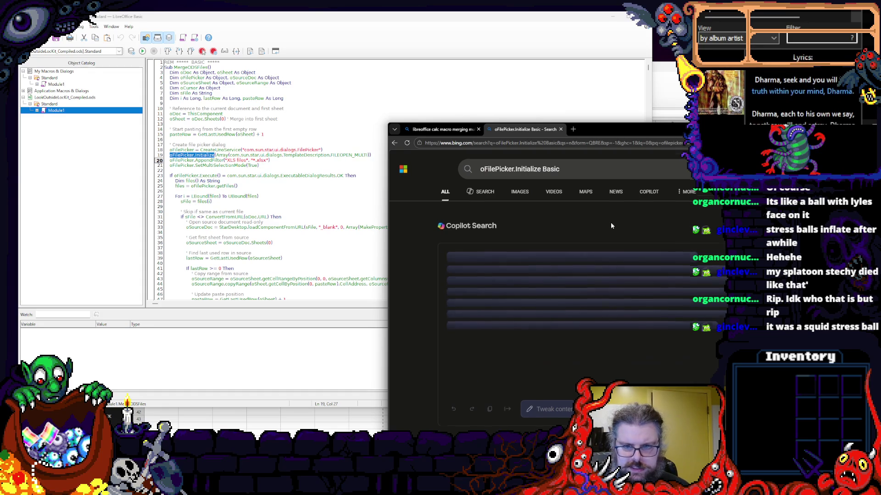
scroll(610, 223, down, 3)
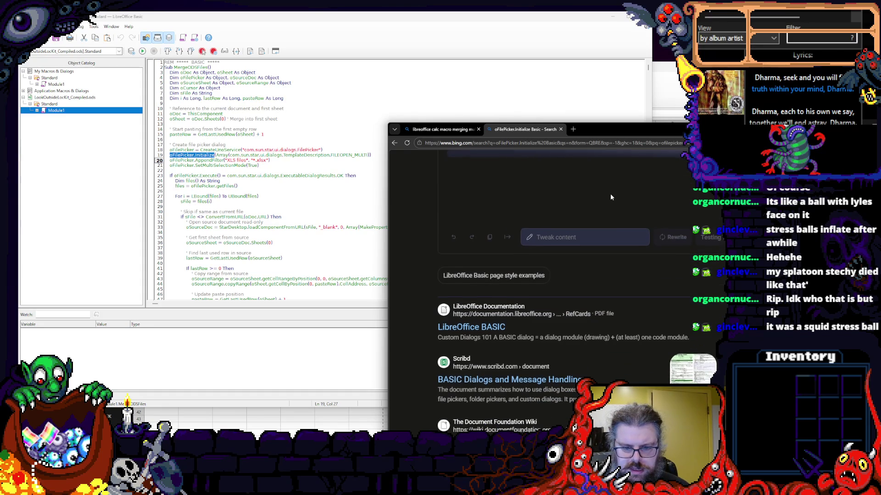
scroll(611, 194, down, 2)
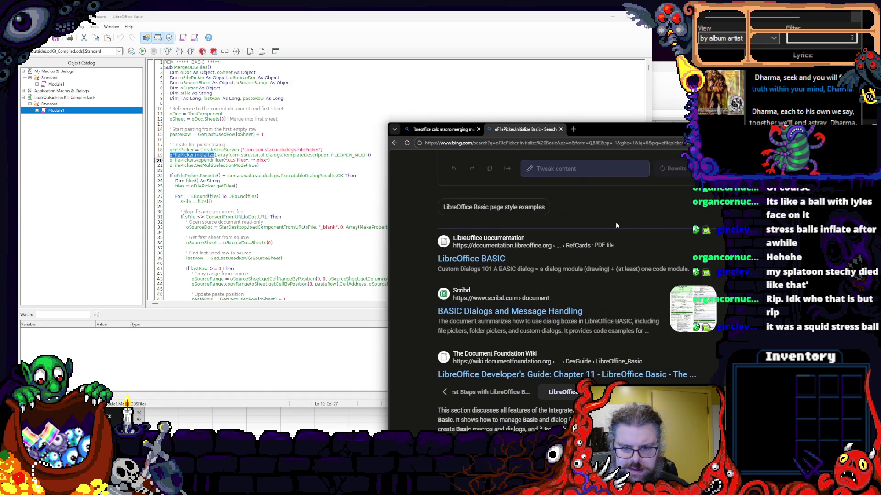
- Peek at the LibreOffice BASIC Dialogs PDF, then open the Stack Overflow filepicker question
click(482, 259)
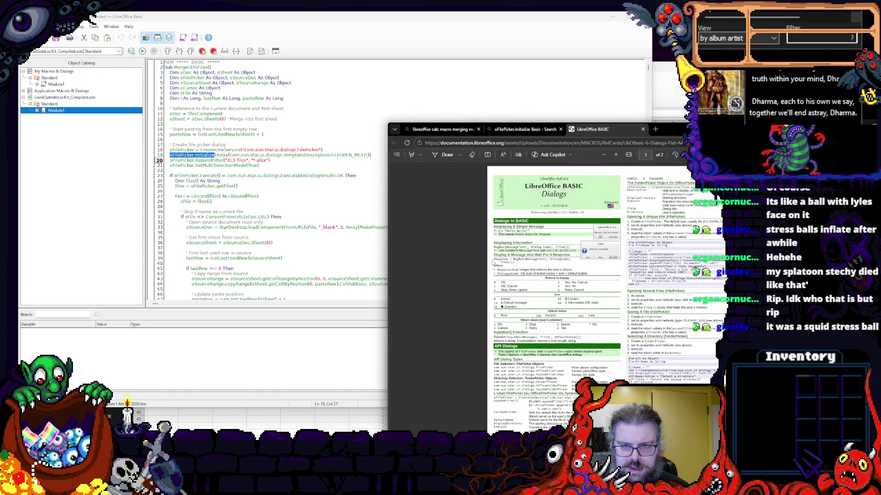
click(642, 130)
scroll(551, 275, down, 3)
scroll(551, 276, up, 2)
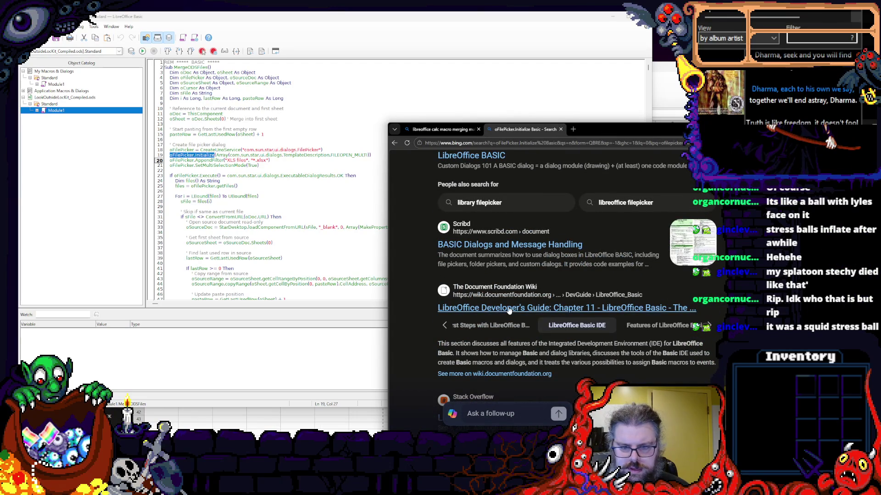
scroll(509, 312, down, 2)
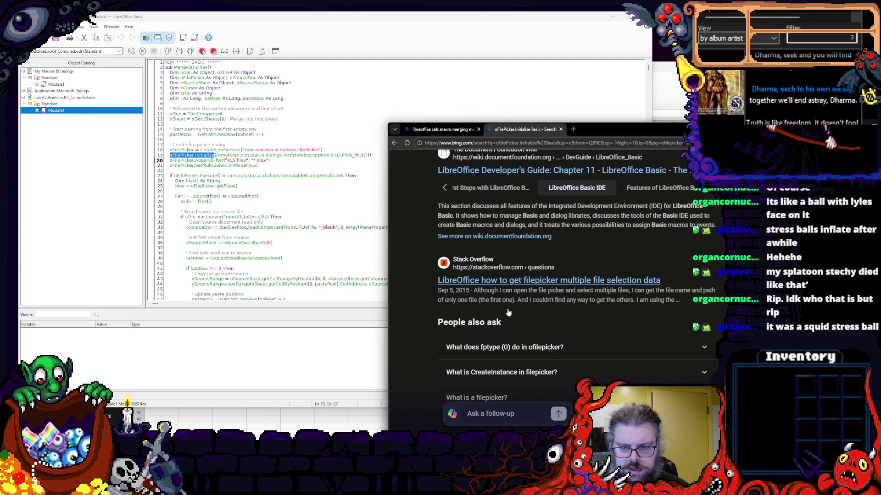
click(517, 280)
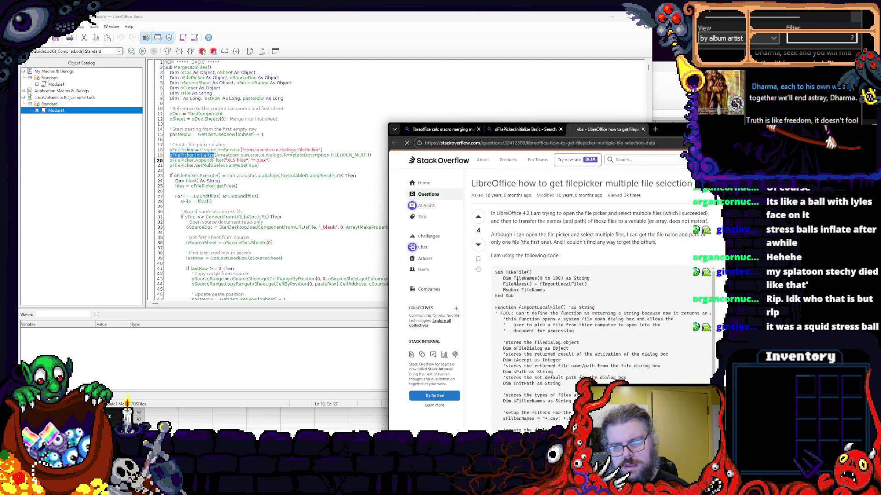
scroll(547, 311, down, 2)
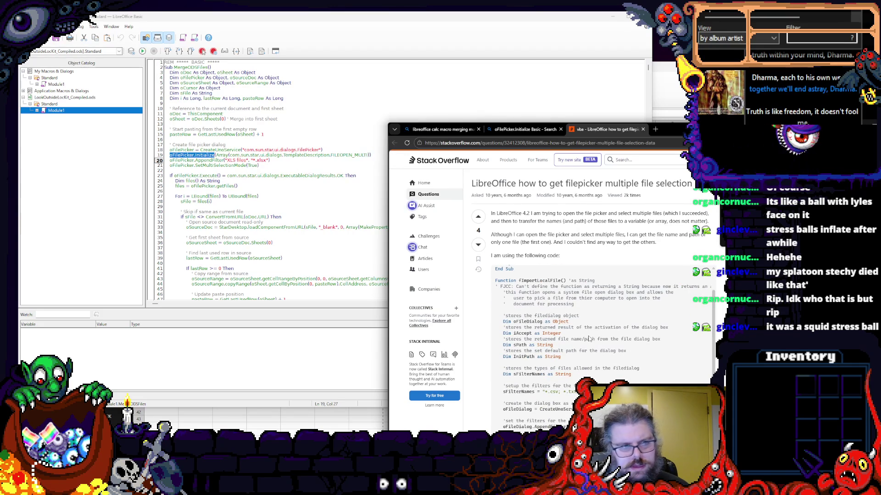
scroll(590, 339, down, 4)
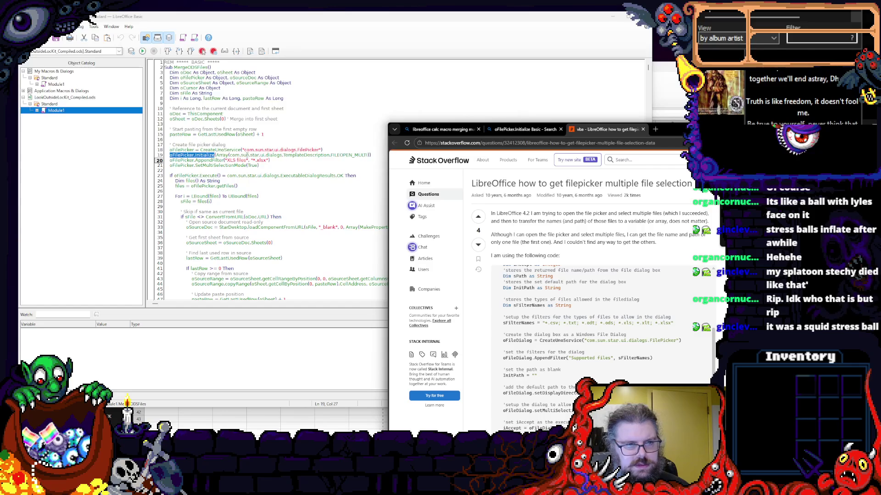
scroll(590, 331, down, 3)
scroll(589, 330, down, 2)
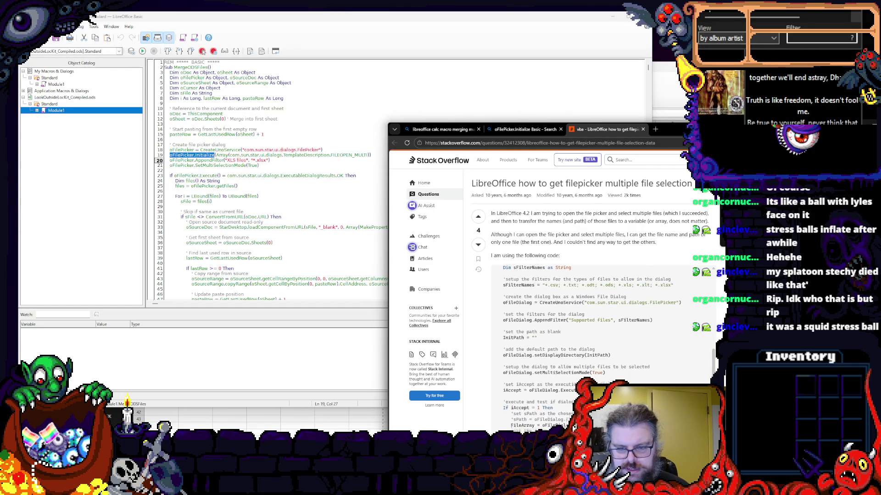
scroll(590, 331, down, 3)
scroll(590, 330, down, 2)
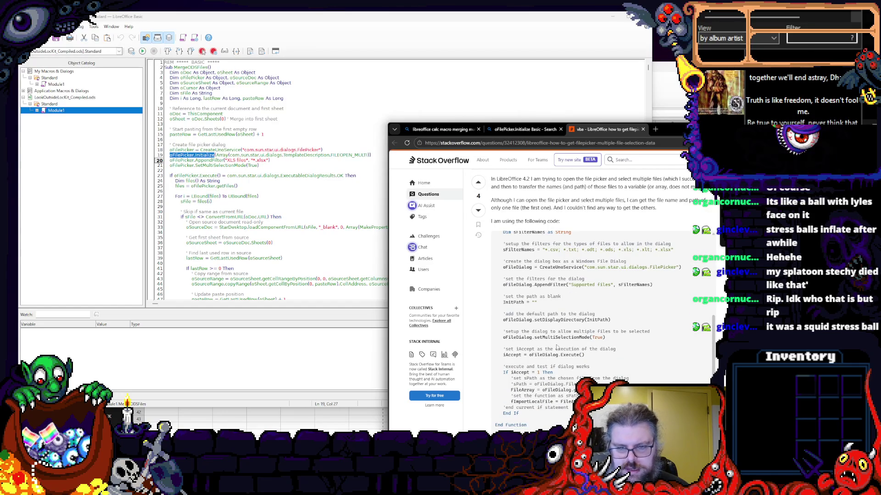
scroll(550, 337, up, 3)
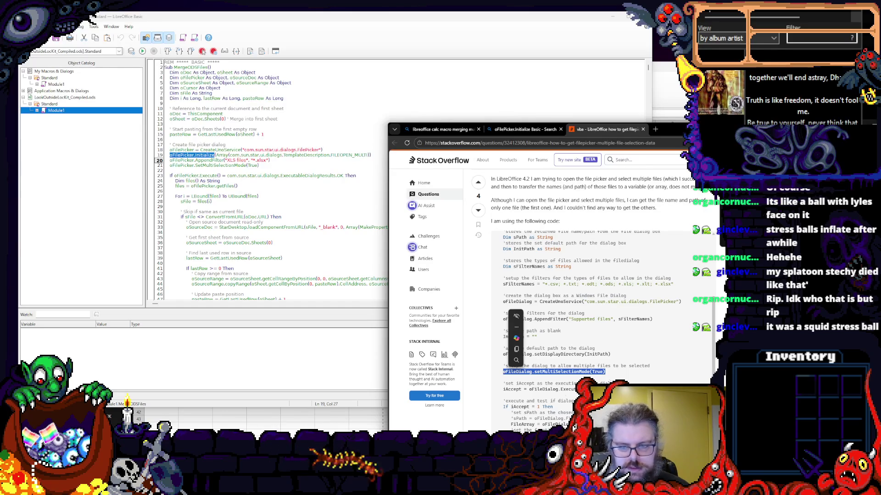
- Review the asker's setDisplayDirectory file-dialog code and return to the Basic editor
click(610, 364)
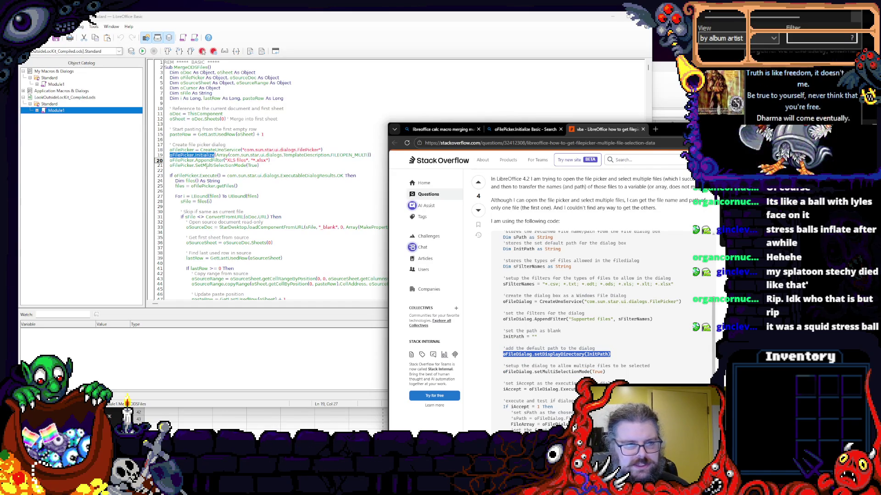
click(179, 160)
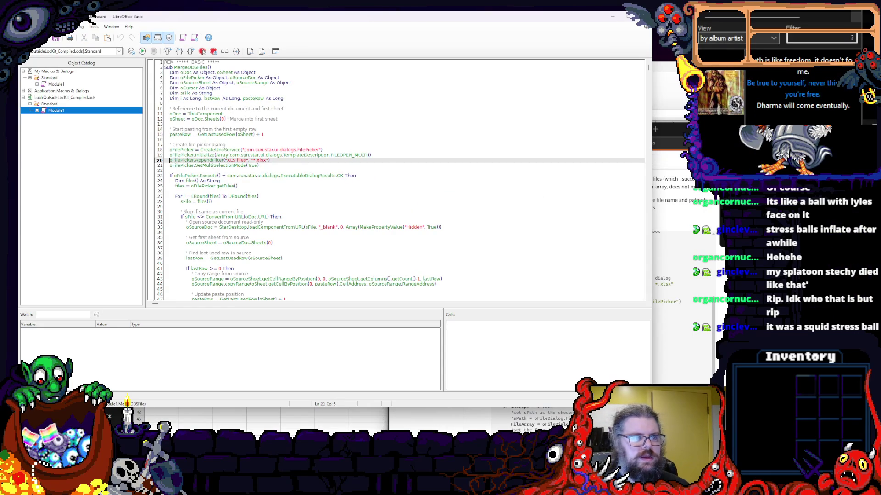
- Paste oFileDialog.setDisplayDirectory(InitPath) at line 20 and check InitPath on Stack Overflow
key(ctrl+v)
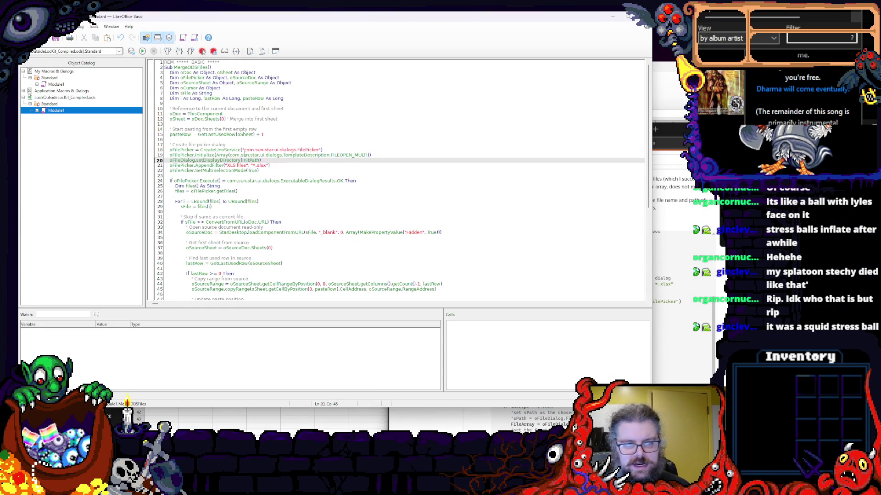
key(alt+Tab)
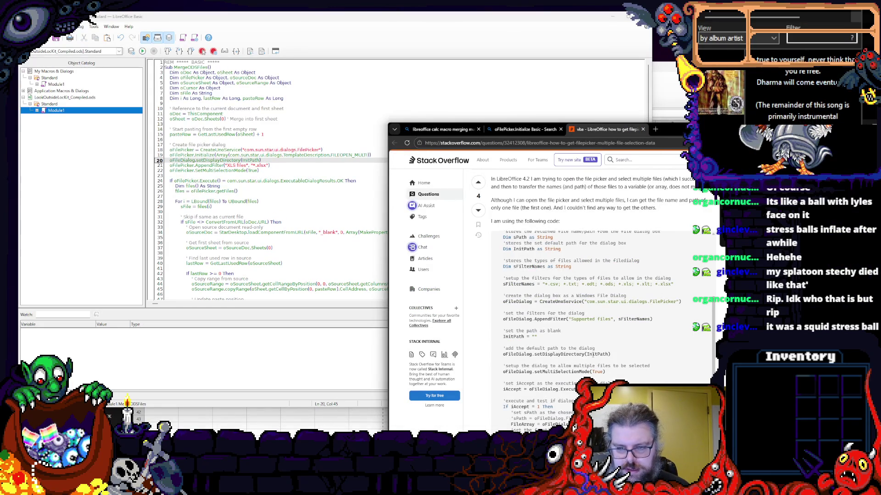
right_click(599, 353)
click(612, 334)
scroll(612, 335, up, 5)
scroll(611, 349, down, 5)
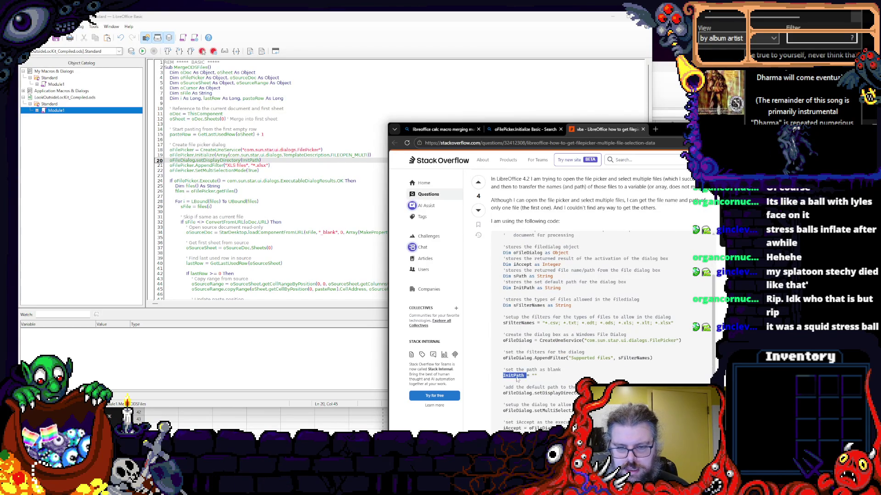
- Add a blank line before setDisplayDirectory and return to the end of line 8
click(271, 165)
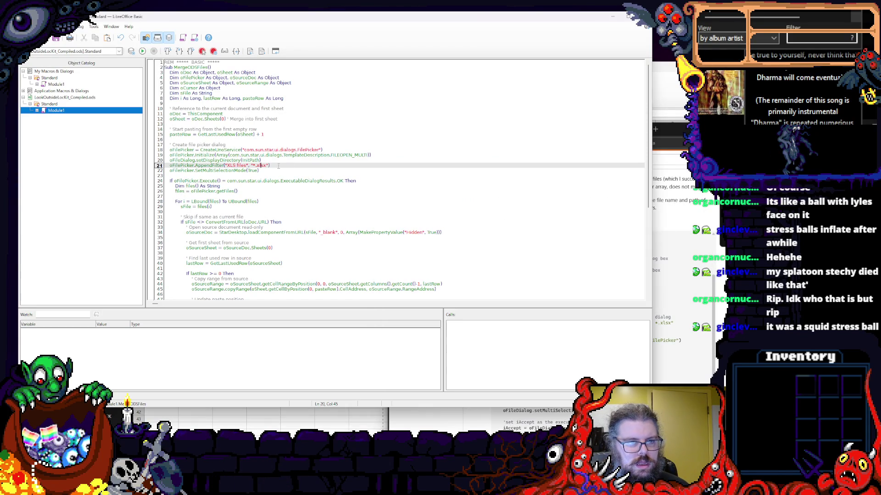
click(388, 159)
key(Home)
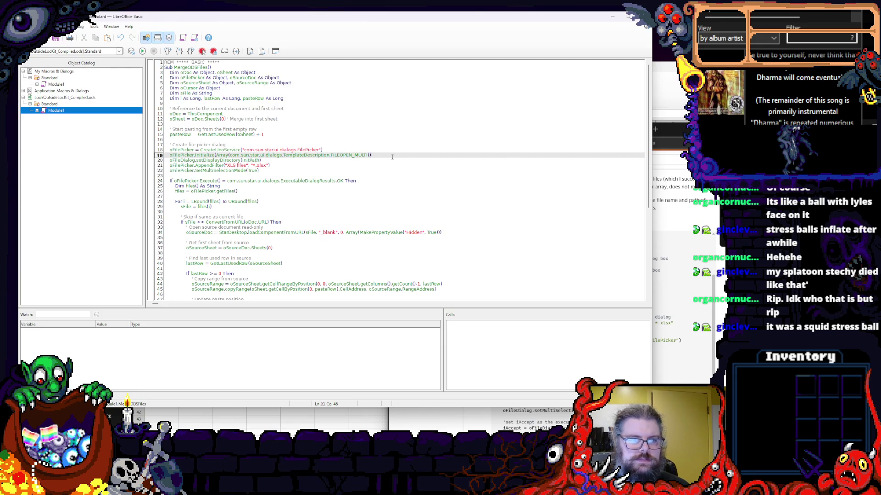
key(Return)
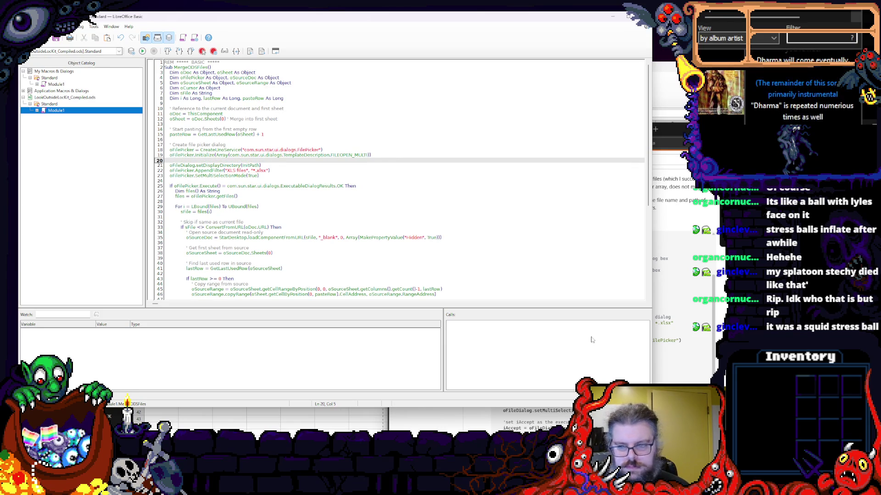
key(alt+Tab)
scroll(538, 361, up, 2)
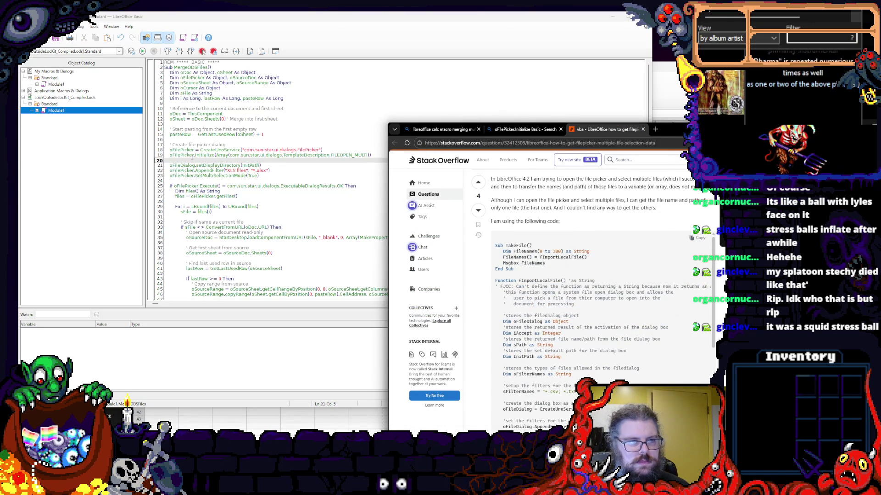
click(300, 98)
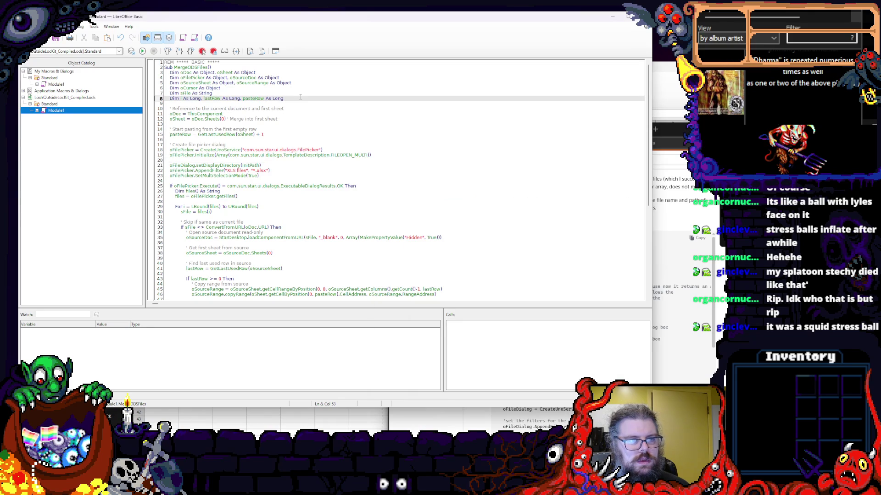
- Declare 'Dim initPath As String' on a new line after line 8
key(Return)
text(Dim initPath As)
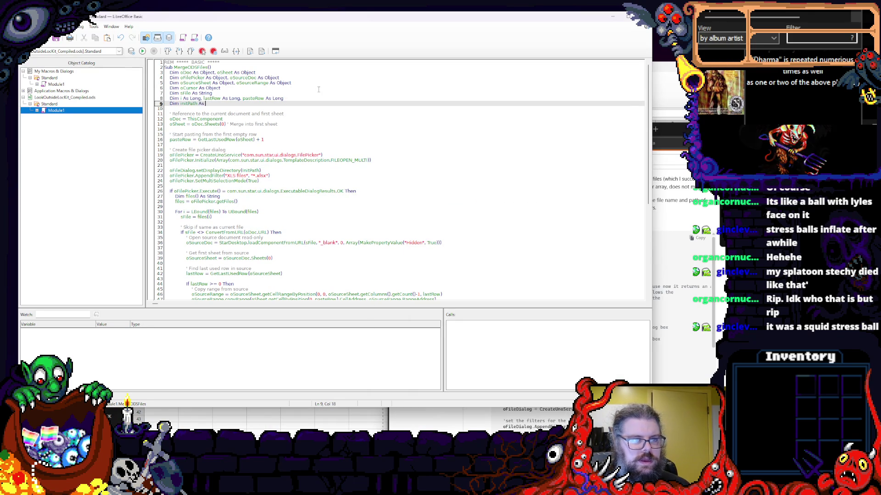
text(String)
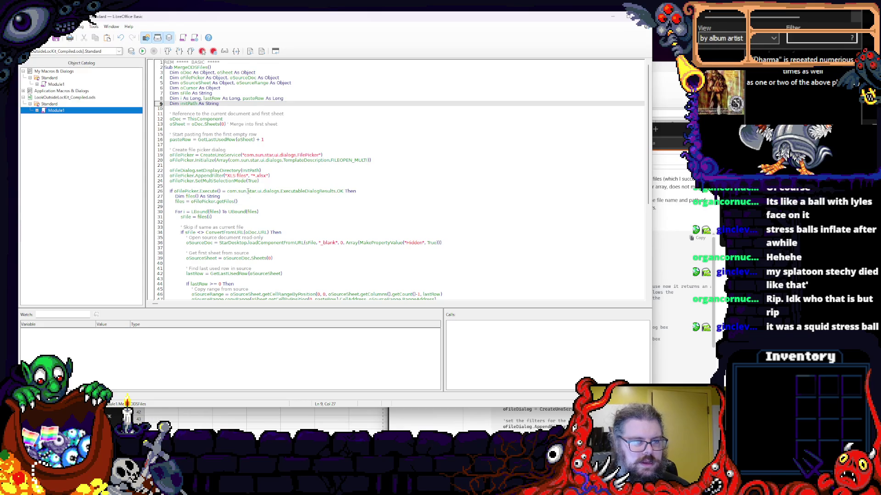
scroll(399, 179, down, 1)
scroll(247, 220, down, 2)
click(246, 202)
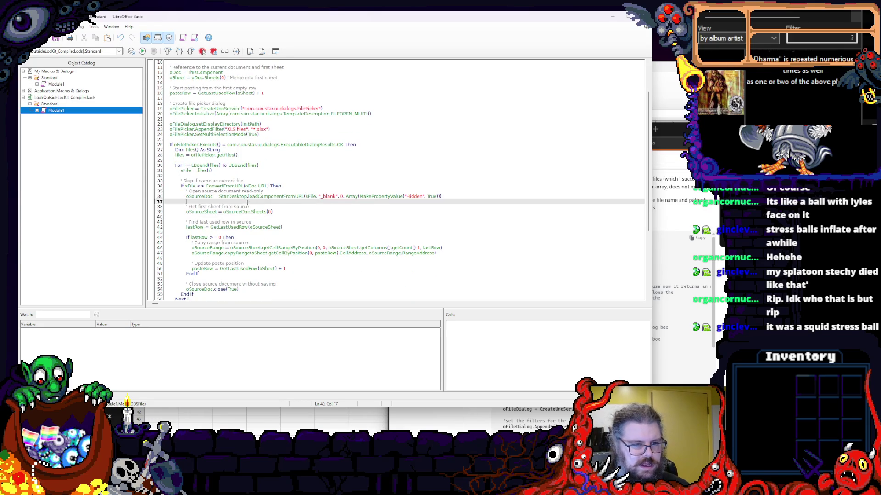
click(296, 186)
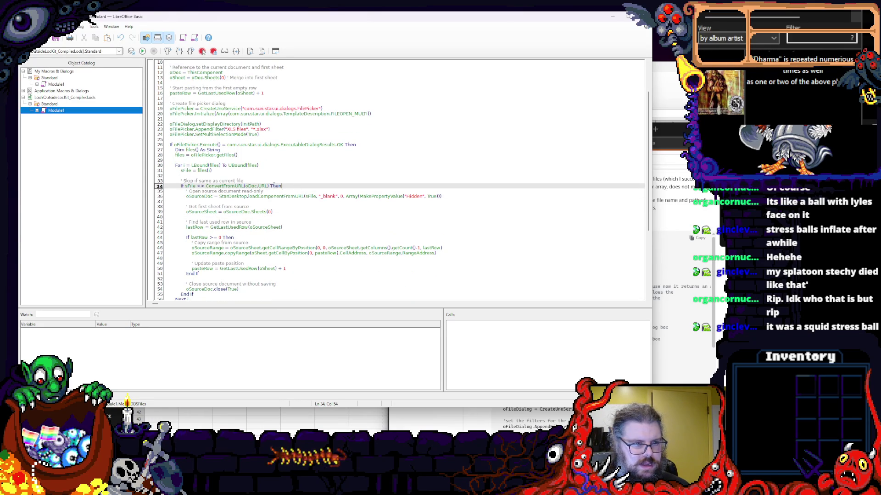
scroll(267, 156, up, 3)
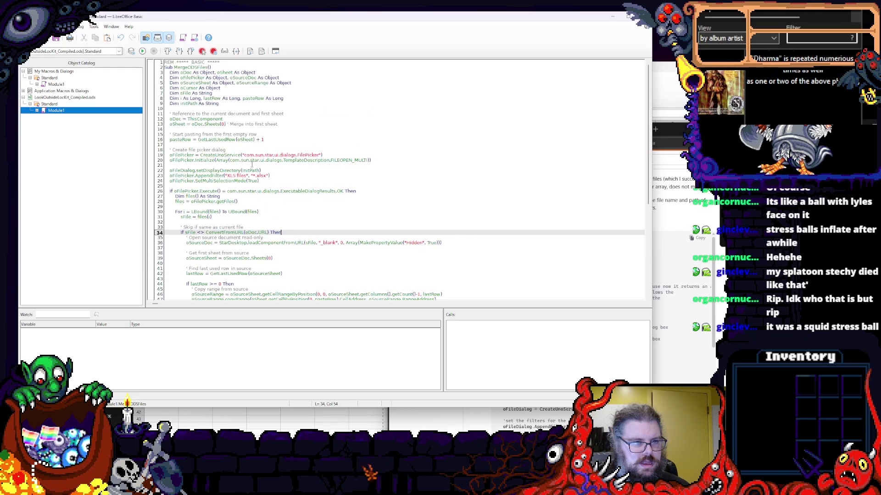
- Set initPath = "" above setDisplayDirectory and revisit the Stack Overflow example
click(229, 165)
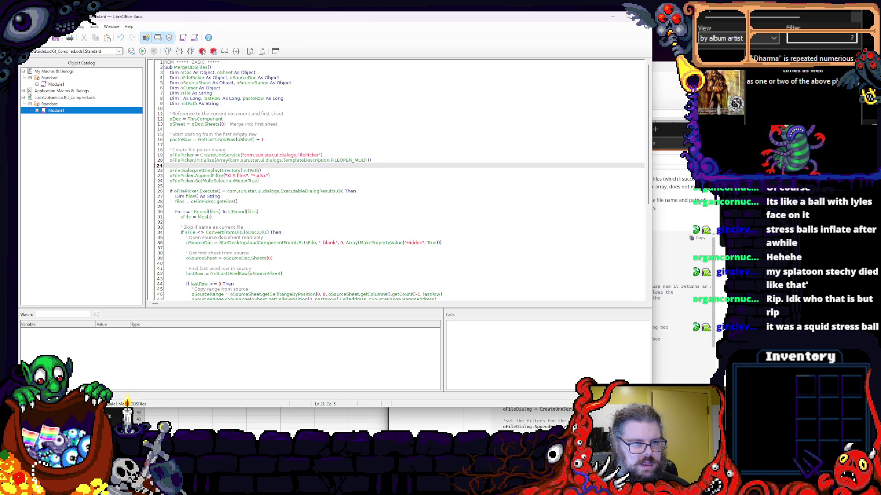
key(Return)
key(Return)
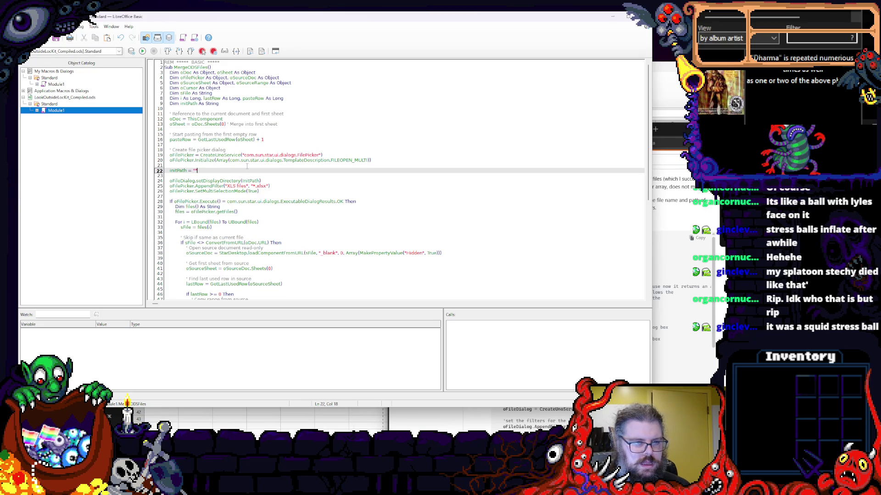
click(265, 187)
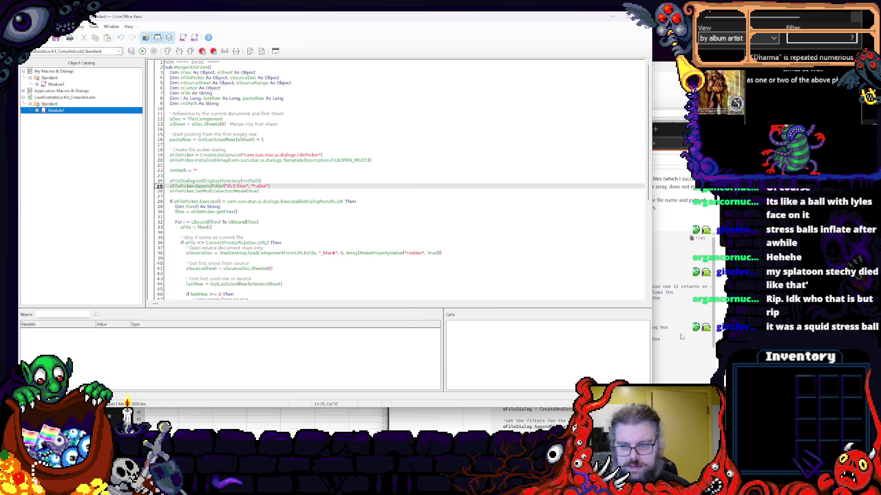
key(alt+Tab)
scroll(623, 345, down, 2)
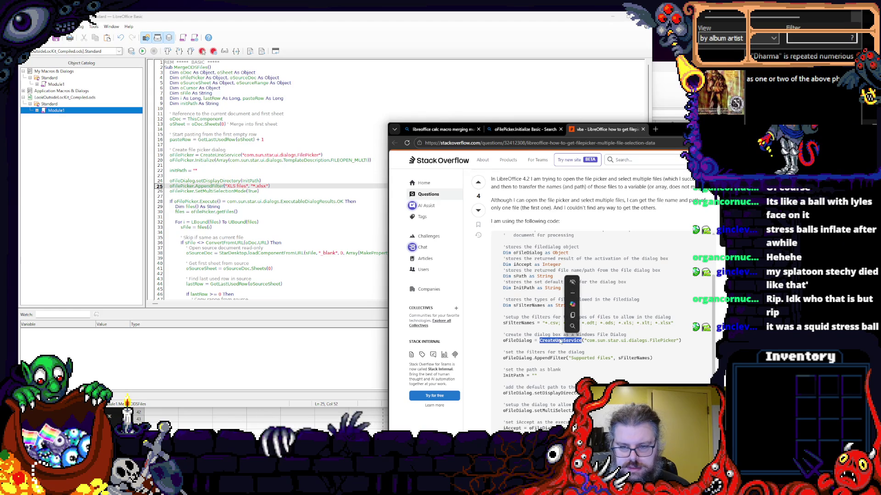
- Comment out the Initialize line with an apostrophe, checking the Stack Overflow example
click(207, 165)
key(Up)
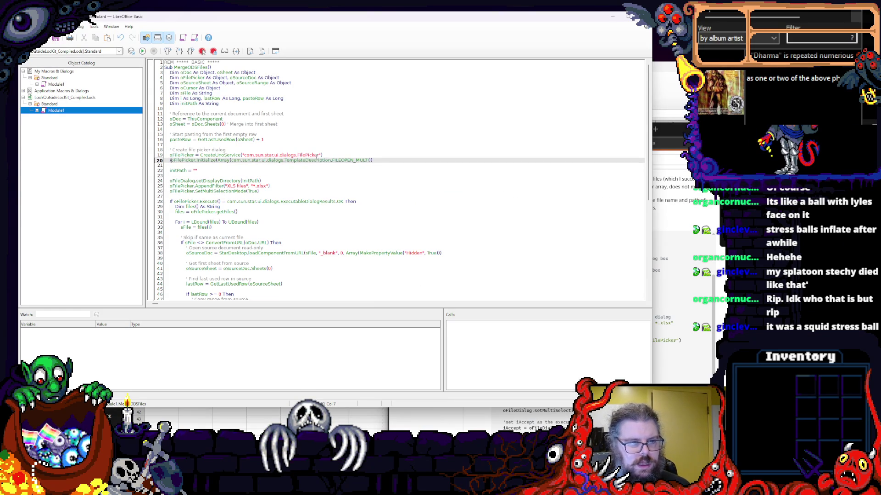
text(')
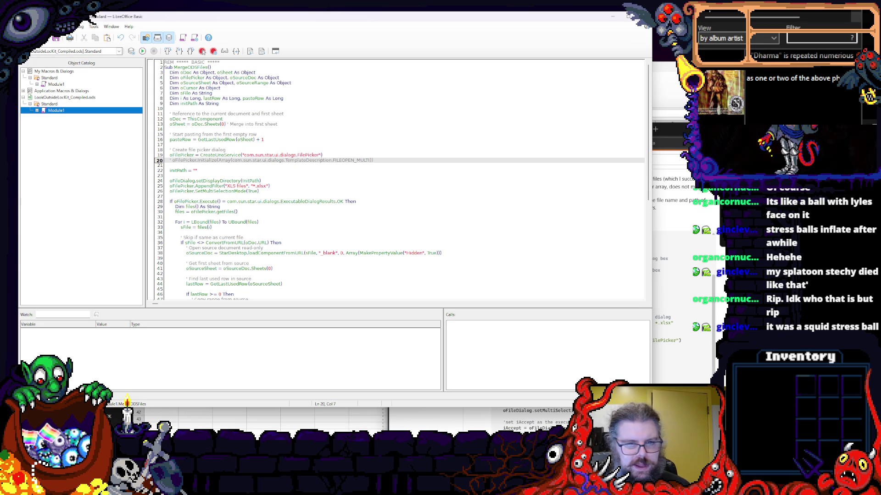
key(alt+Tab)
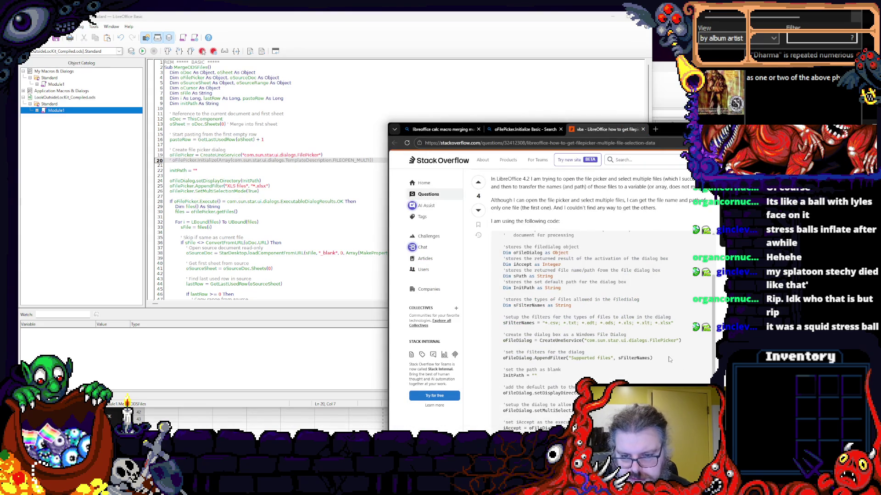
scroll(670, 361, down, 3)
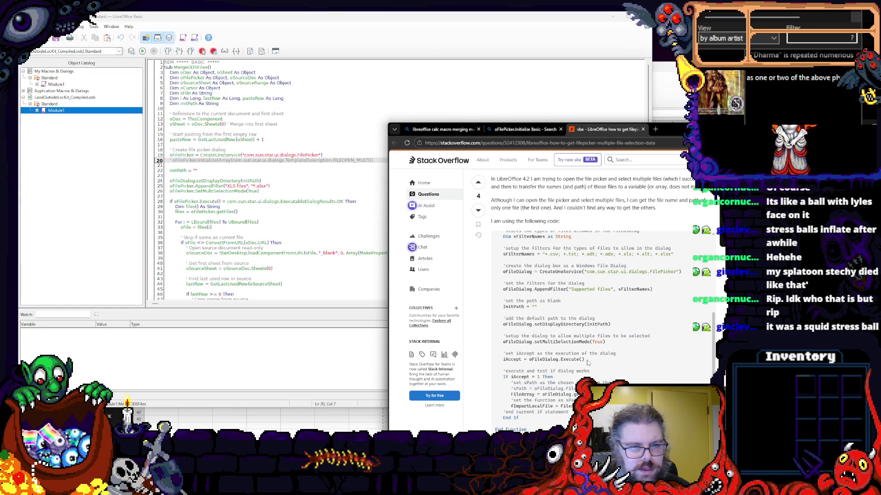
click(186, 257)
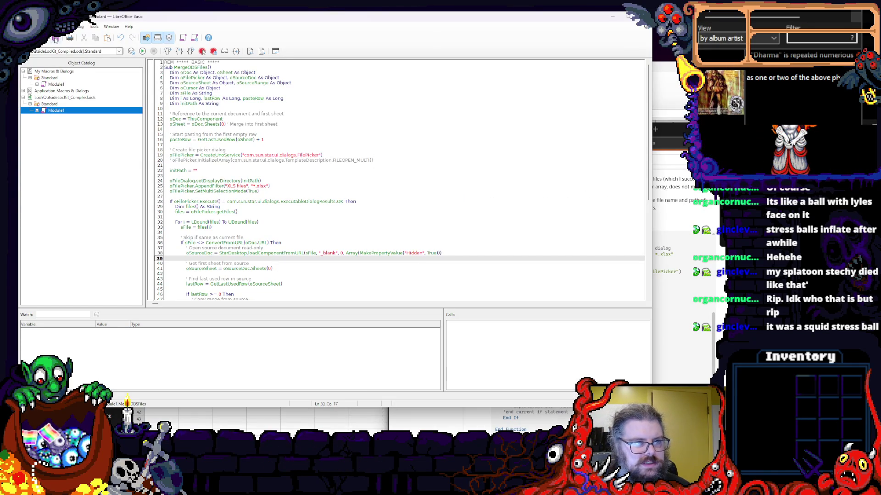
- Run the macro, dismiss the 'Object variable not set' error, and change oFileDialog to oFilePicker on line 24
click(142, 51)
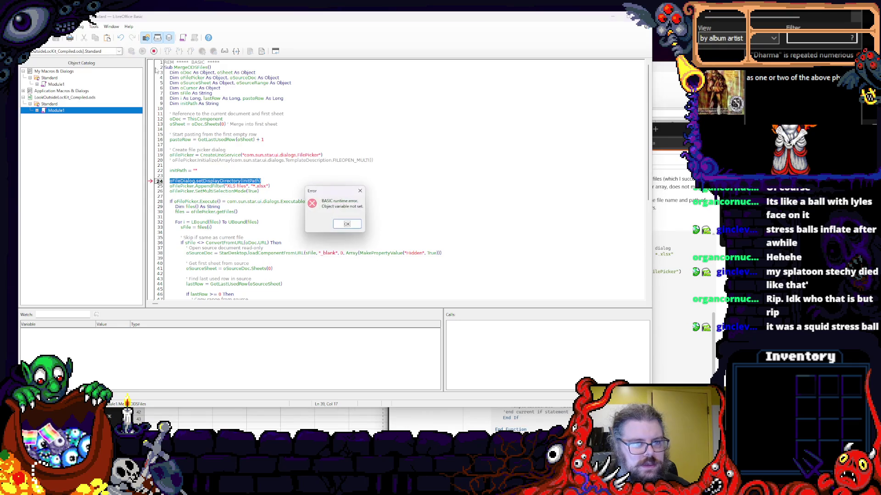
click(347, 224)
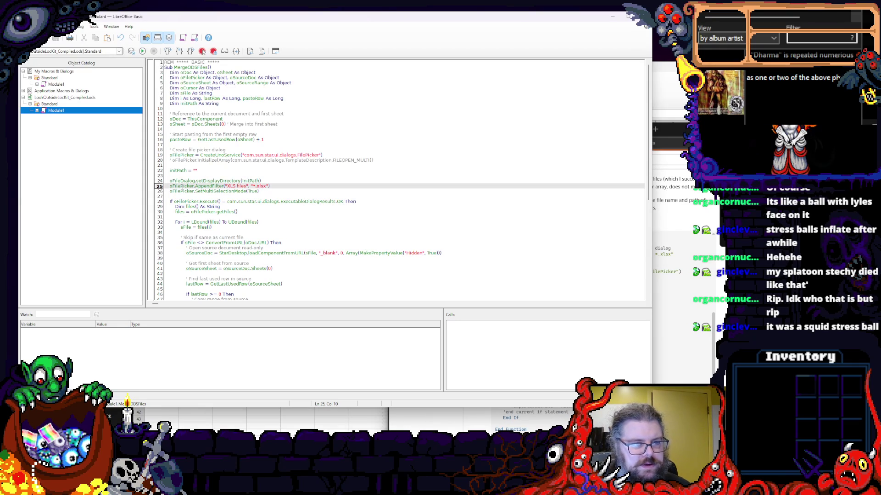
double_click(180, 180)
key(Up)
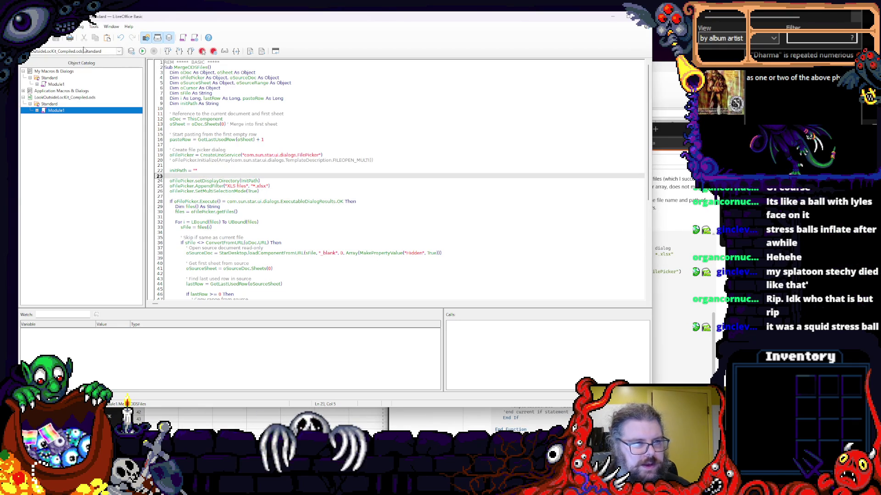
click(227, 150)
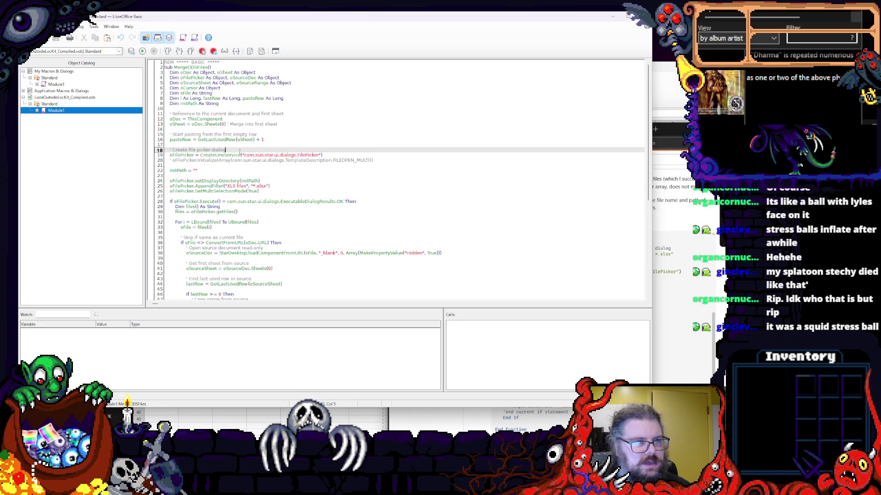
- Run the macro and browse its file picker to the LookOutsideLoc_Trimmed project folder
click(143, 52)
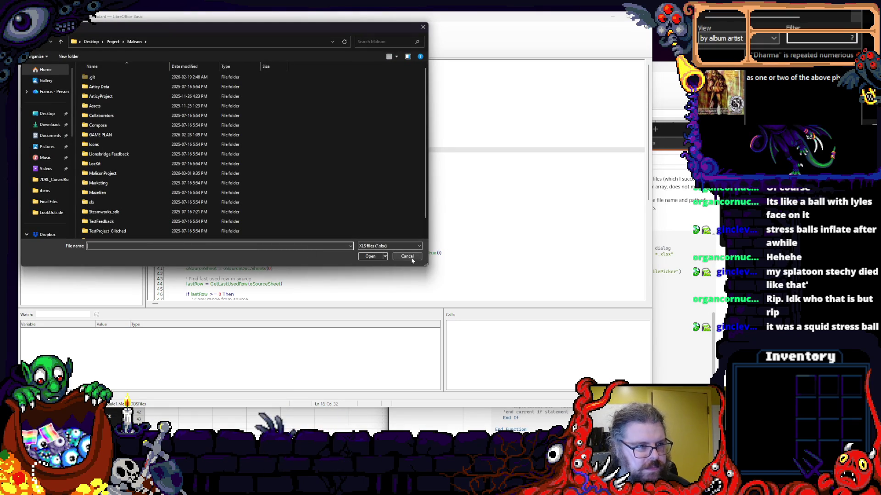
scroll(227, 168, down, 1)
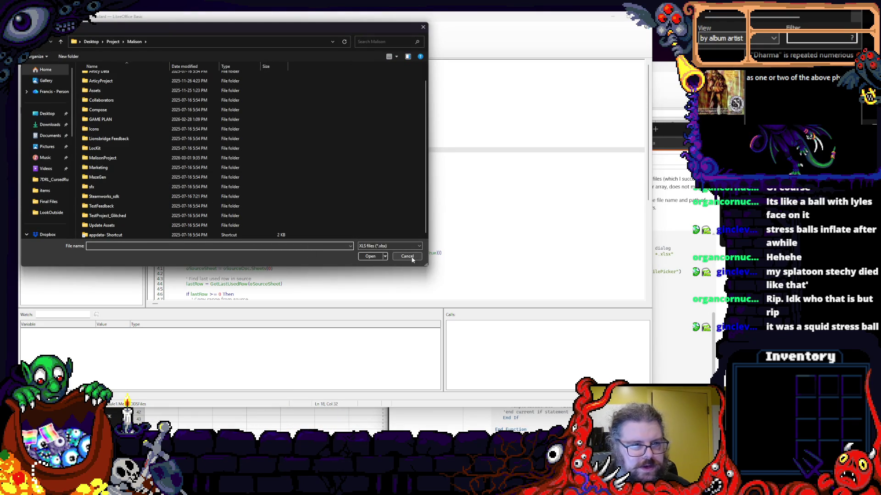
click(184, 42)
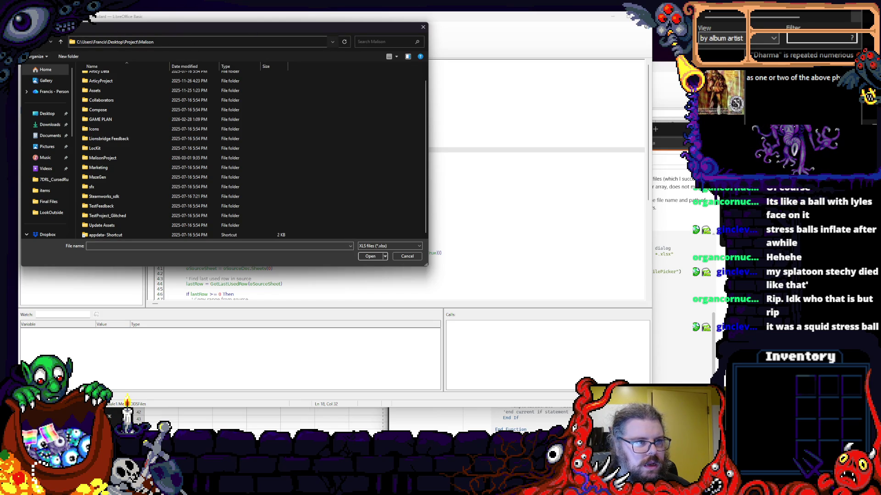
click(60, 42)
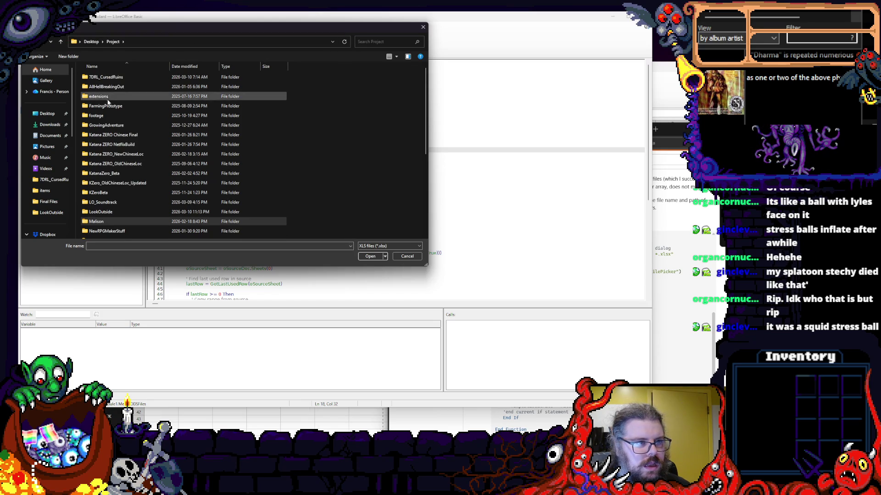
scroll(133, 178, down, 2)
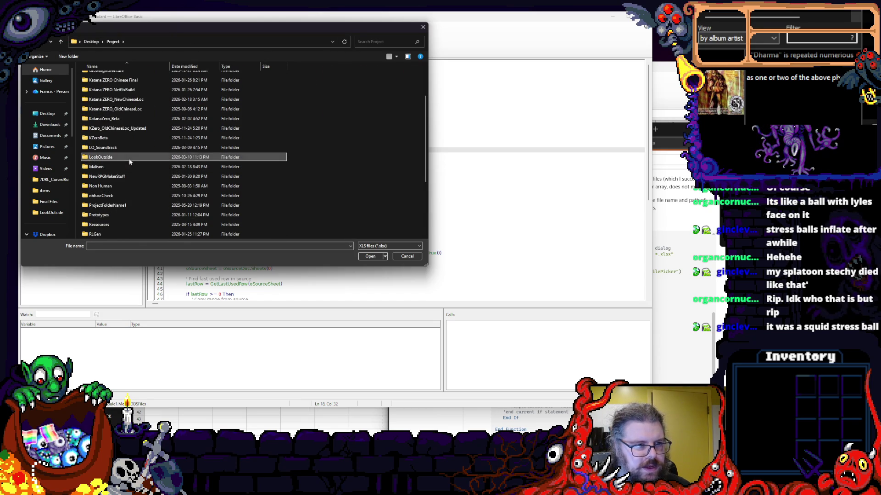
double_click(101, 157)
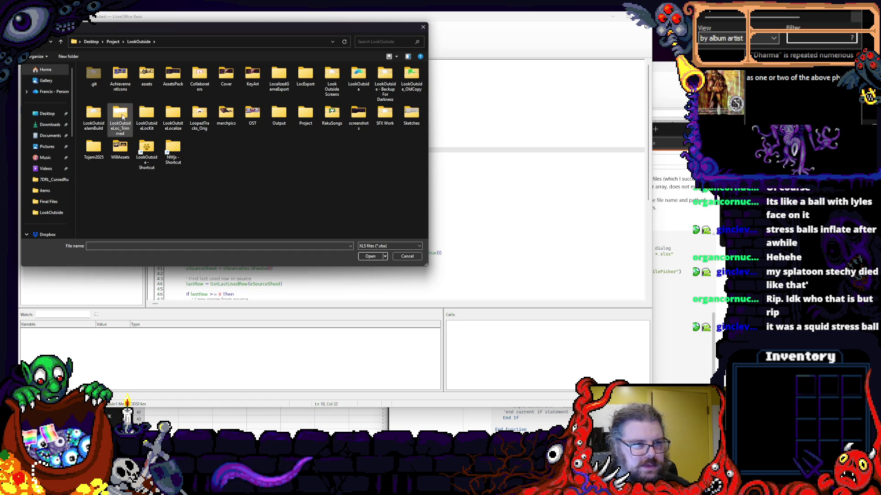
double_click(120, 117)
click(222, 42)
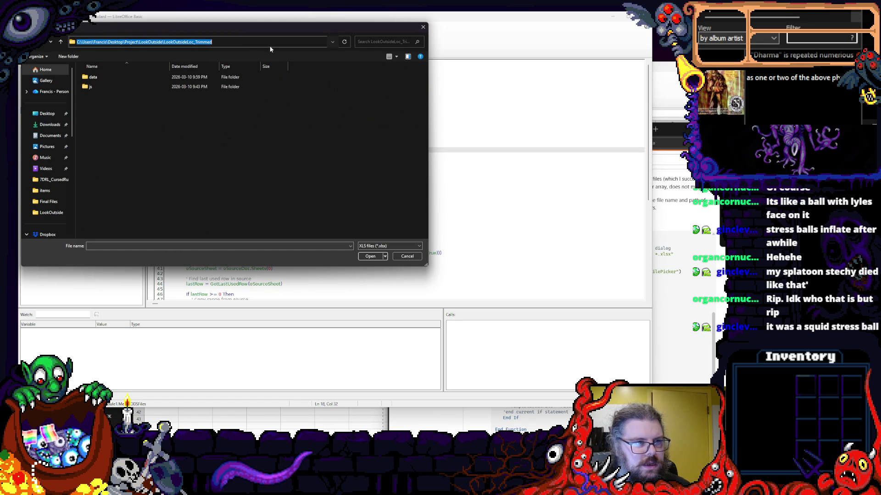
- Cancel the picker and dismiss the 'Merge complete!' message
click(407, 258)
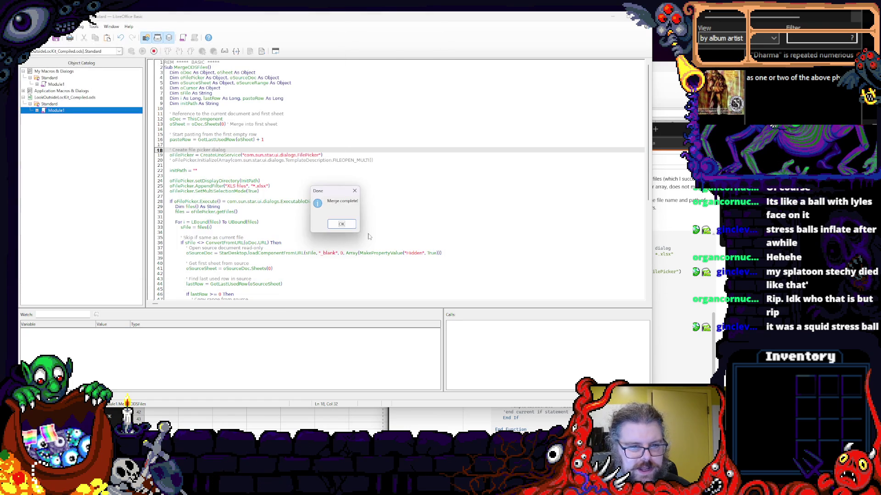
click(341, 225)
- Paste the LookOutsideLoc_Trimmed folder path into initPath's quotes and rerun the merge macro
drag(227, 17, 287, 61)
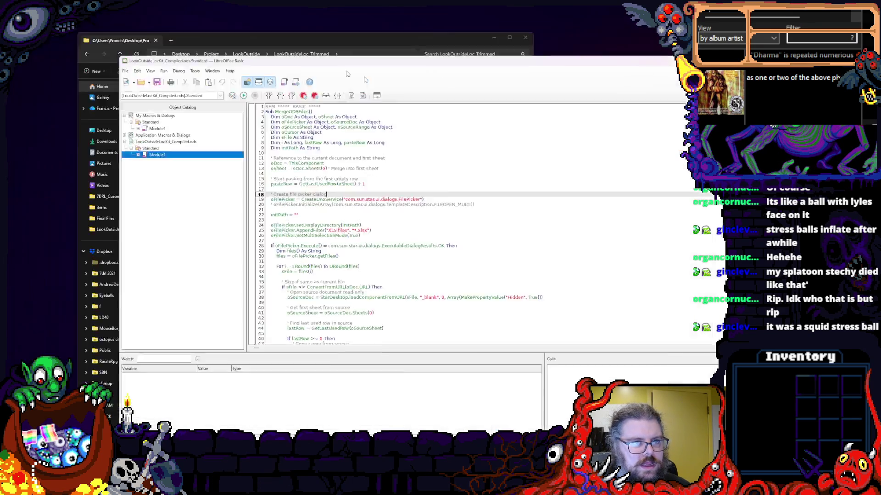
click(313, 204)
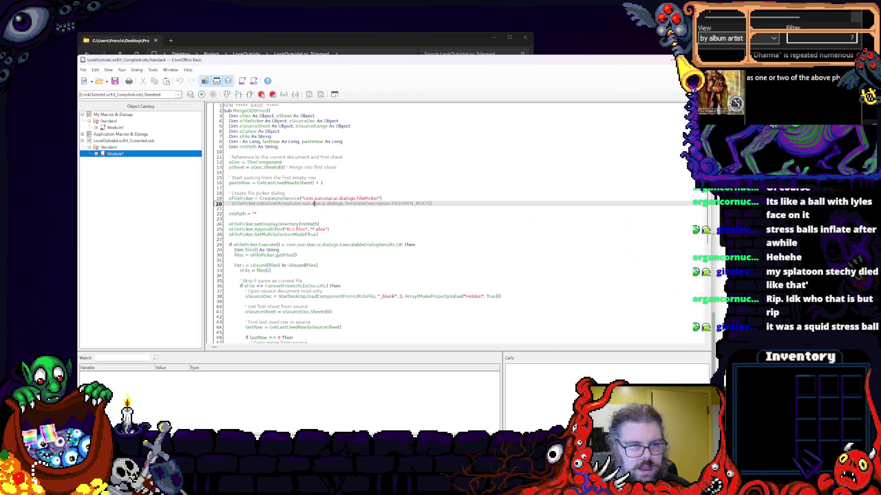
click(254, 215)
text(C:\Users\Francis\Desktop\Project\LookOutside\LookOutsideLoc_Trimmed)
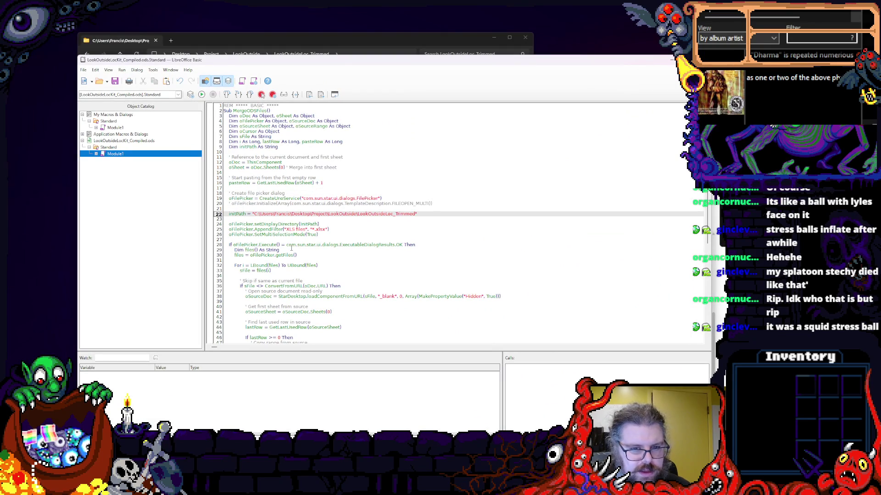
click(291, 249)
click(357, 214)
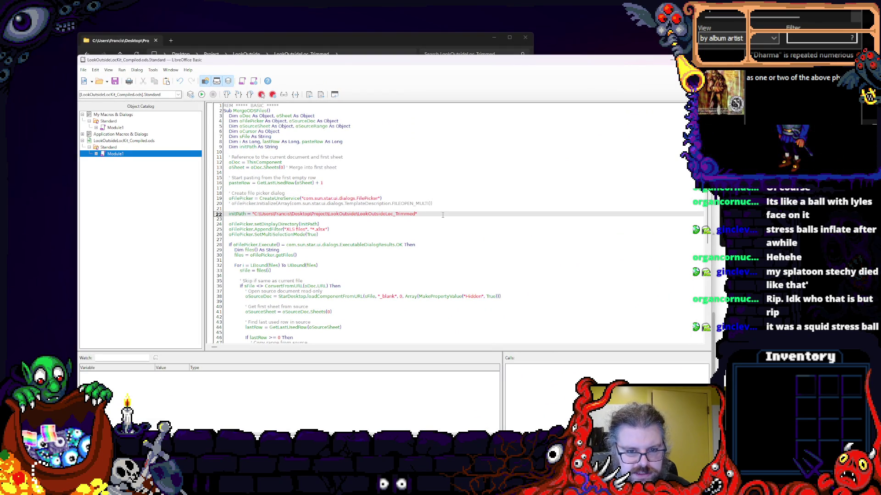
scroll(442, 214, down, 1)
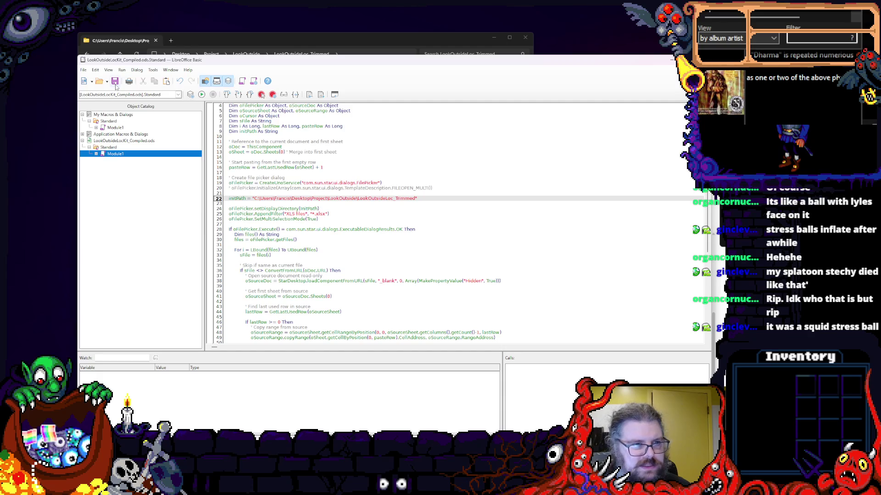
click(202, 94)
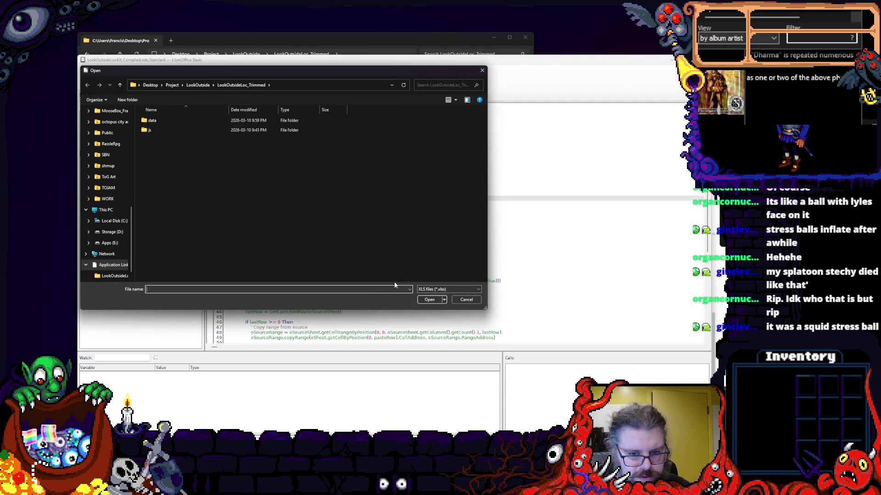
- Merge Items.xlsx through Map006.xlsx from the data folder and dismiss the copyRange 'Property or method not found' error
double_click(147, 122)
click(157, 178)
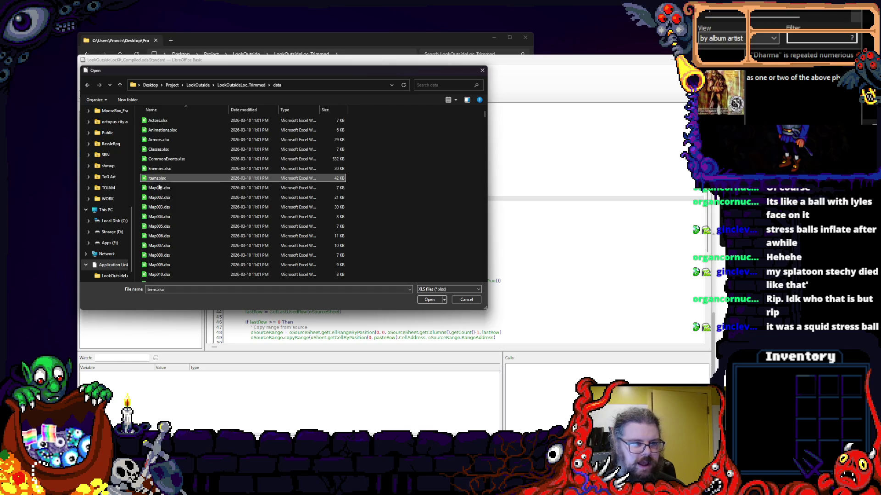
shift+click(159, 237)
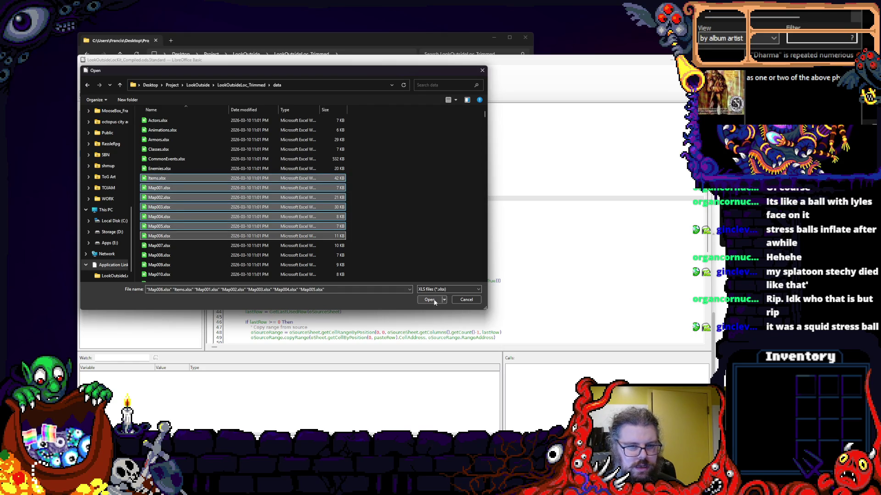
click(429, 301)
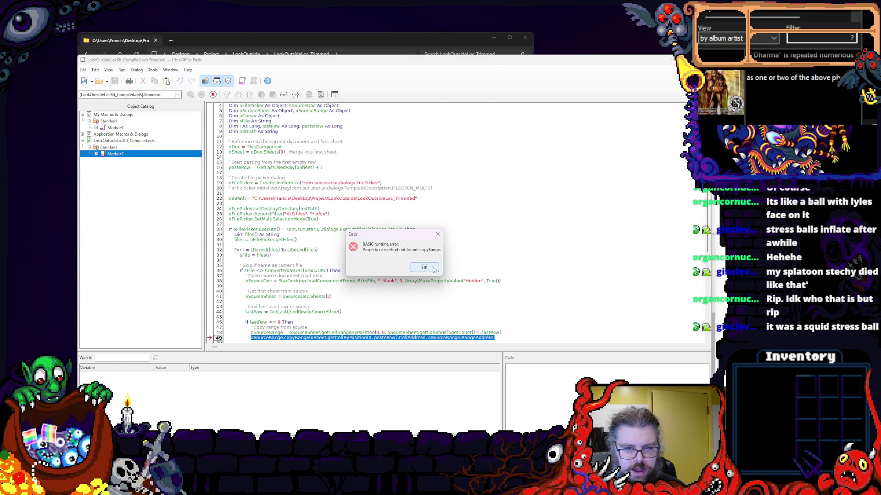
click(432, 270)
scroll(397, 310, down, 3)
click(398, 310)
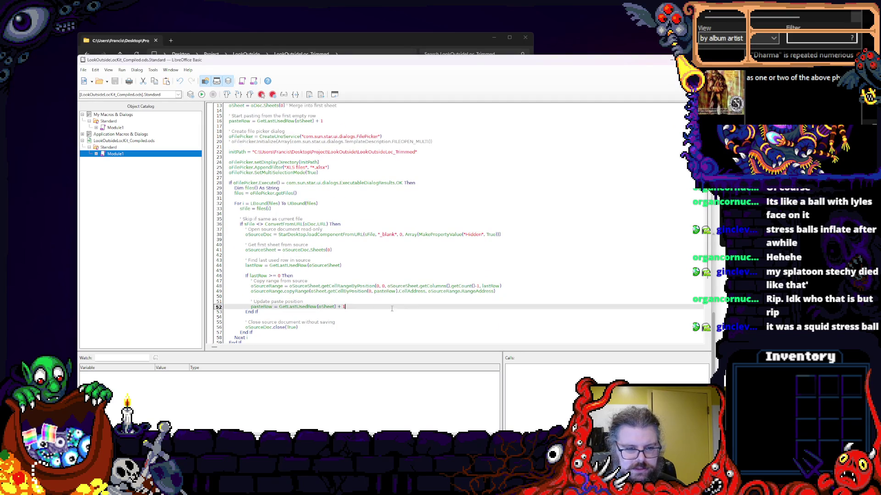
click(269, 291)
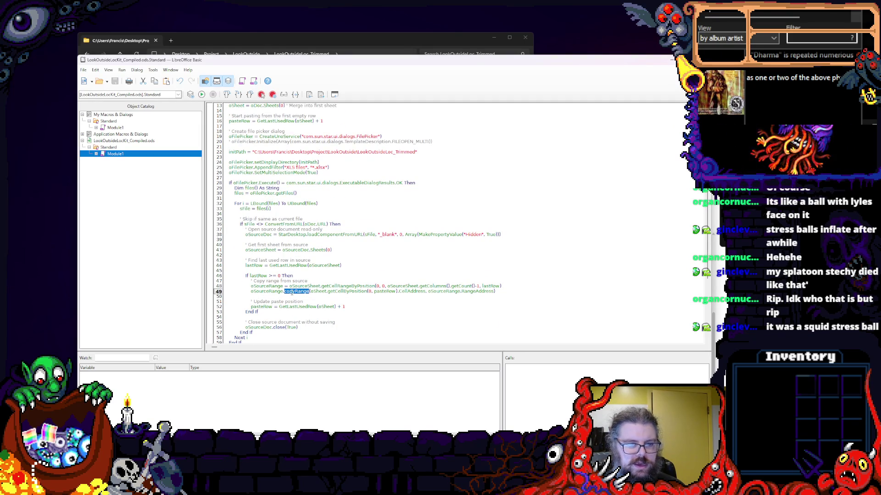
scroll(297, 276, up, 5)
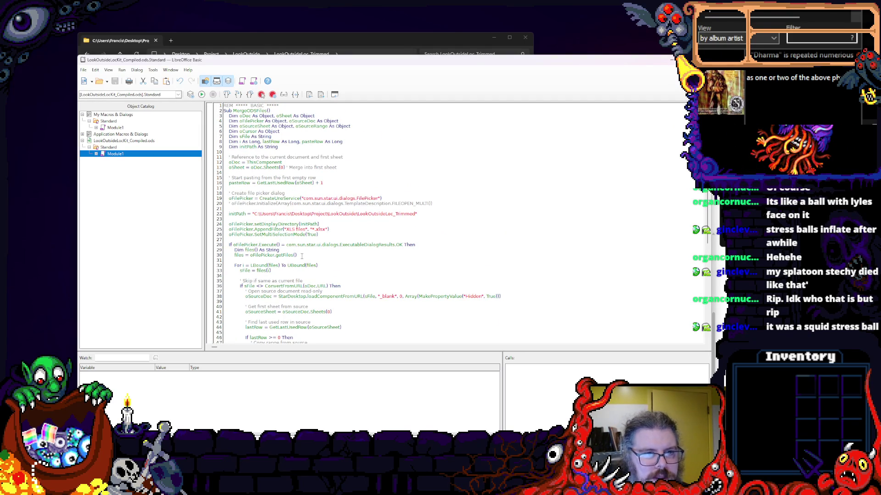
double_click(308, 127)
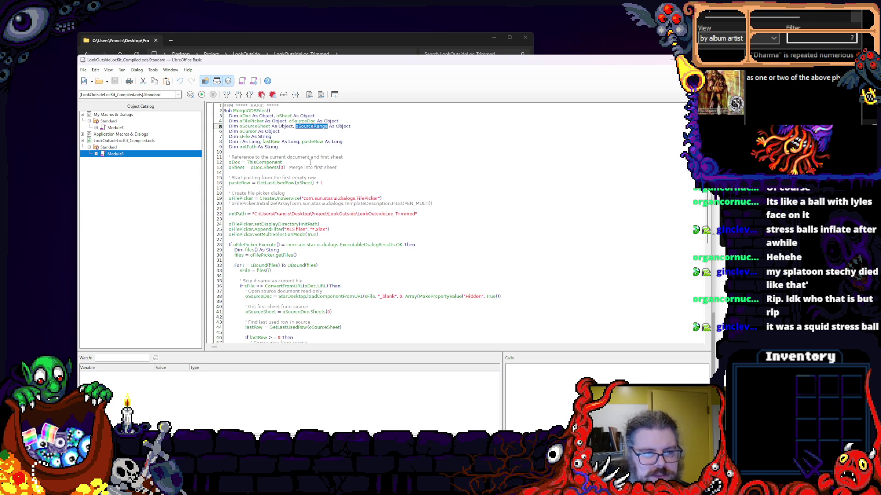
scroll(310, 207, down, 5)
click(329, 254)
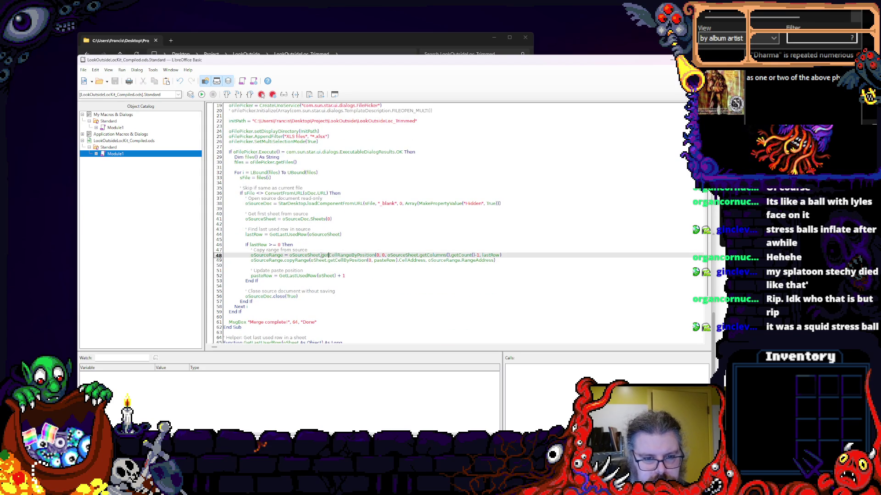
double_click(329, 255)
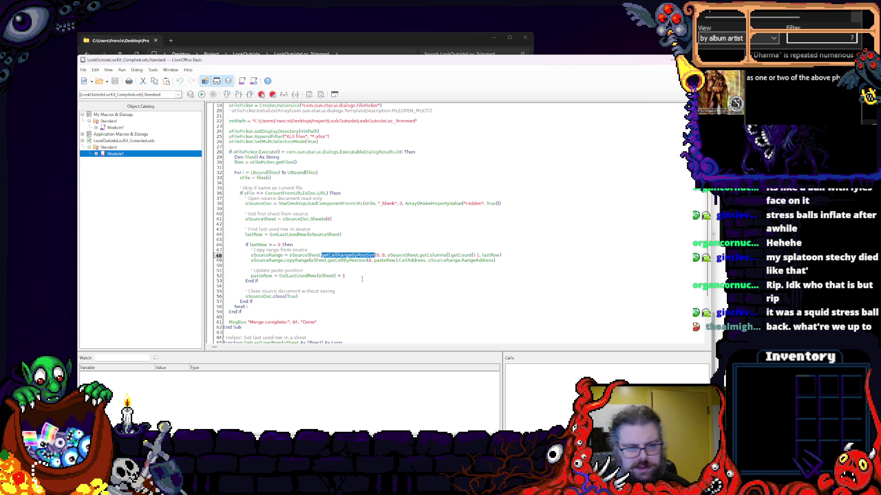
double_click(294, 219)
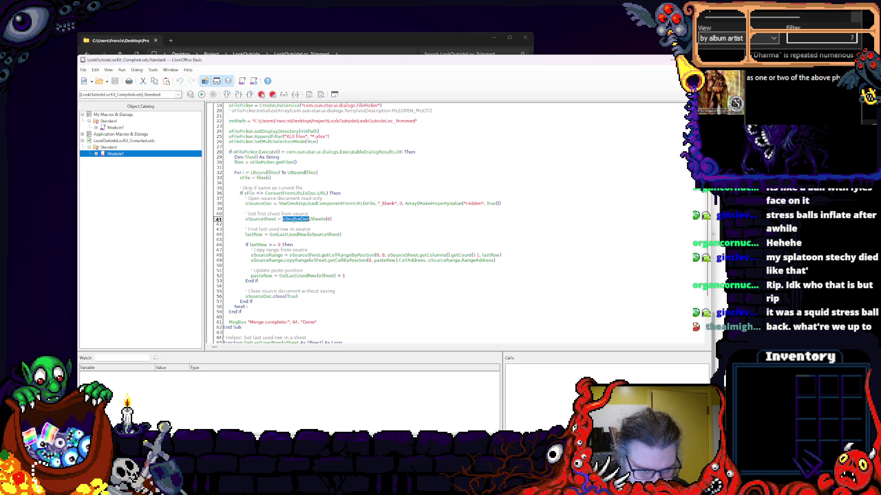
double_click(318, 218)
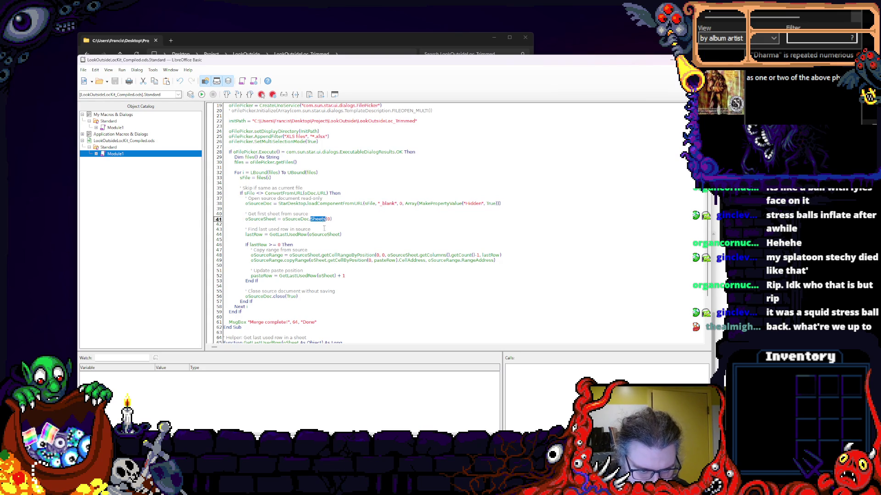
double_click(348, 255)
click(362, 266)
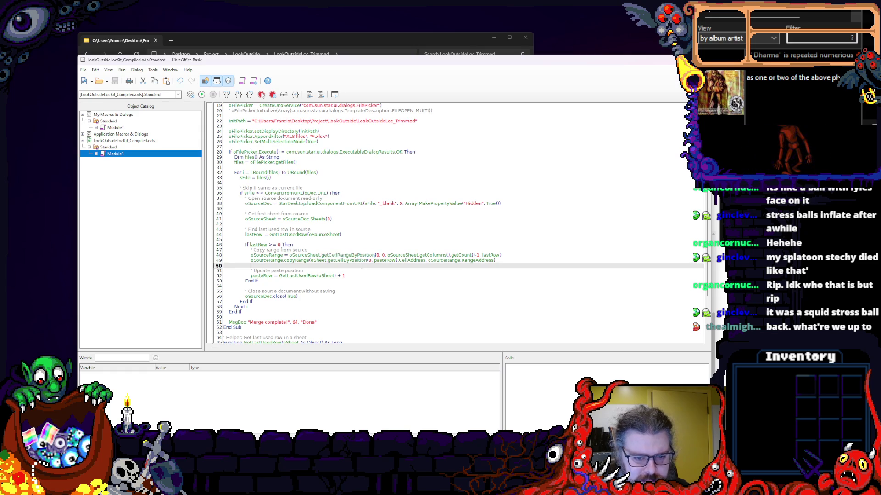
drag(351, 63, 300, 45)
click(303, 176)
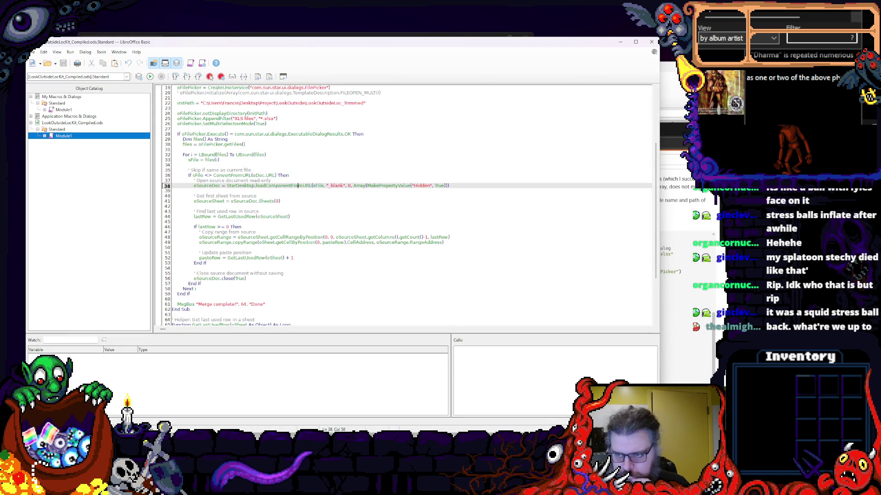
key(alt+Tab)
- Search Google for 'getCellRangeByPosition basic openoffice calc', read the AI overview, and return to line 48 of the macro
click(621, 142)
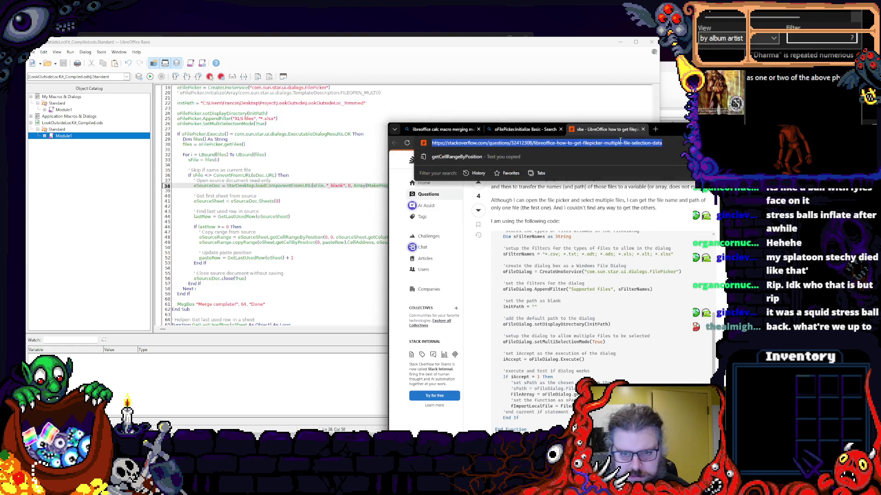
text(getCellRangeByPosition)
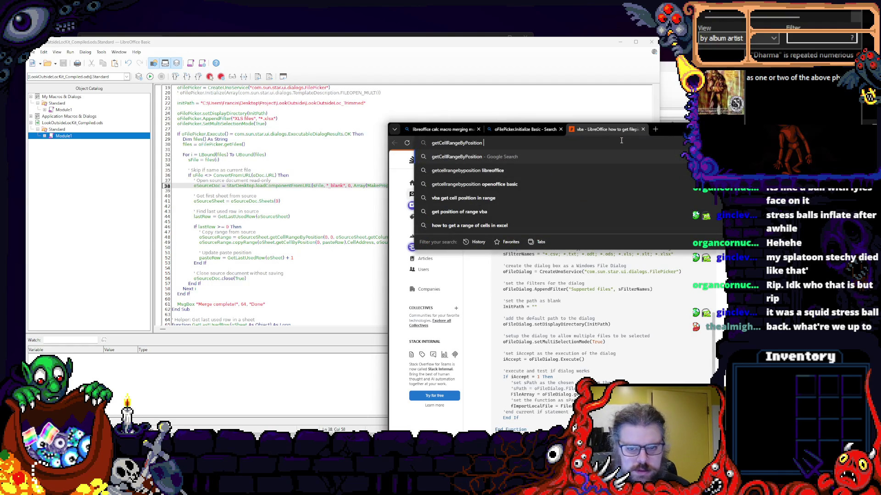
text(basic )
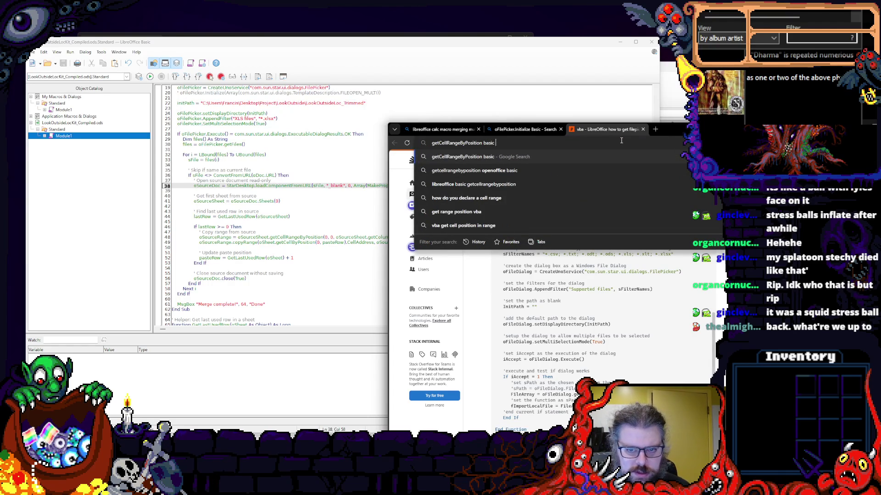
text(openof)
text(fic)
text(calc)
key(Return)
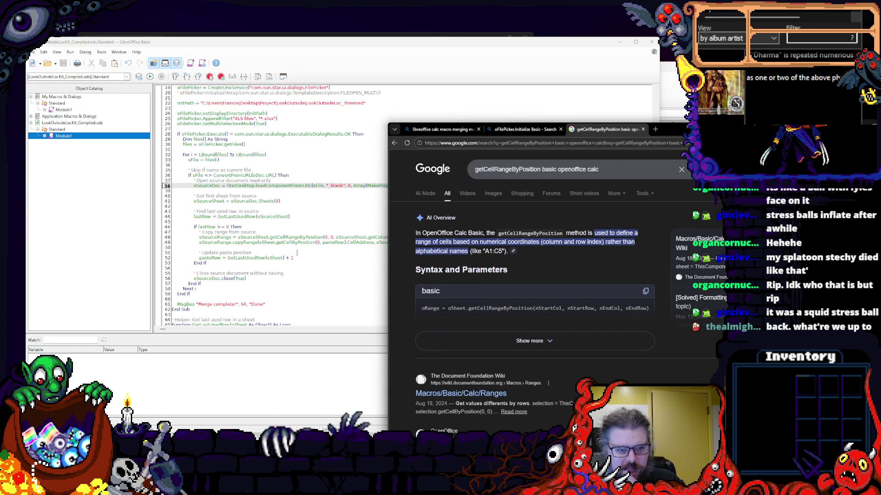
click(307, 237)
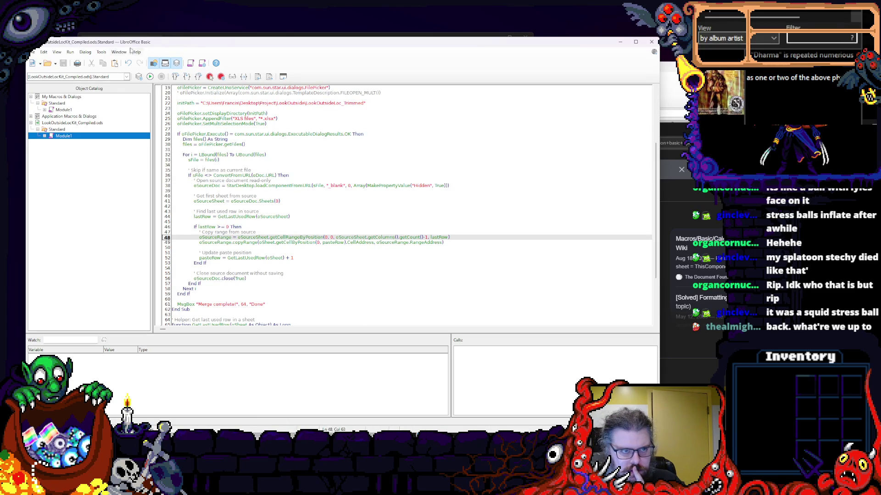
- Rerun the merge on Enemies.xlsx, dismiss the same copyRange error, and switch back to the search results
key(F5)
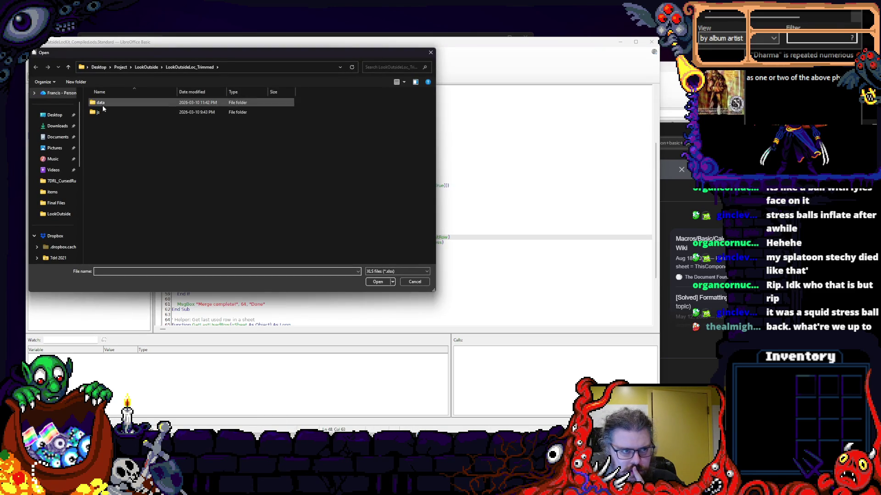
double_click(107, 111)
click(110, 150)
click(378, 282)
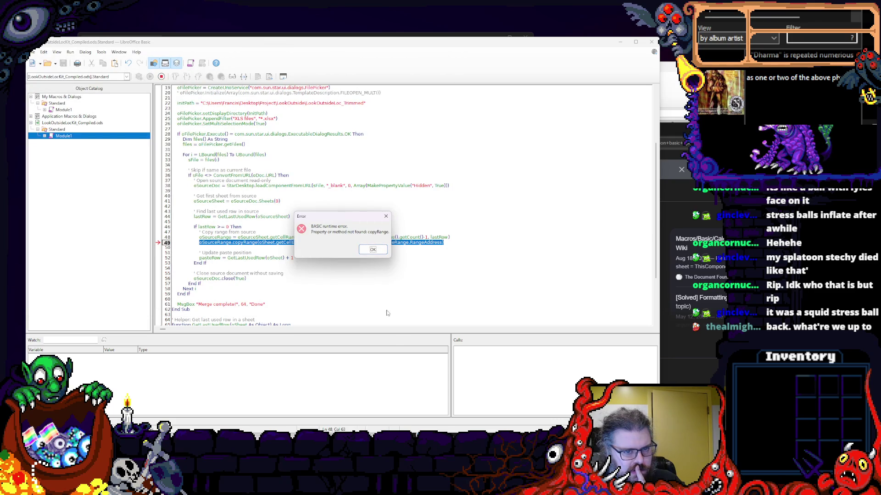
drag(354, 223, 503, 181)
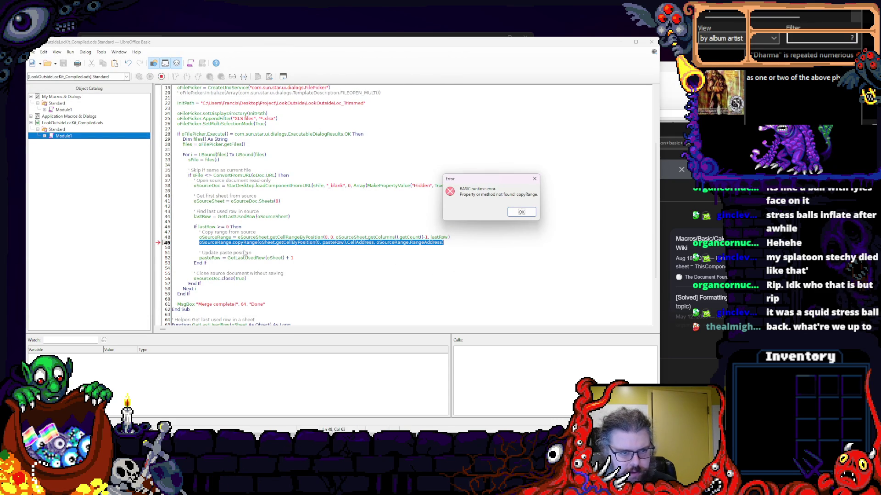
click(521, 212)
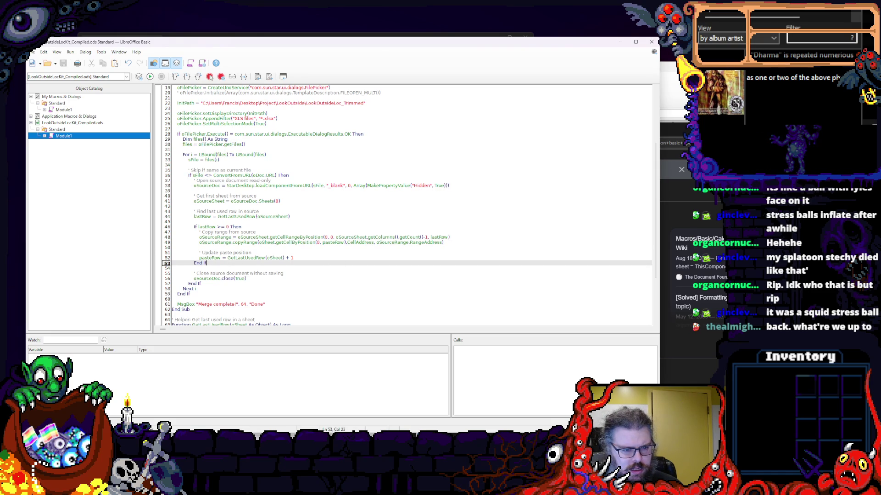
key(alt+Tab)
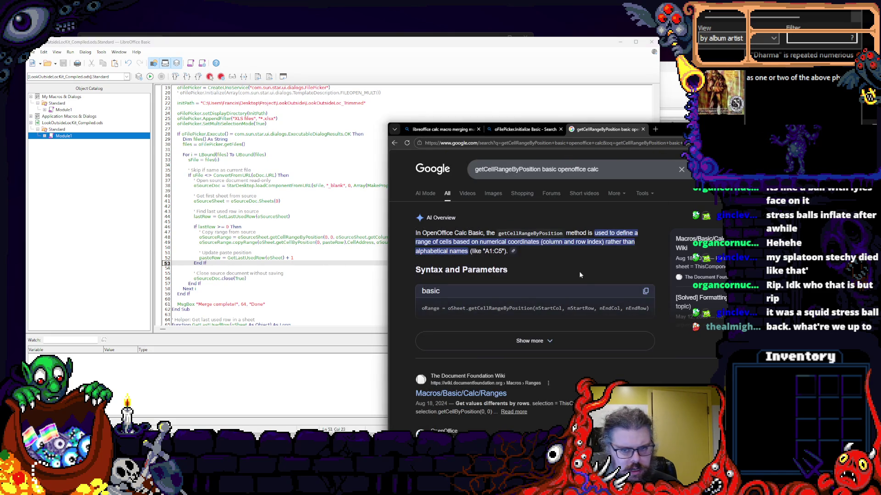
- Replace getCellRangeByPosition with copyRange in the Google query and narrow the browser window beside the IDE
double_click(510, 169)
text(copyRange)
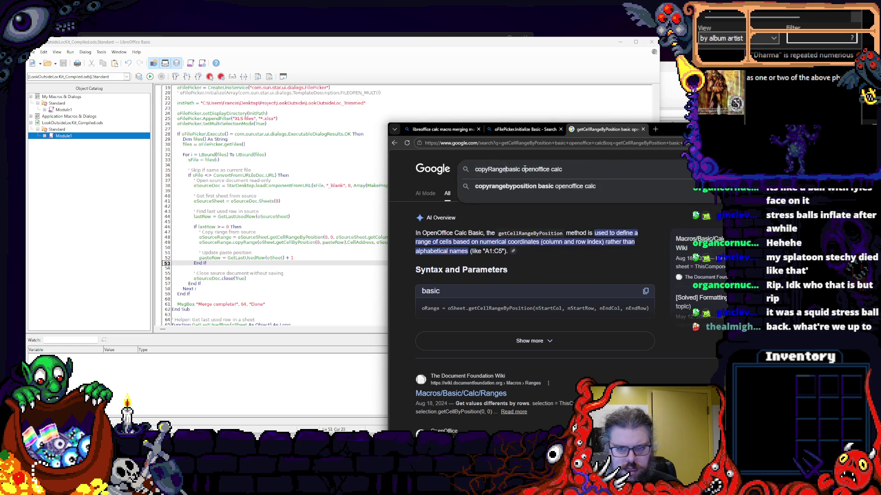
key(Return)
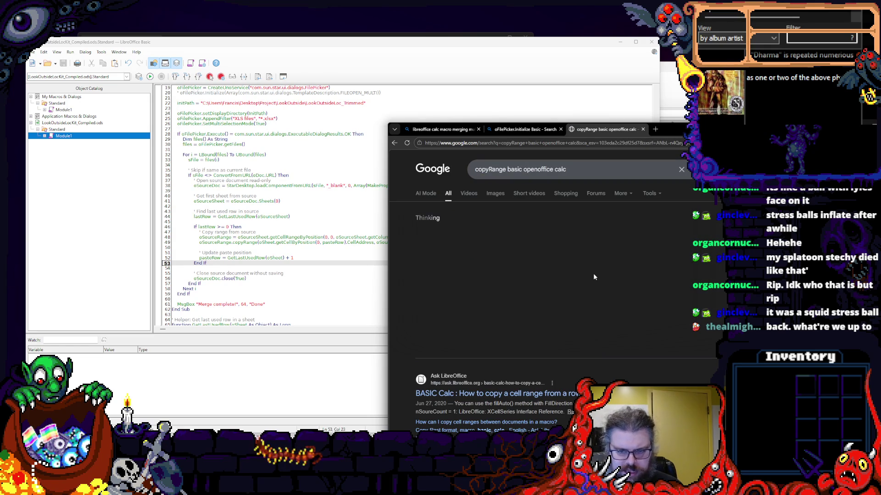
scroll(653, 280, down, 1)
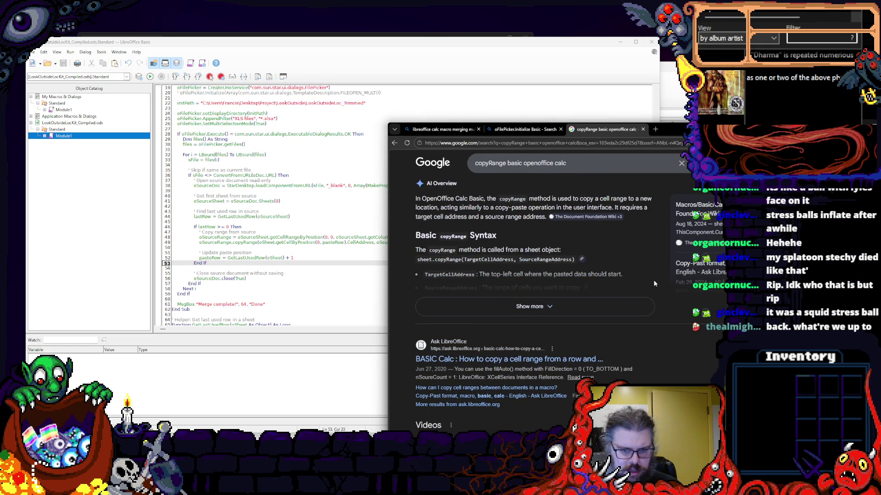
scroll(654, 283, down, 3)
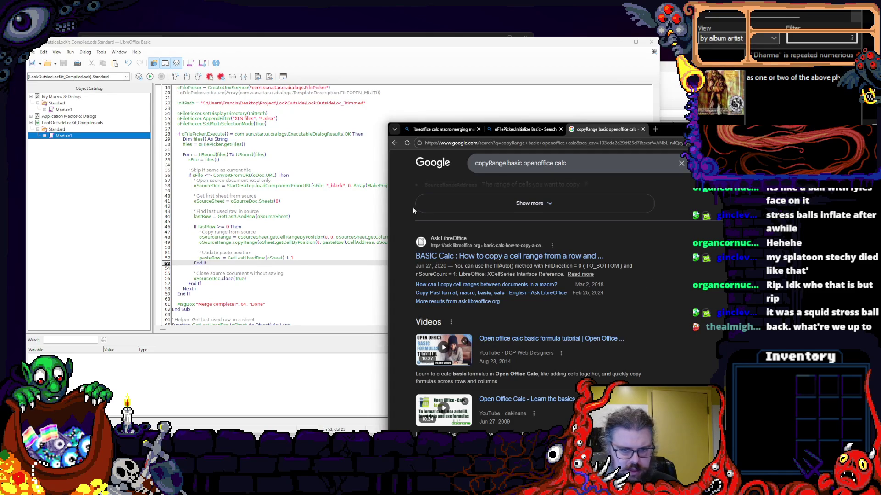
drag(387, 220, 480, 222)
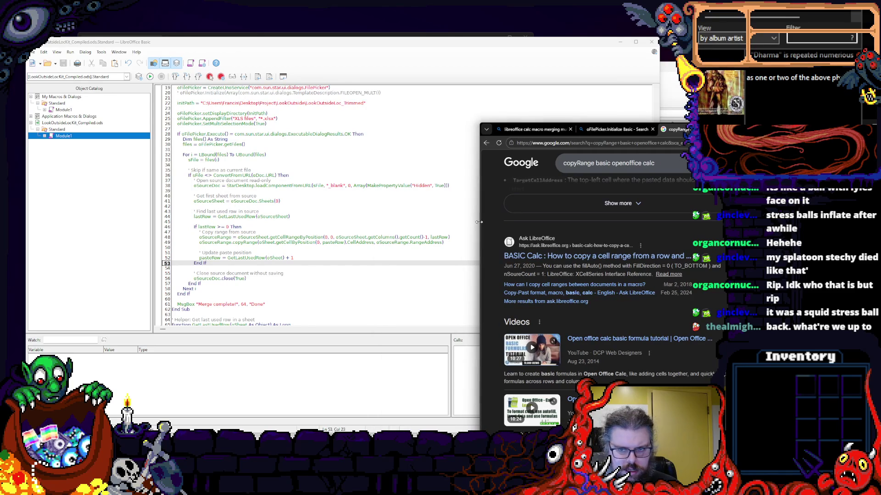
- Run the merge macro on Map002.xlsx from the data folder and dismiss the copyRange runtime error
double_click(234, 242)
key(ctrl+o)
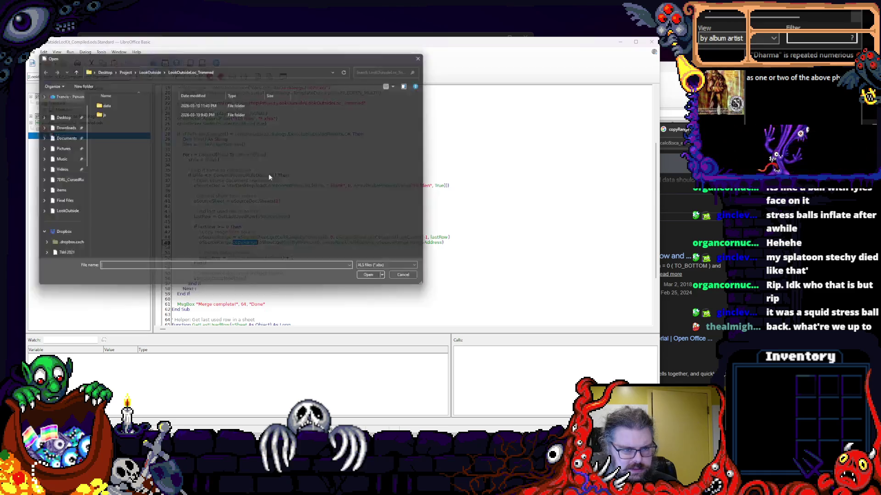
double_click(124, 112)
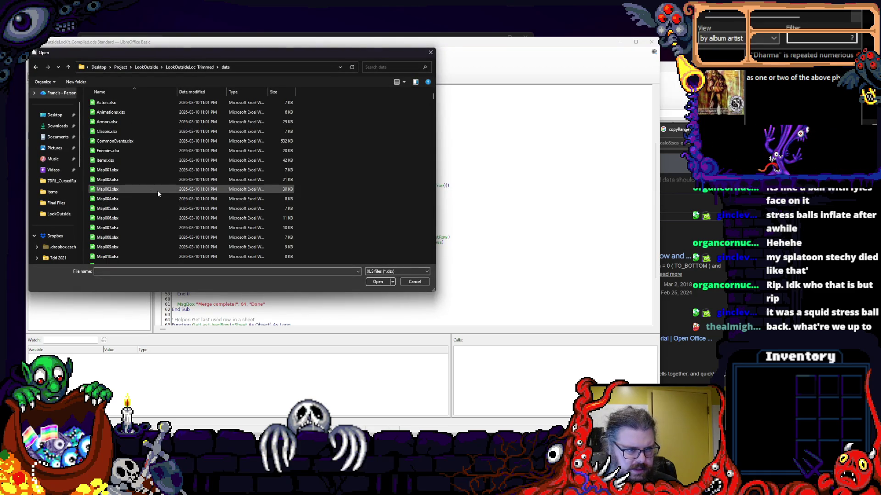
click(108, 179)
click(378, 282)
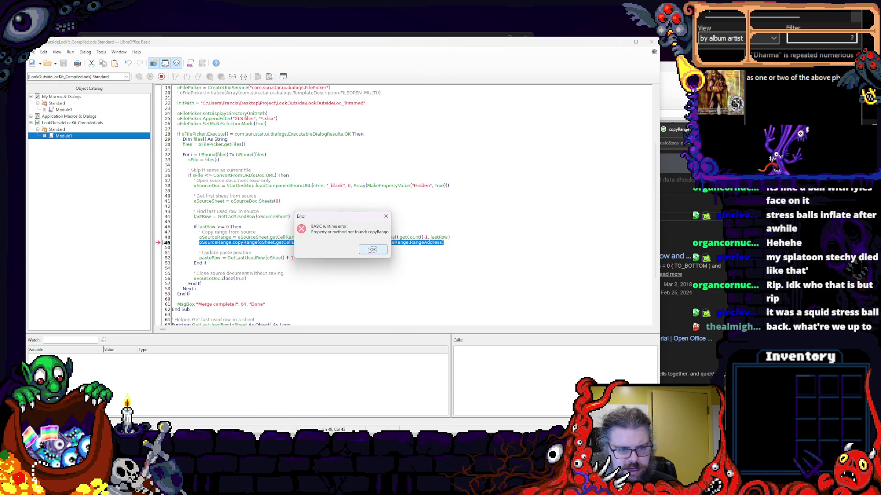
click(372, 250)
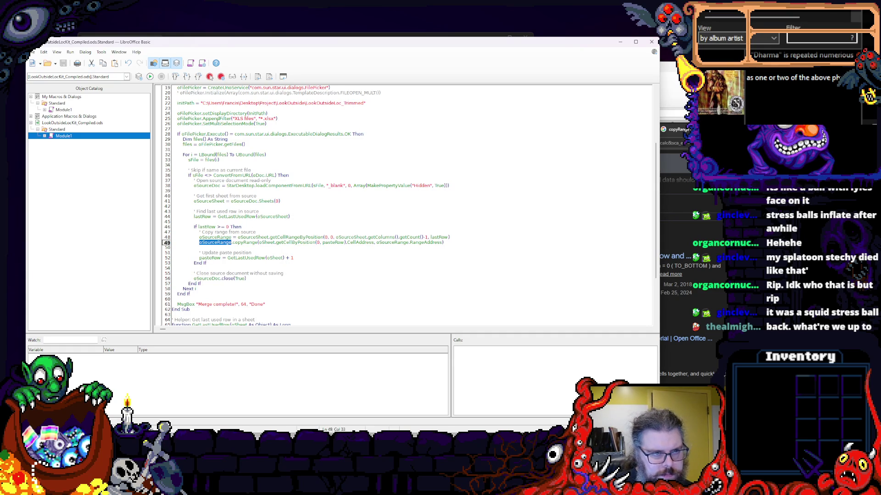
scroll(226, 138, up, 5)
scroll(227, 137, up, 2)
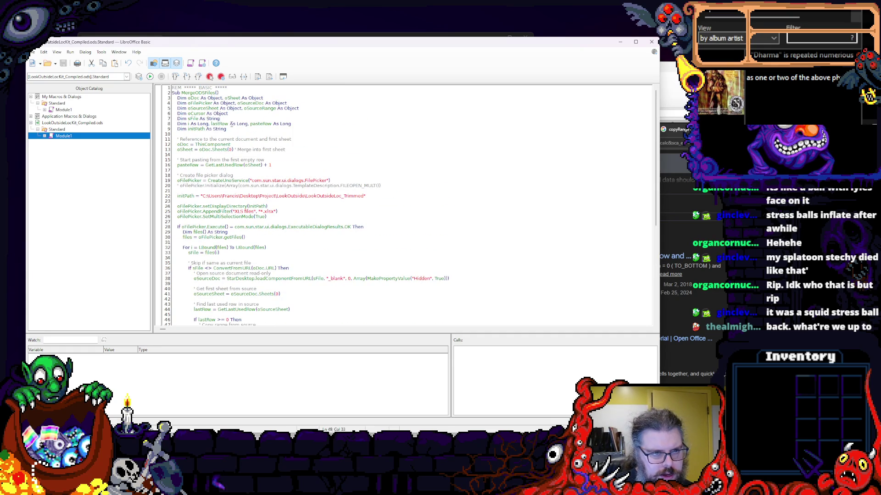
scroll(232, 124, down, 4)
click(216, 268)
double_click(216, 269)
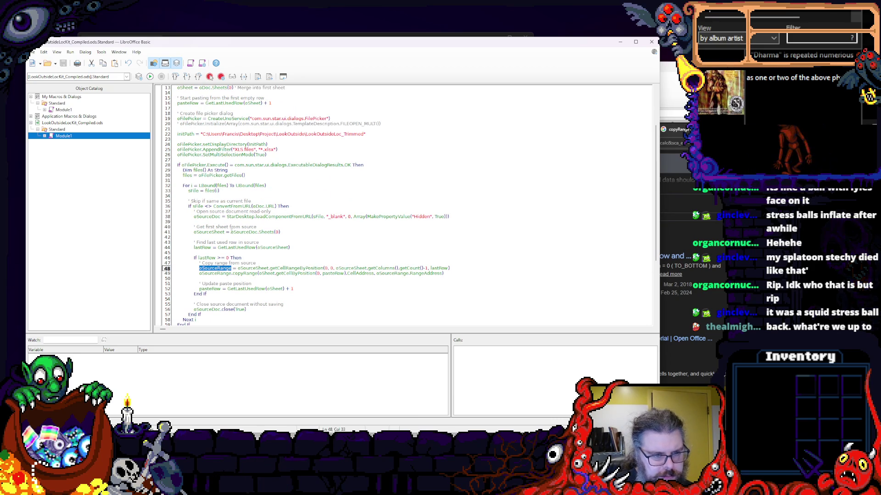
scroll(231, 124, up, 3)
scroll(232, 124, up, 3)
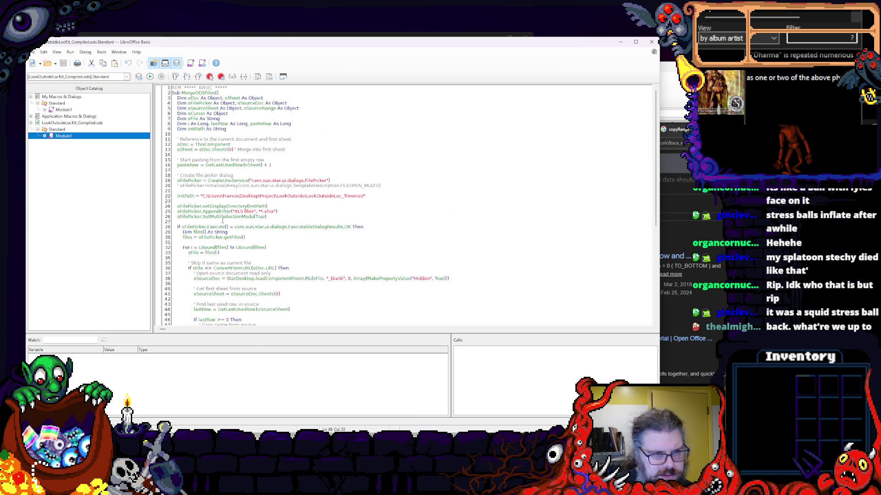
double_click(260, 108)
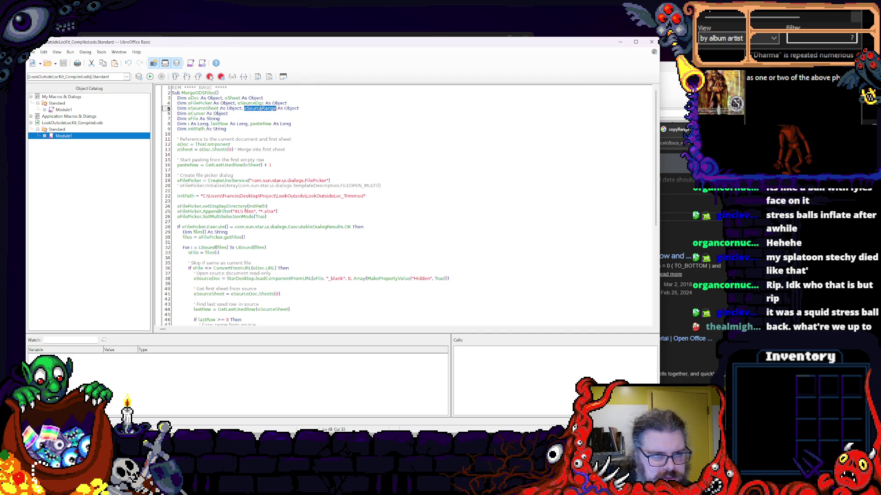
click(248, 140)
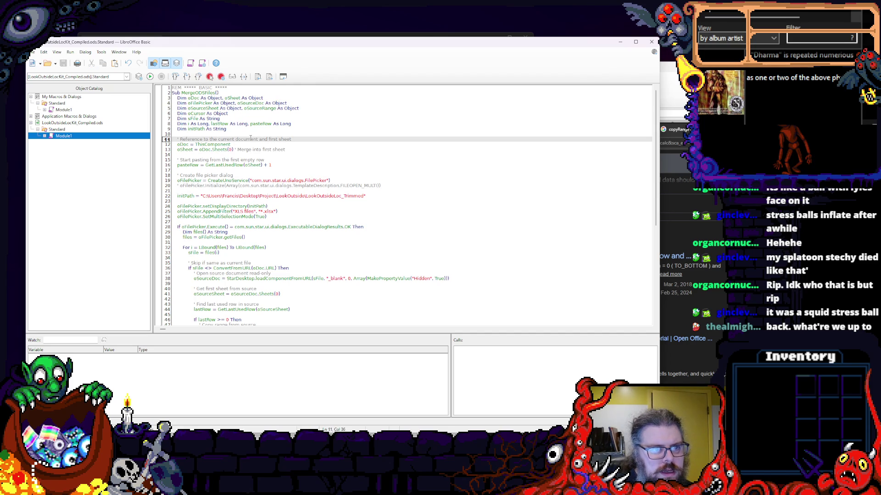
scroll(245, 139, down, 5)
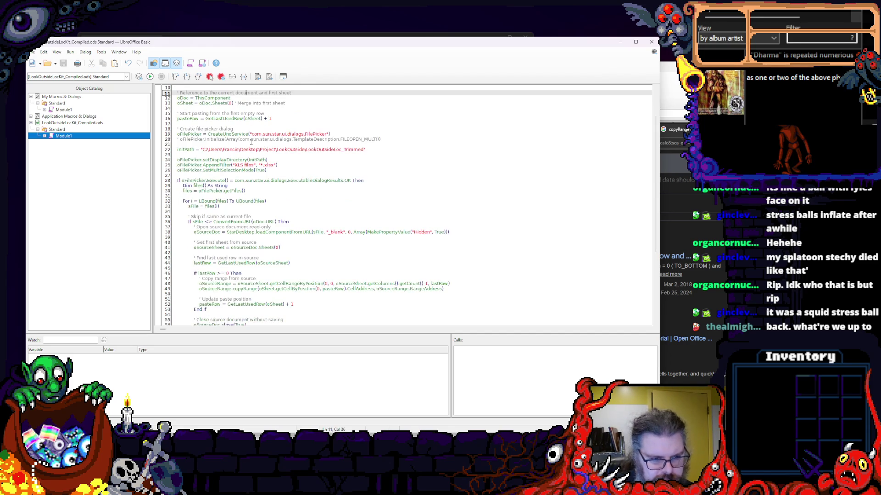
scroll(246, 139, down, 5)
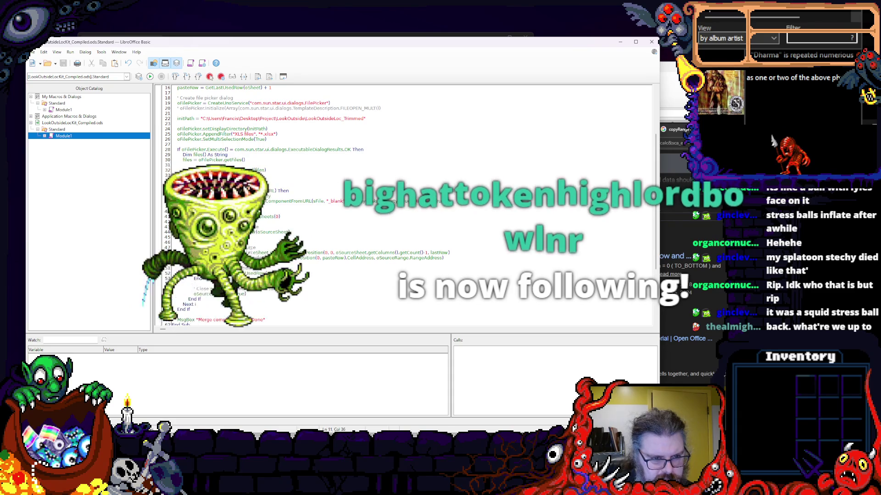
drag(246, 252, 448, 253)
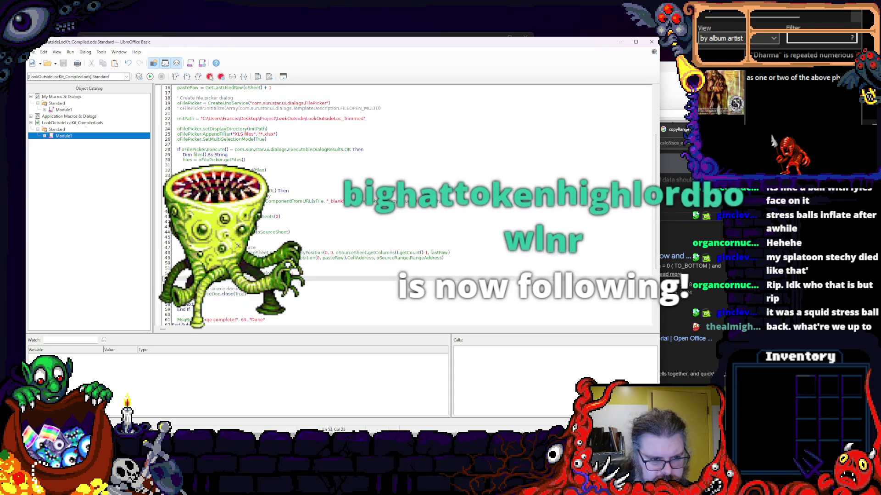
click(273, 264)
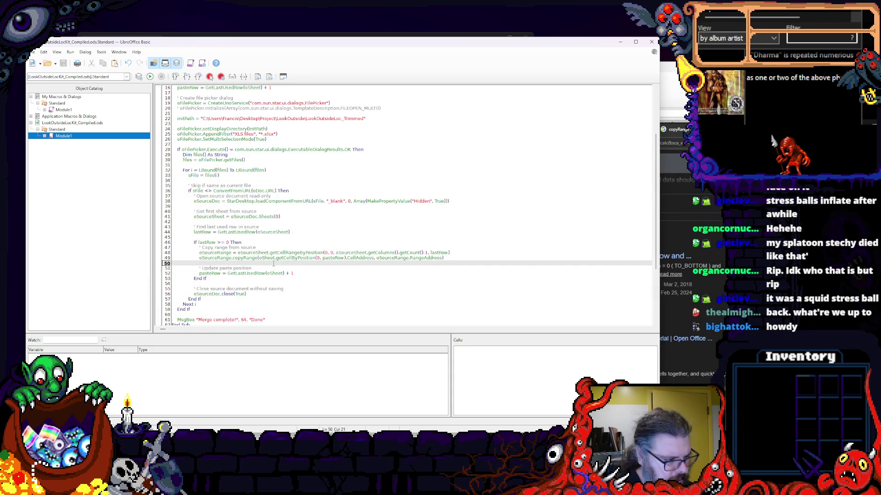
drag(660, 276, 516, 276)
- Bring the Google results beside the editor, close the suggestions, and review the copyRange call on line 49
click(585, 310)
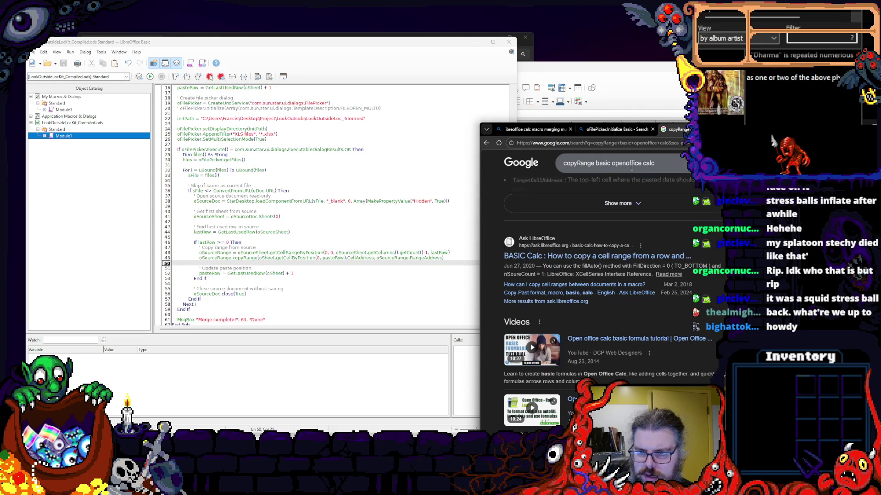
click(617, 164)
key(Escape)
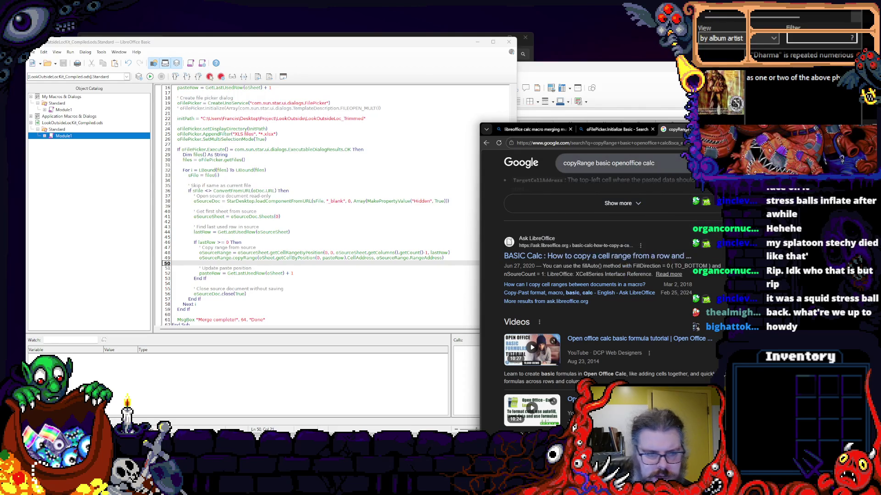
scroll(598, 275, up, 5)
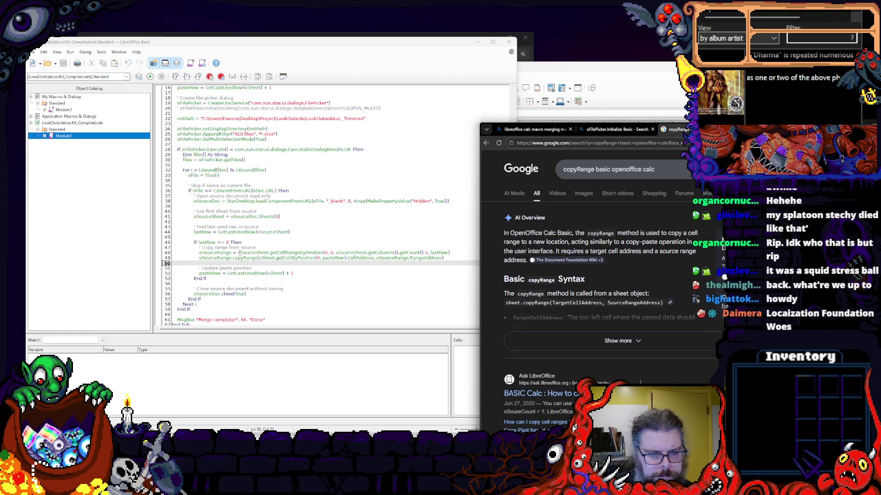
click(238, 258)
double_click(240, 258)
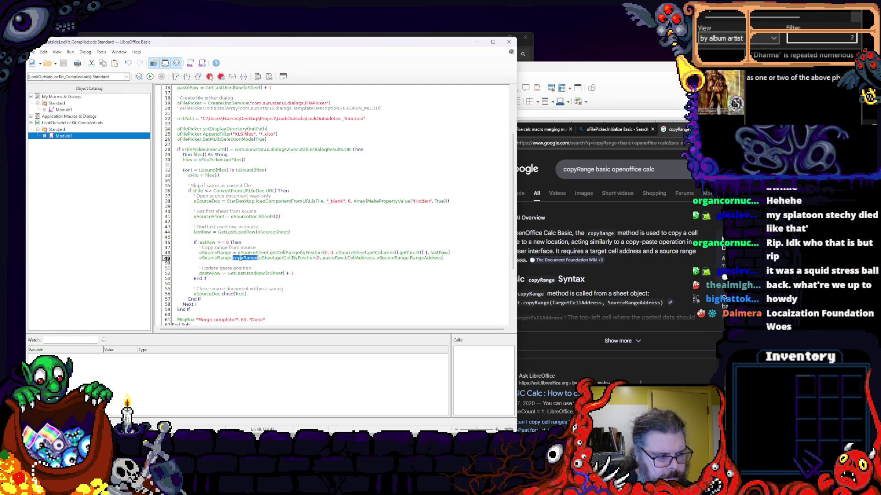
click(263, 268)
click(257, 258)
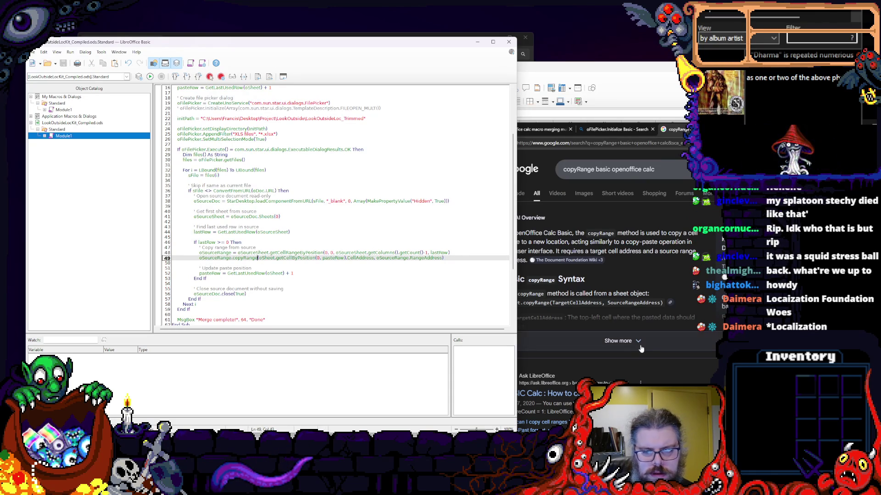
- Expand the AI overview's full copyRange parameters and compare them with oSheet, getCellByPosition and CellAddress on line 49
click(620, 259)
click(618, 340)
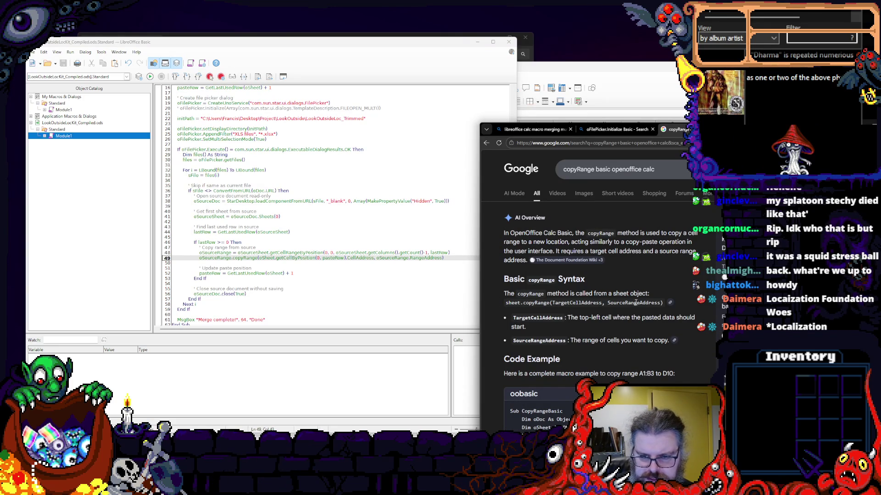
click(340, 264)
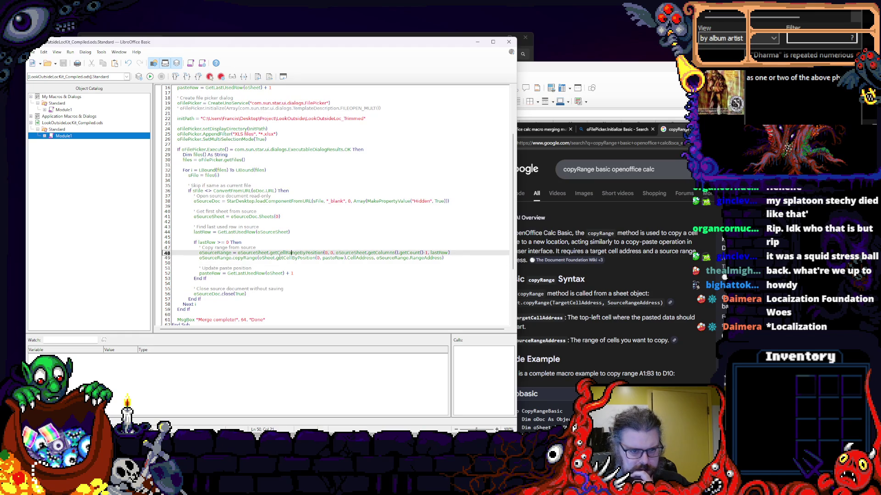
double_click(267, 257)
double_click(296, 258)
double_click(361, 257)
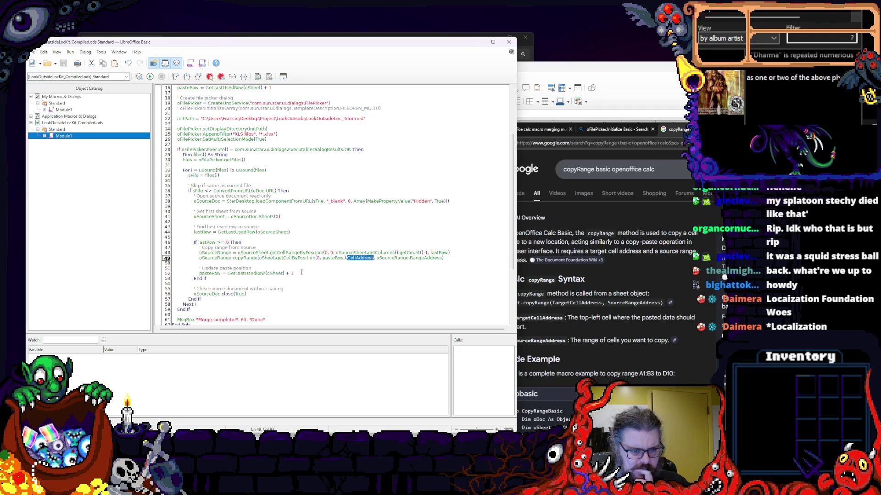
click(293, 269)
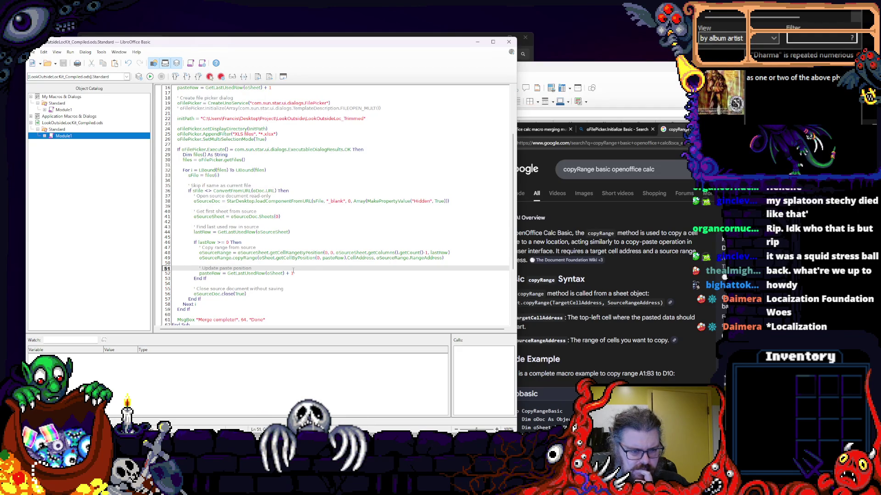
- Run the revised merge macro on Map002.xlsx and dismiss the copyRange error
click(150, 76)
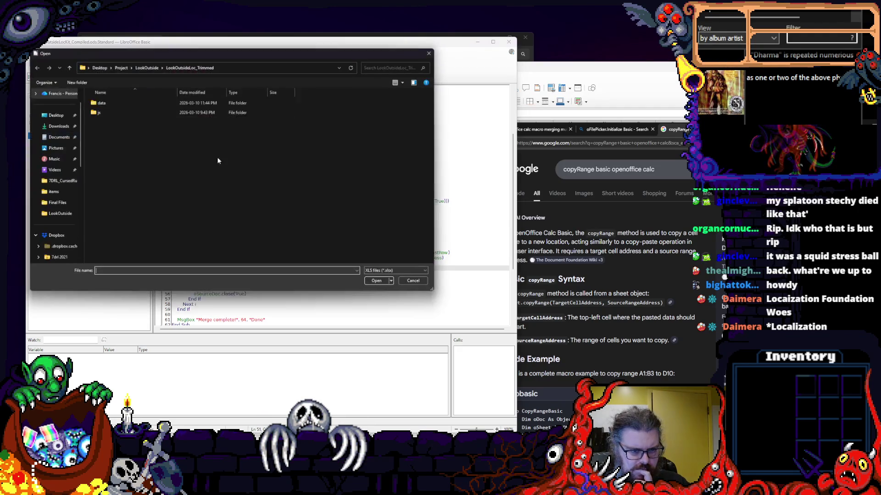
double_click(100, 103)
click(138, 179)
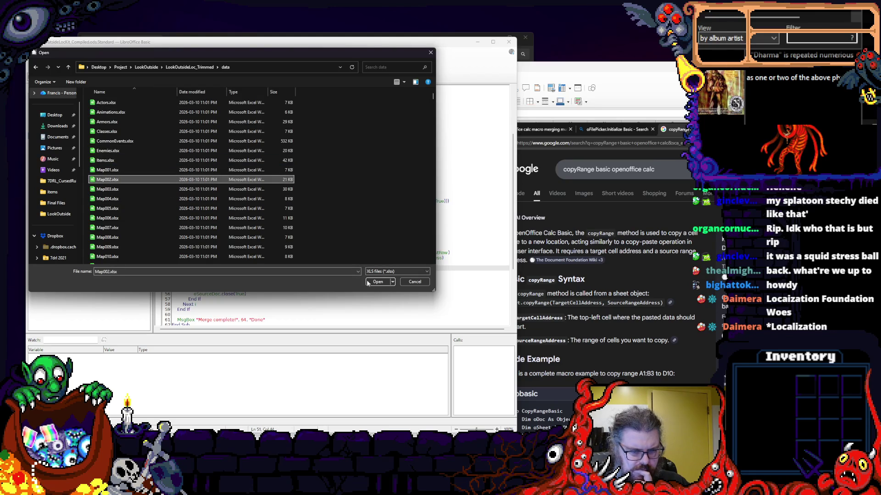
click(378, 283)
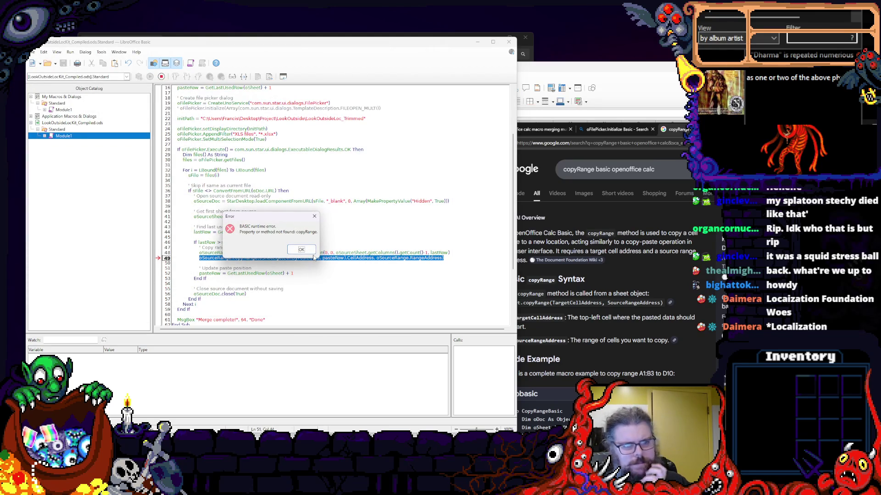
click(302, 249)
- Run it again on Items.xlsx through Map006.xlsx, dismiss the same copyRange error, and return to the code
click(150, 76)
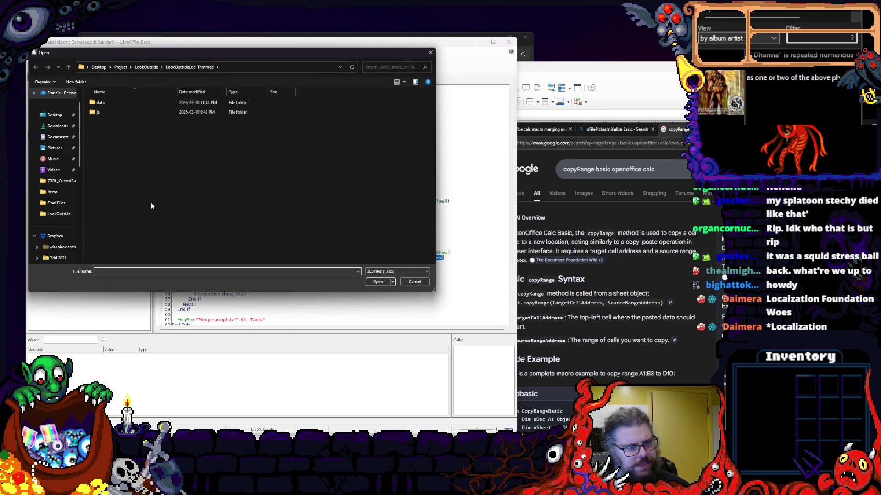
double_click(106, 108)
click(110, 160)
shift+click(110, 219)
click(378, 282)
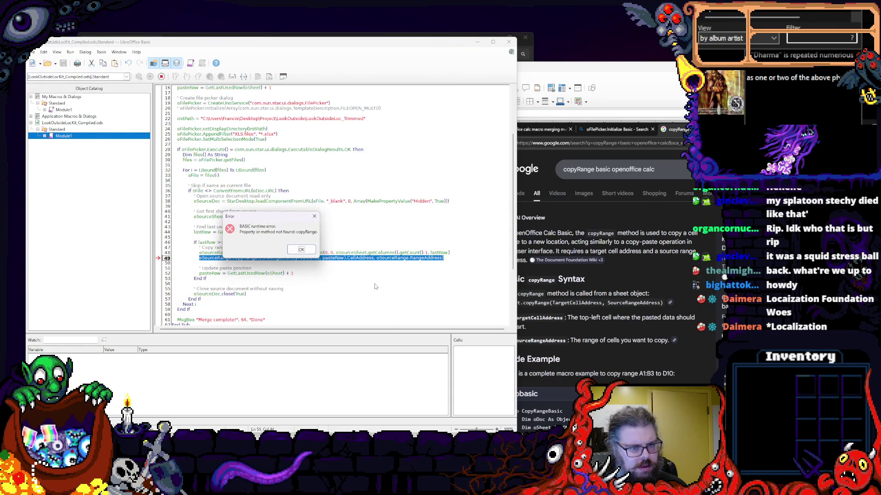
click(300, 249)
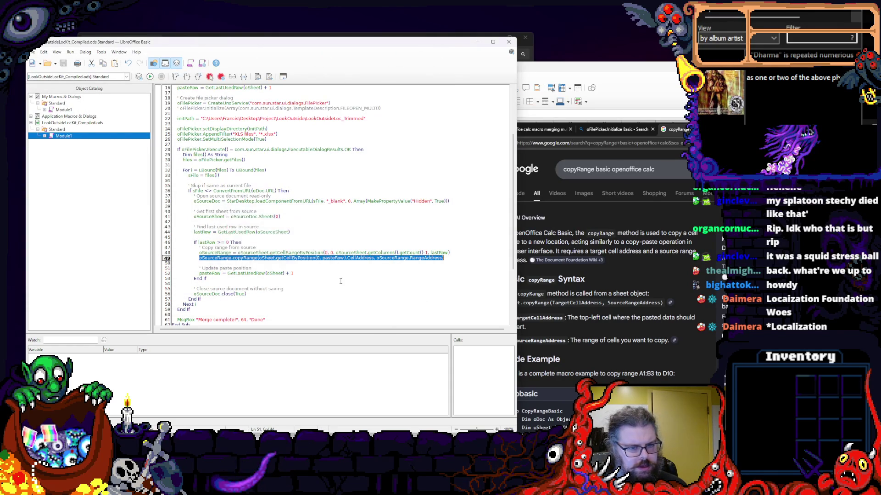
click(341, 270)
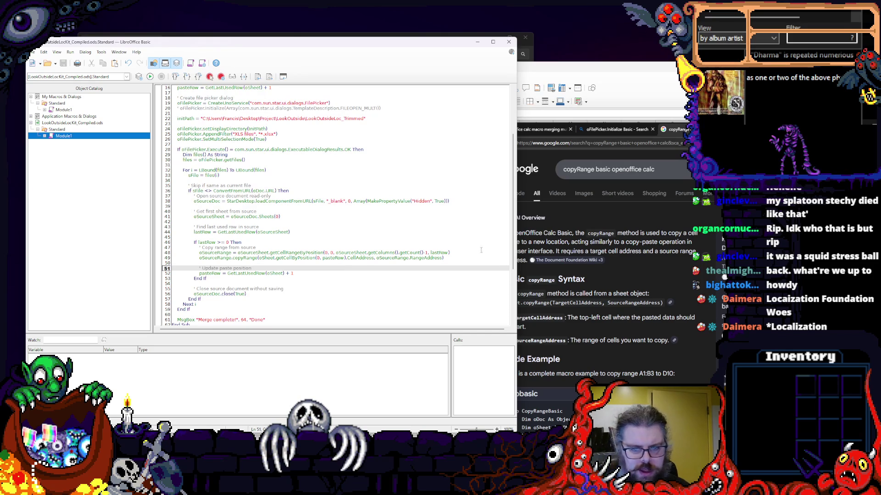
- Duplicate the 'Merge complete' MsgBox line below the oSourceRange assignment and change it to show oSourceRange
click(463, 249)
scroll(463, 251, down, 5)
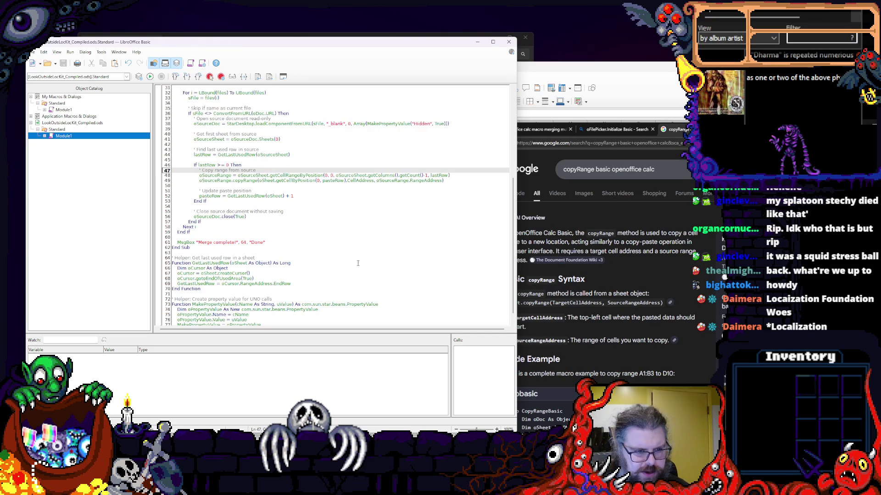
double_click(180, 247)
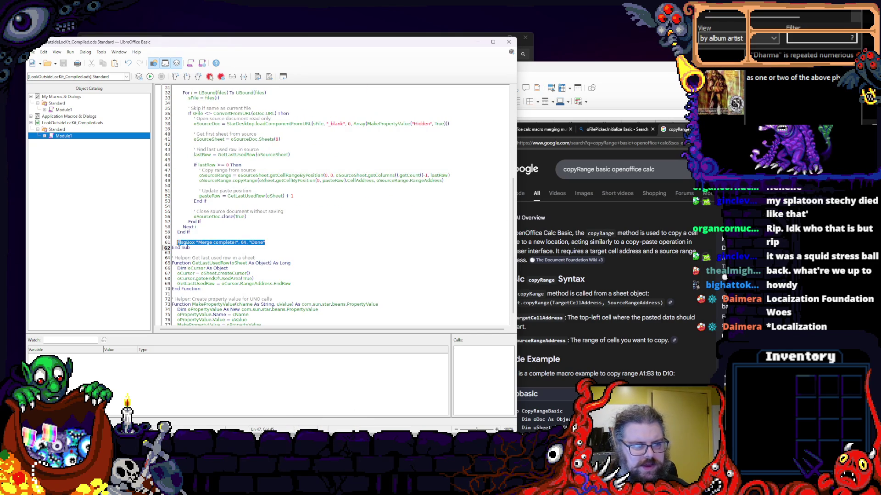
click(469, 176)
key(Return)
key(ctrl+v)
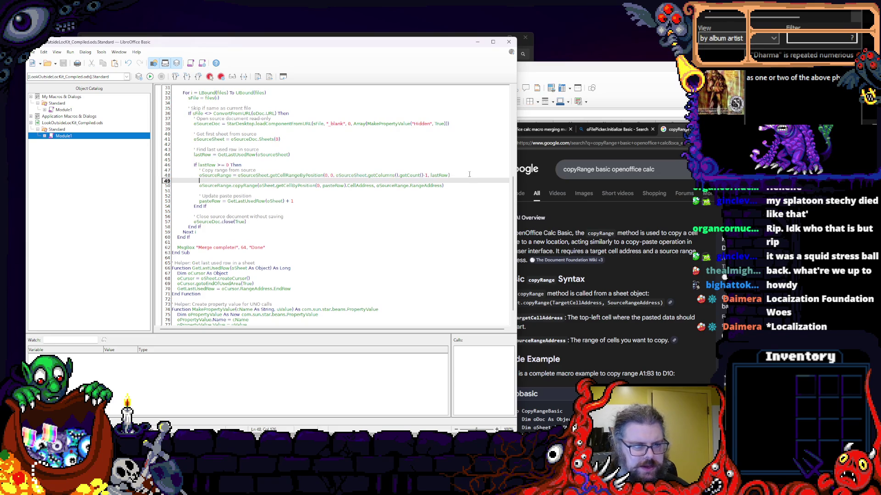
double_click(215, 175)
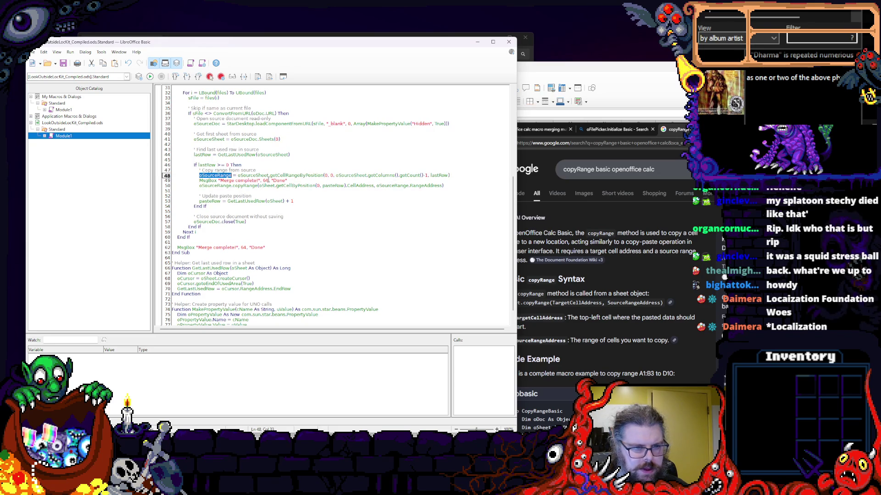
double_click(241, 180)
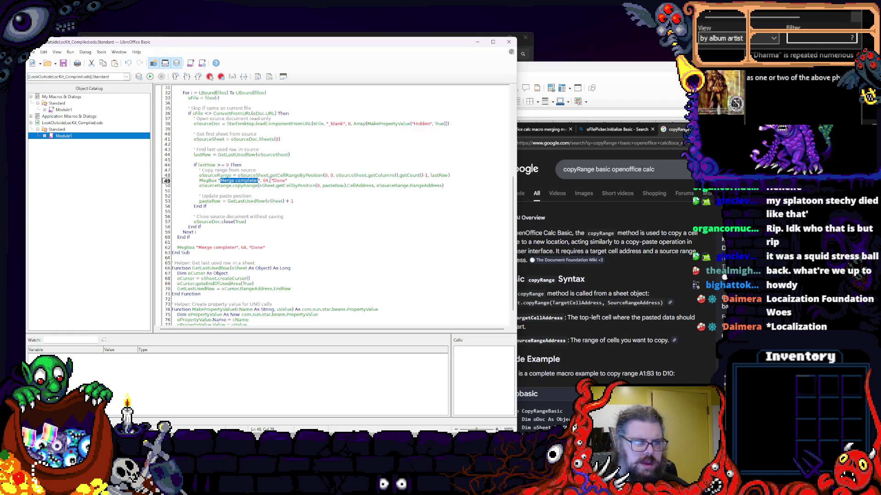
text(Source Rang: "+)
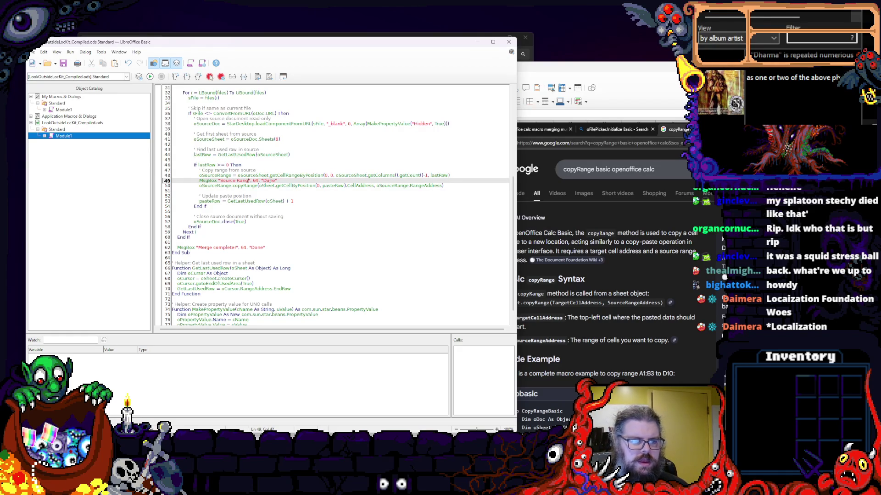
text(oSourceRange)
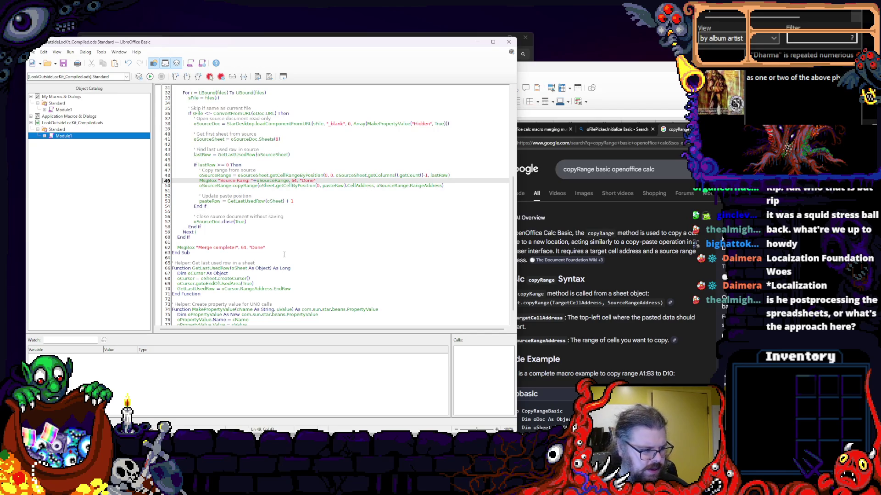
scroll(285, 243, up, 1)
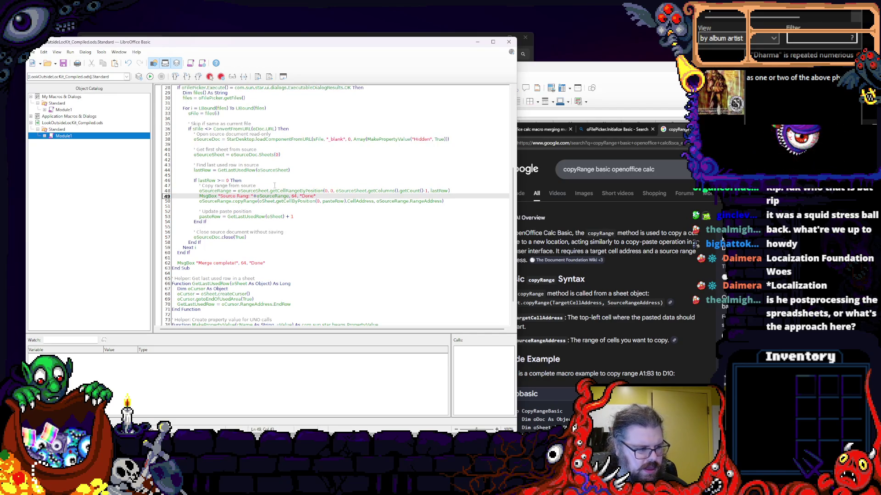
scroll(280, 221, up, 1)
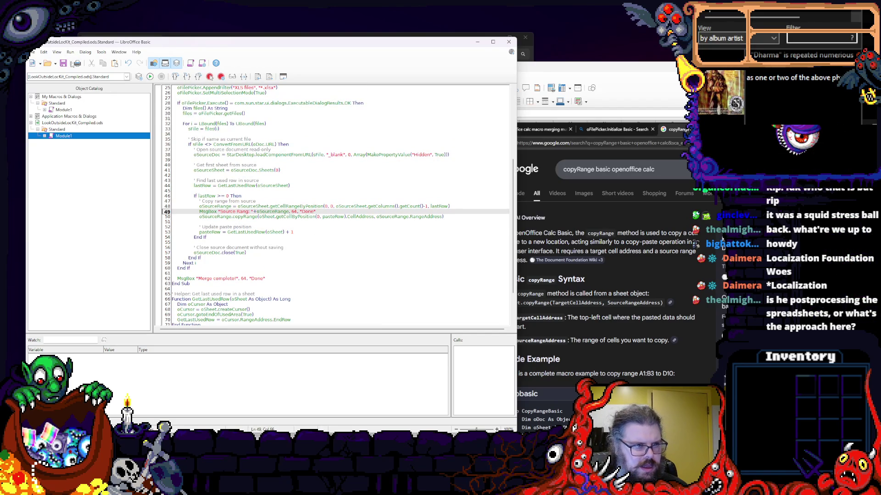
- Test the macro on Map001.xlsx, dismiss the 'Incorrect property value' error, and inspect the MsgBox keyword on line 49
click(149, 76)
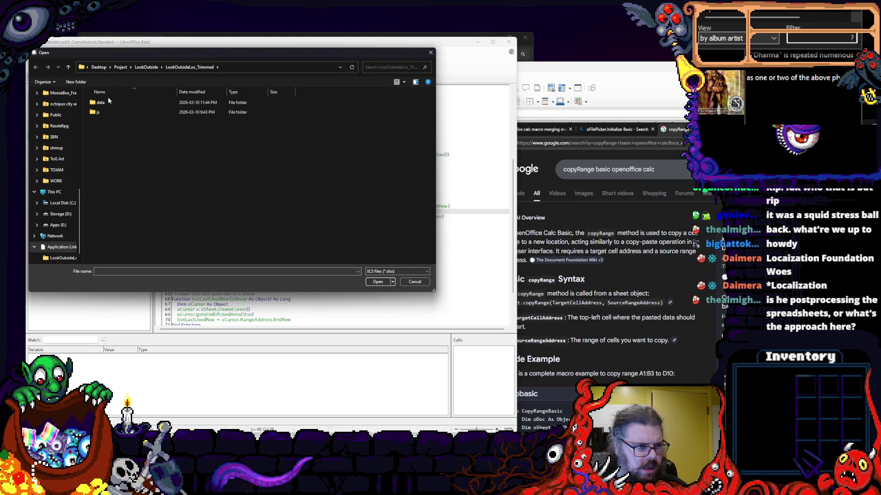
double_click(110, 101)
click(125, 170)
click(377, 282)
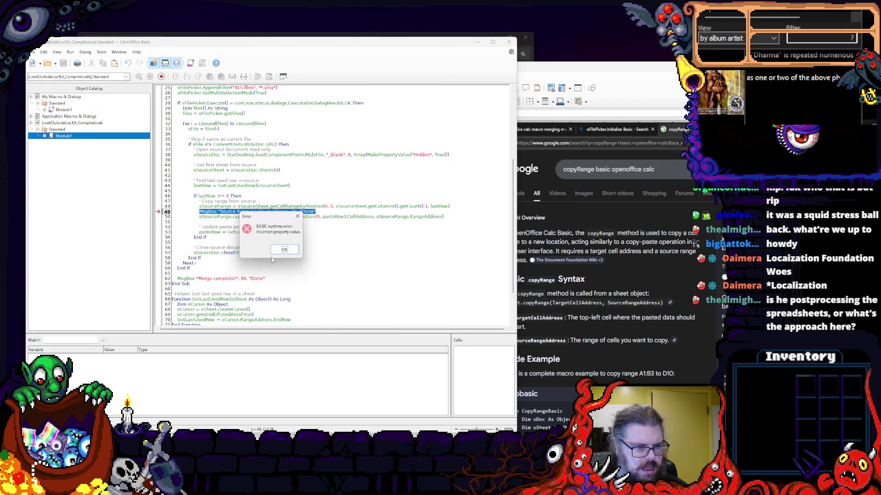
click(284, 251)
click(292, 211)
click(329, 222)
double_click(206, 211)
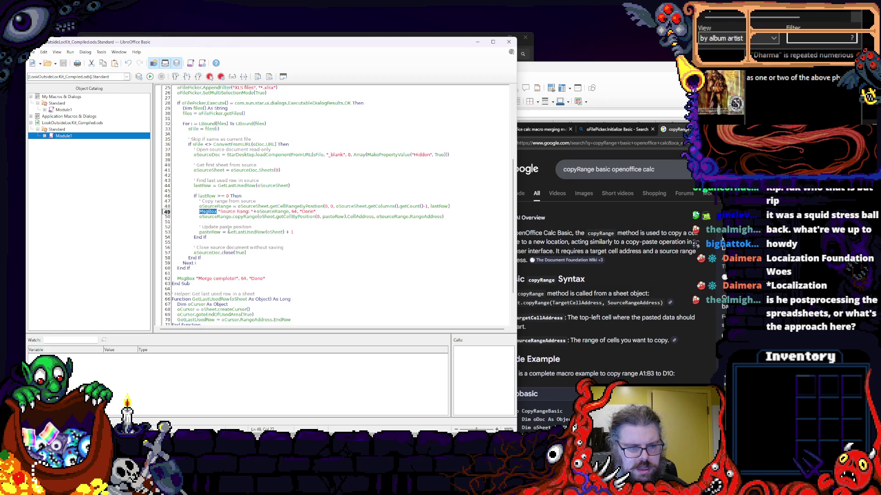
click(200, 258)
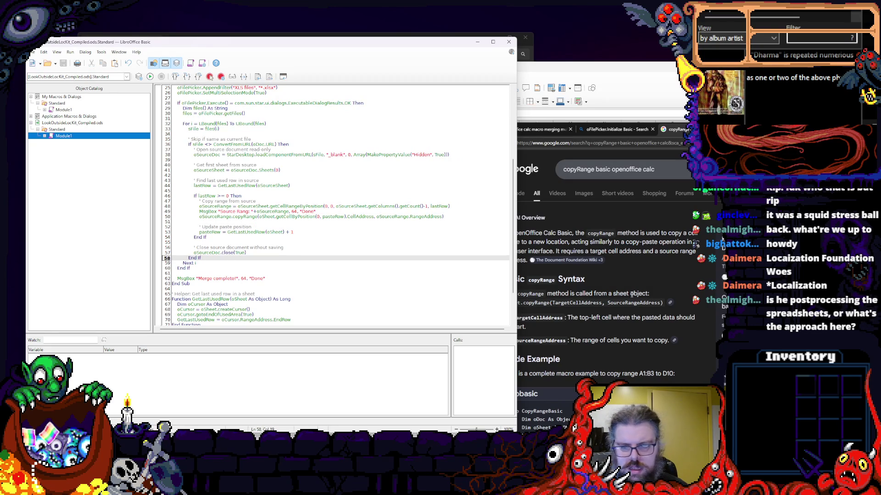
- Search Bing for 'MsgBox basic' in a new tab and open Microsoft Learn's MsgBox function reference at its example code
key(ctrl+t)
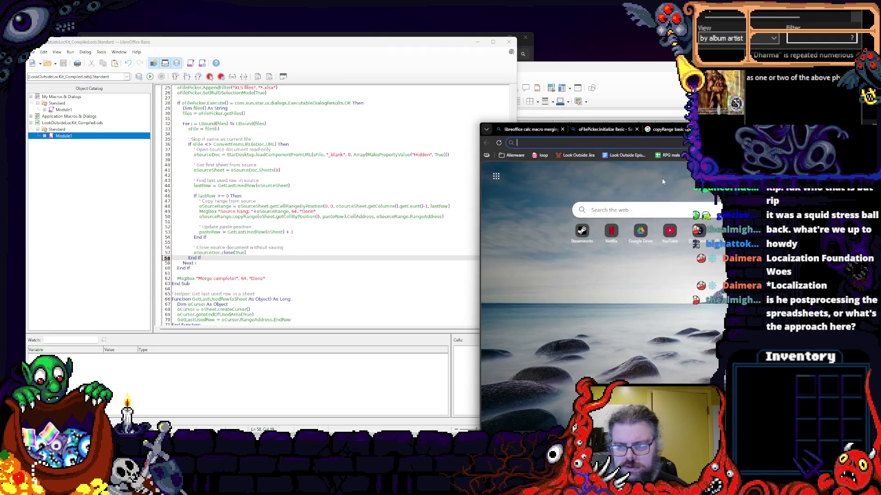
text(MsgBox)
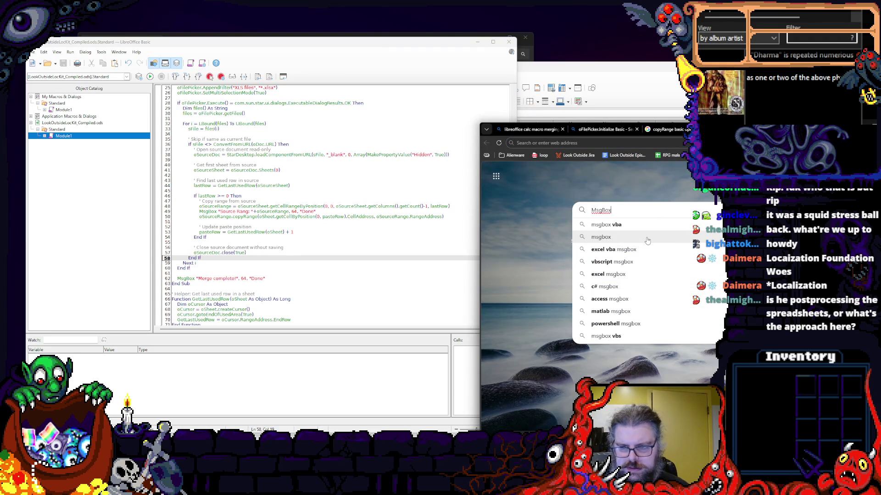
text( basic)
key(Return)
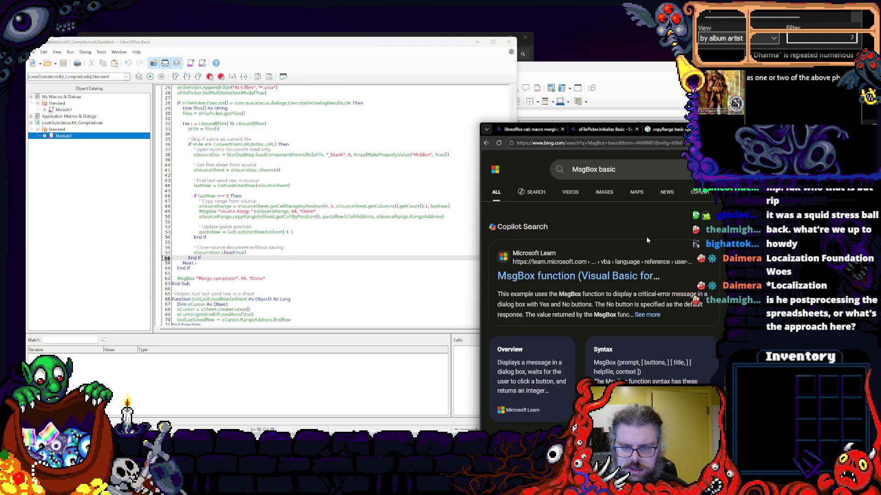
click(579, 286)
scroll(578, 278, down, 5)
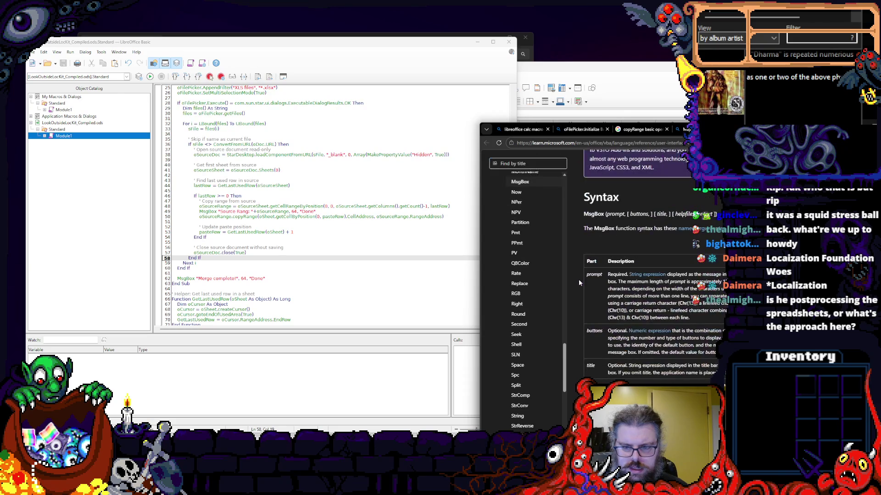
scroll(579, 278, down, 5)
scroll(578, 277, down, 4)
scroll(579, 273, down, 5)
scroll(579, 270, down, 5)
scroll(578, 270, down, 5)
scroll(579, 269, down, 5)
scroll(579, 270, down, 5)
scroll(581, 272, down, 2)
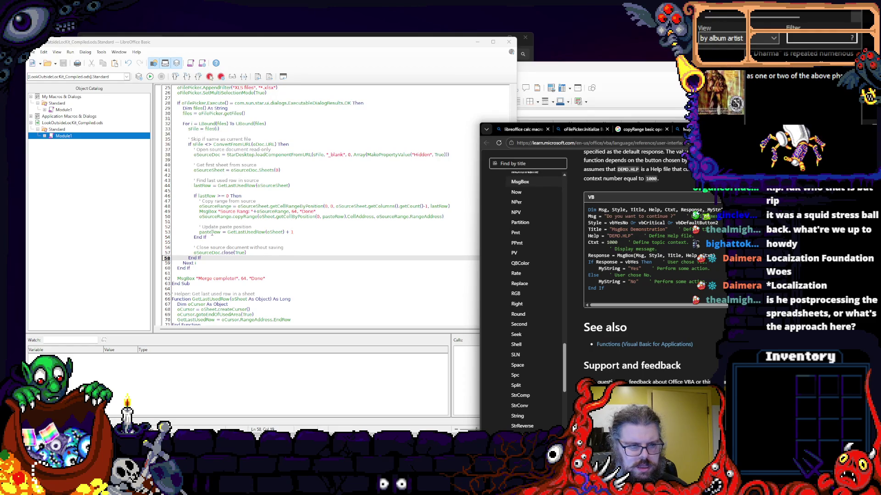
- Save the macro, rerun it on Map001.xlsx, and dismiss the same runtime error
click(216, 212)
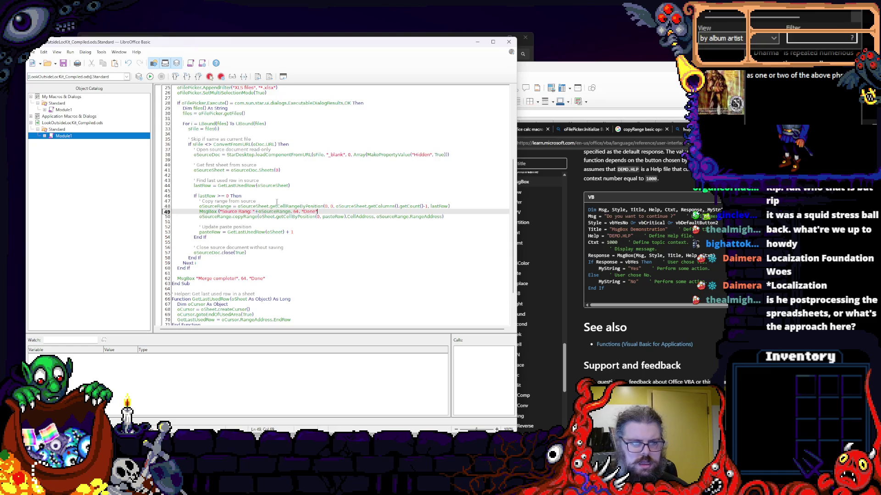
key(Down)
click(63, 64)
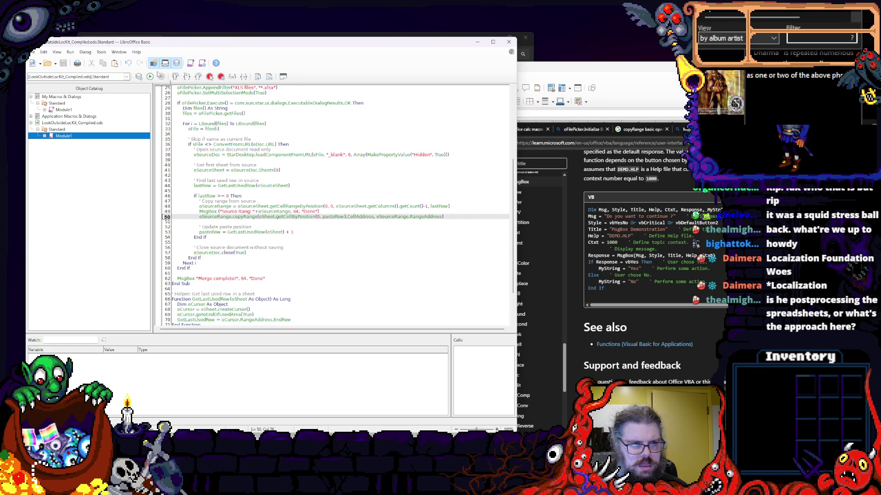
click(150, 76)
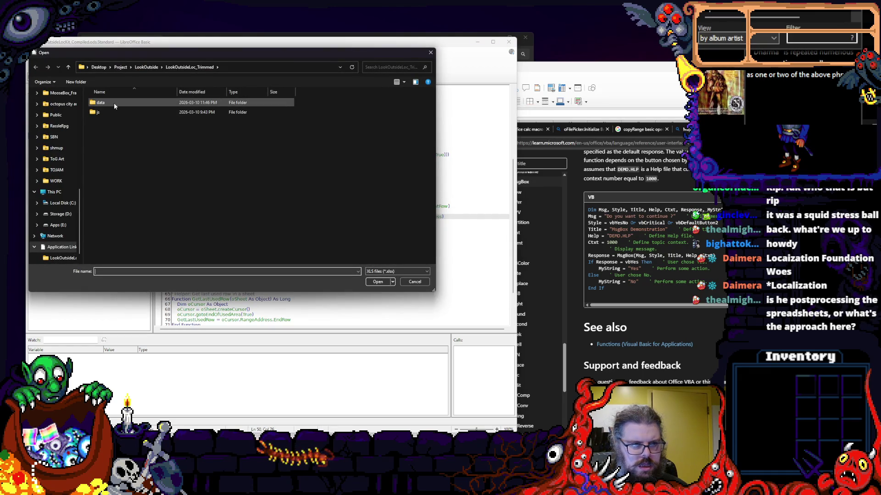
click(114, 161)
click(111, 170)
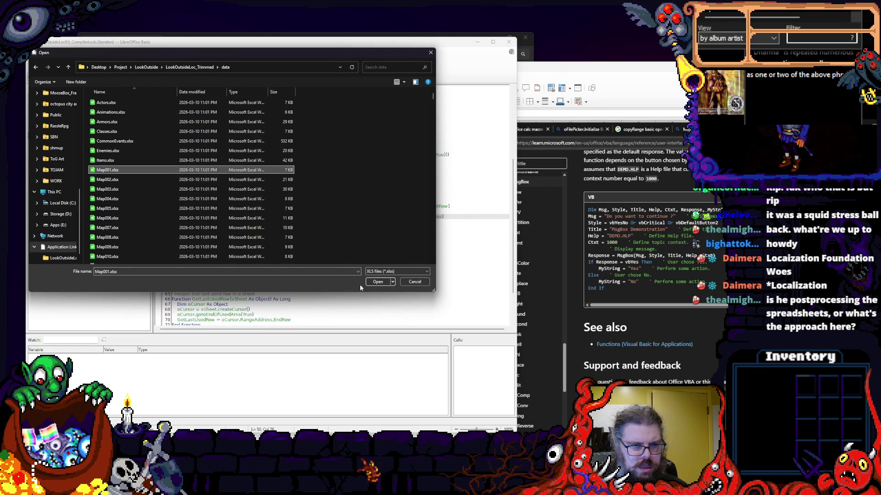
click(380, 284)
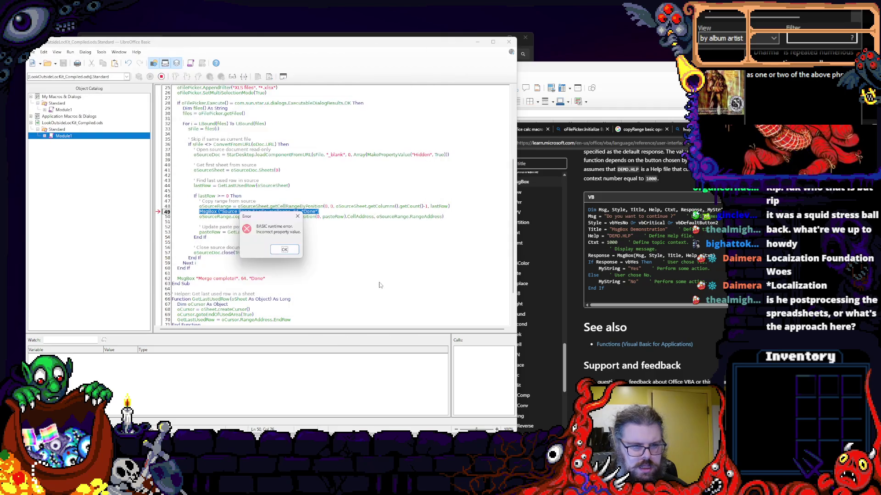
click(285, 249)
- Delete the 64 icon and 'Done' title arguments so the debug MsgBox passes only the oSourceRange text
double_click(274, 211)
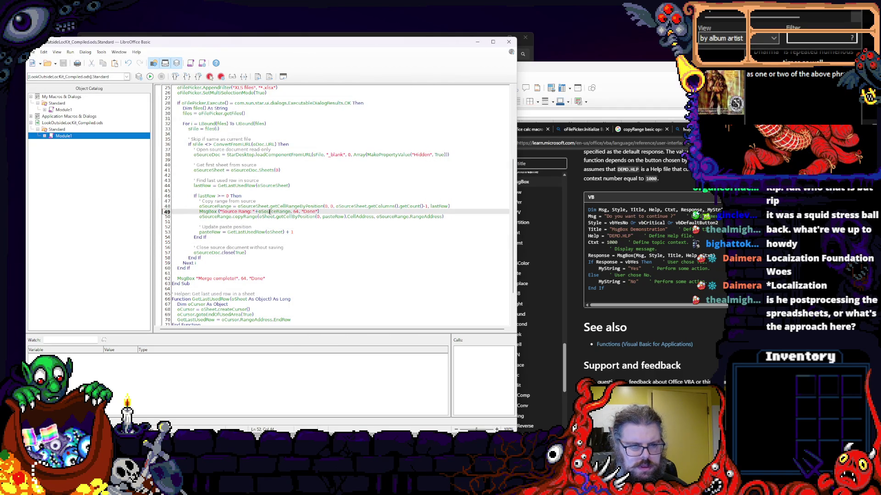
key(Right)
double_click(310, 211)
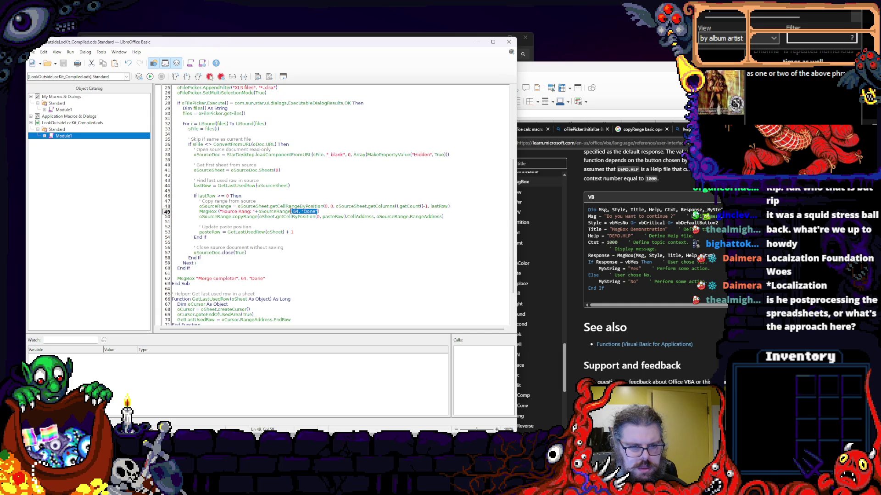
key(BackSpace)
key(Up)
key(Up)
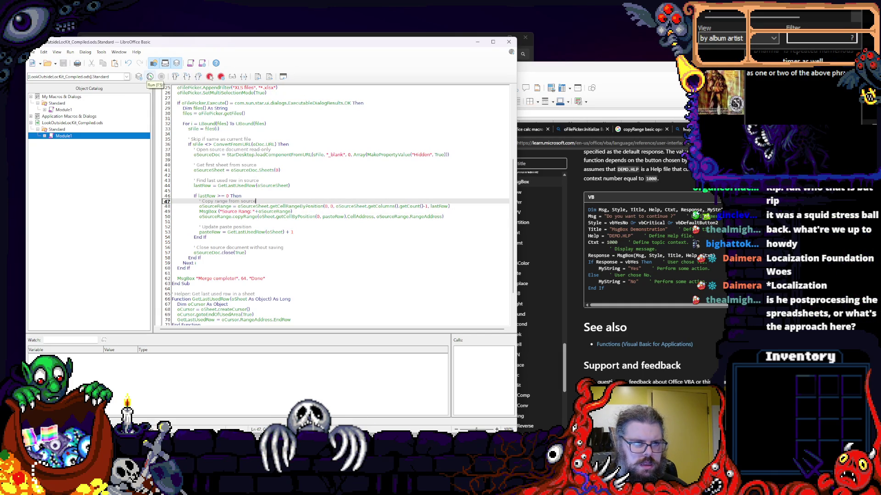
click(151, 63)
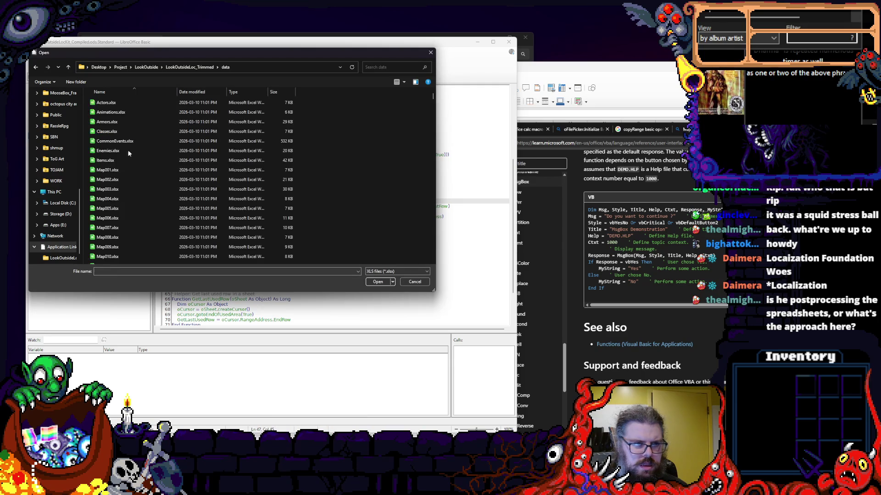
click(107, 169)
click(379, 281)
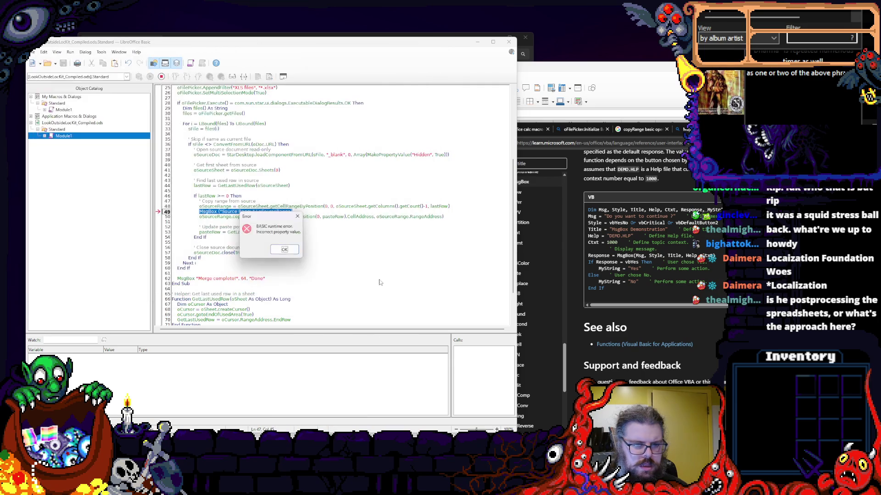
click(285, 250)
click(228, 201)
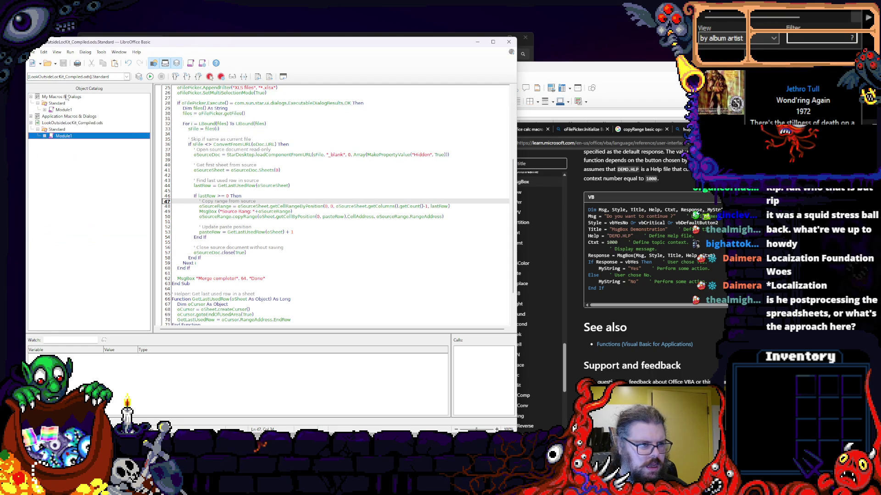
- Browse the library dropdown through WikiEditor, My Macros Standard and the read-only Access2Base library
click(99, 76)
click(85, 183)
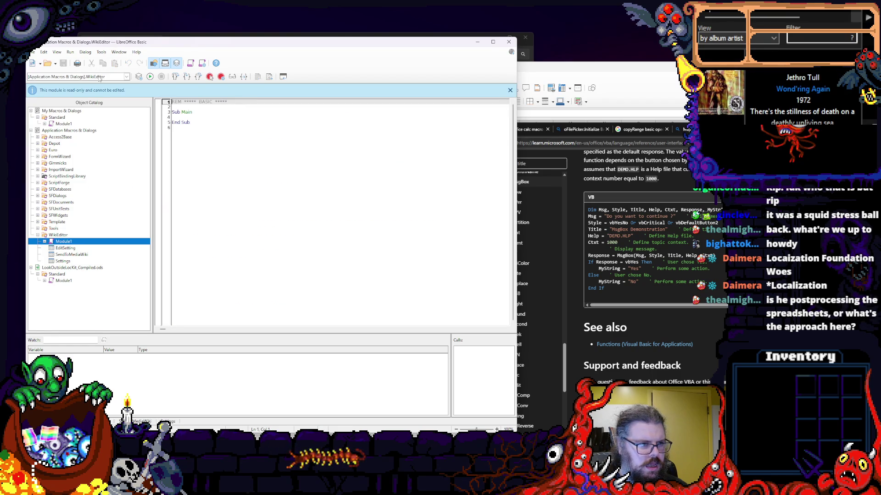
click(99, 76)
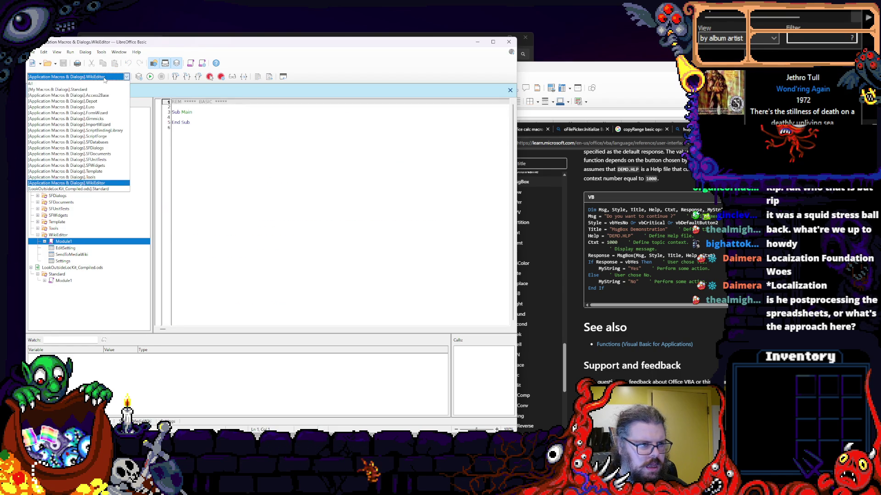
click(81, 90)
click(99, 77)
click(69, 83)
click(103, 76)
click(83, 95)
- Select [LookOutsideLocKit_Compiled.ods].Standard and expand its Module1 merge macro in the Object Catalog
click(102, 76)
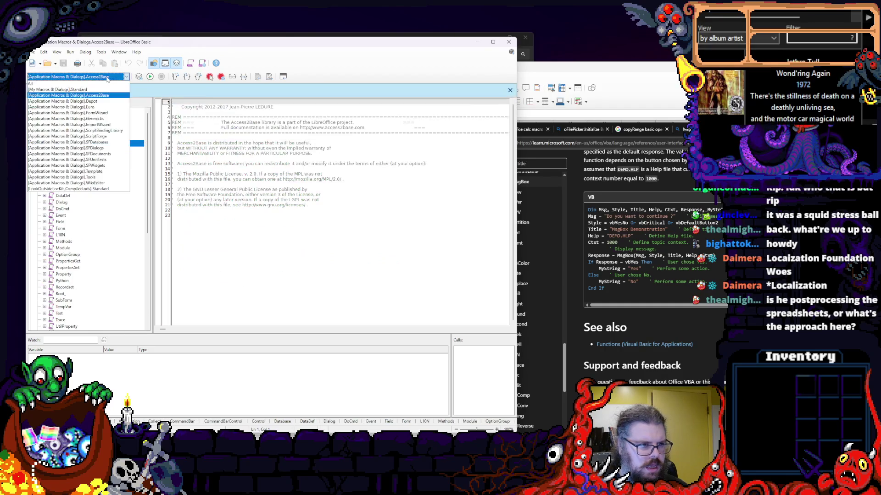
click(83, 189)
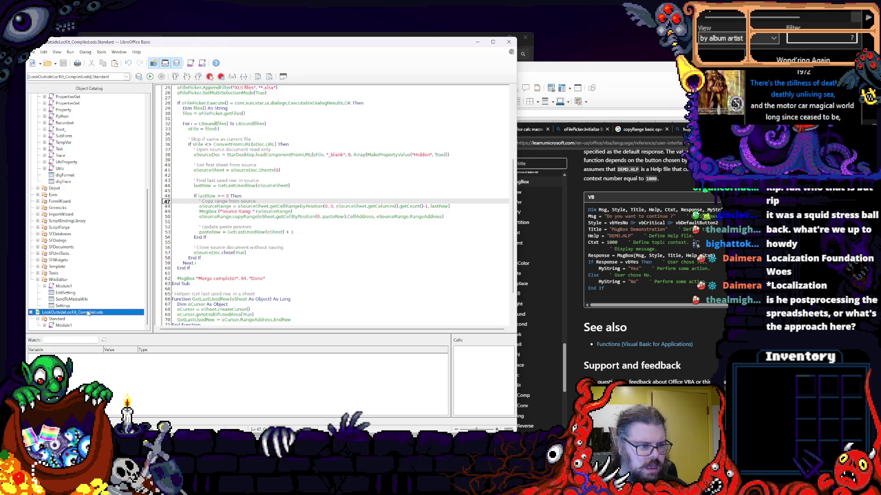
scroll(76, 241, up, 10)
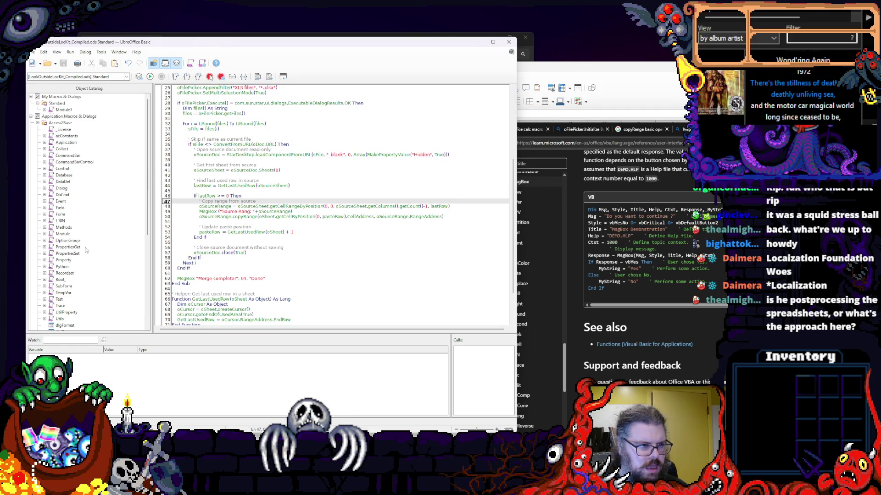
click(36, 117)
click(72, 110)
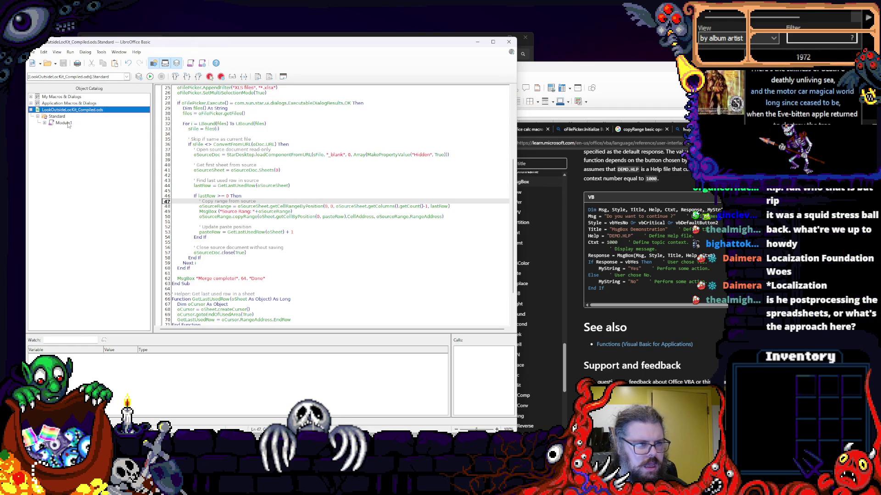
click(199, 268)
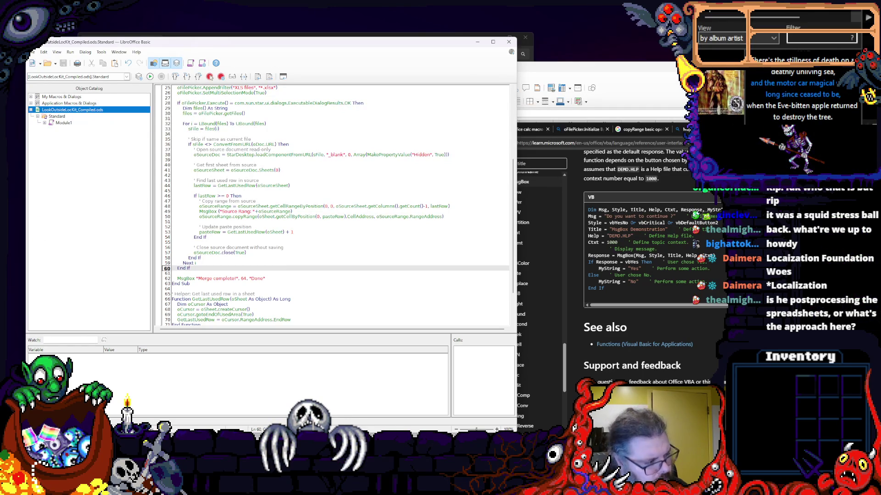
- Navigate File Explorer to Project > Malison and open enemyDB.ods in Calc, reaching for the macro commands
key(alt+Tab)
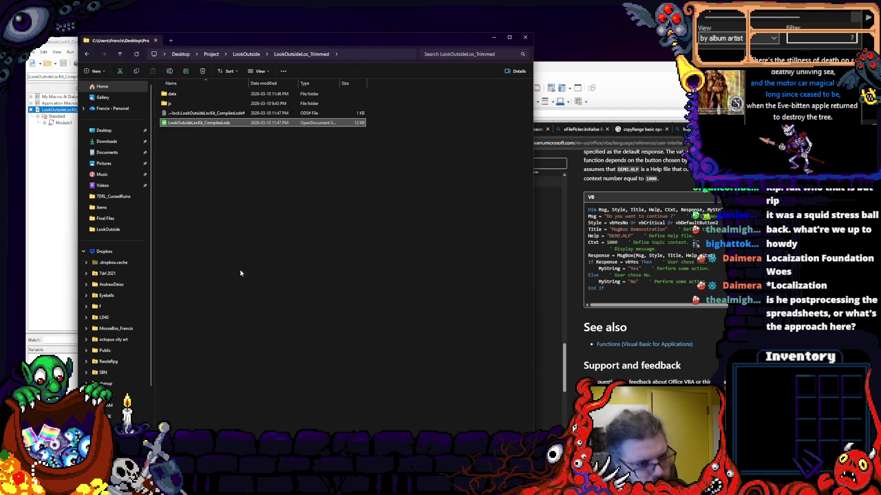
click(246, 54)
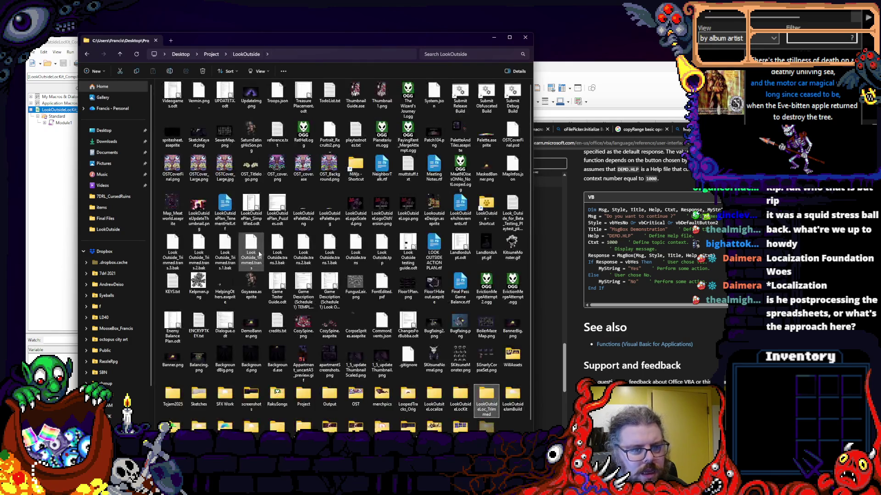
scroll(282, 254, down, 1)
key(alt+Up)
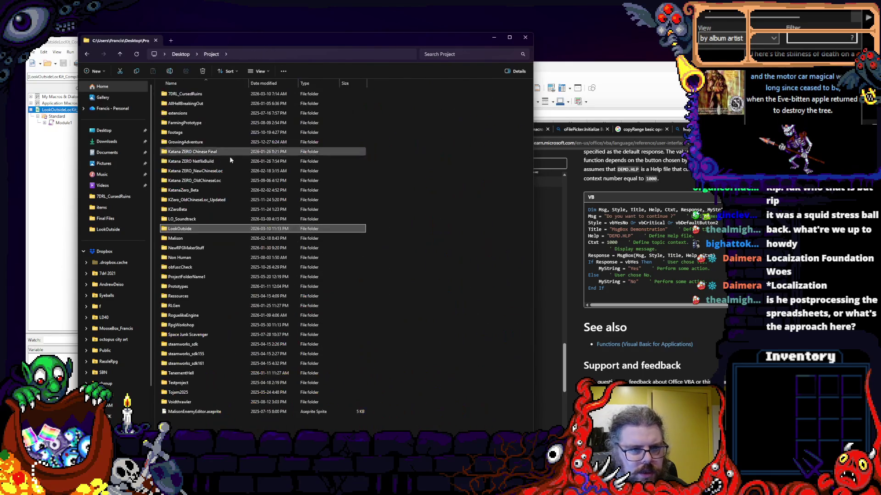
double_click(177, 238)
scroll(206, 289, down, 1)
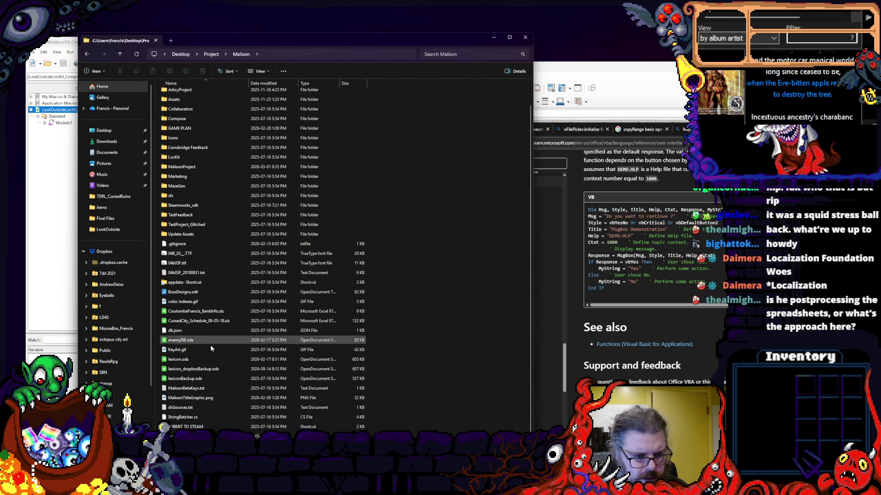
double_click(181, 340)
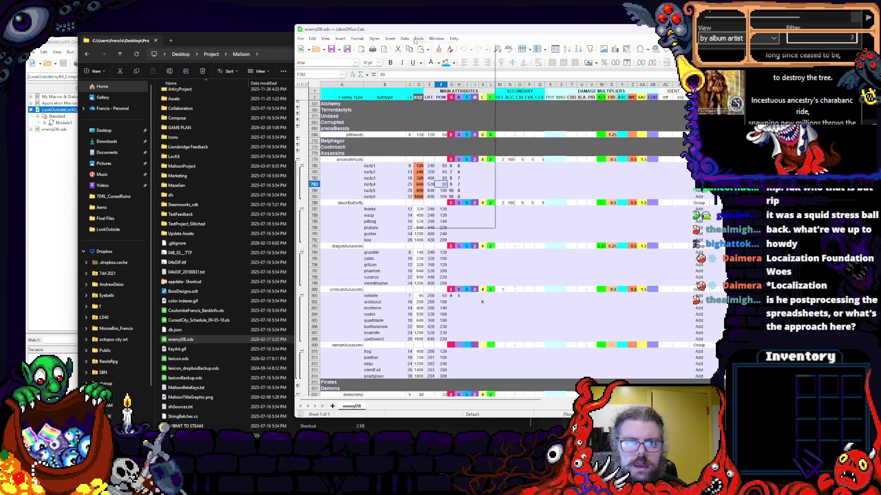
click(418, 39)
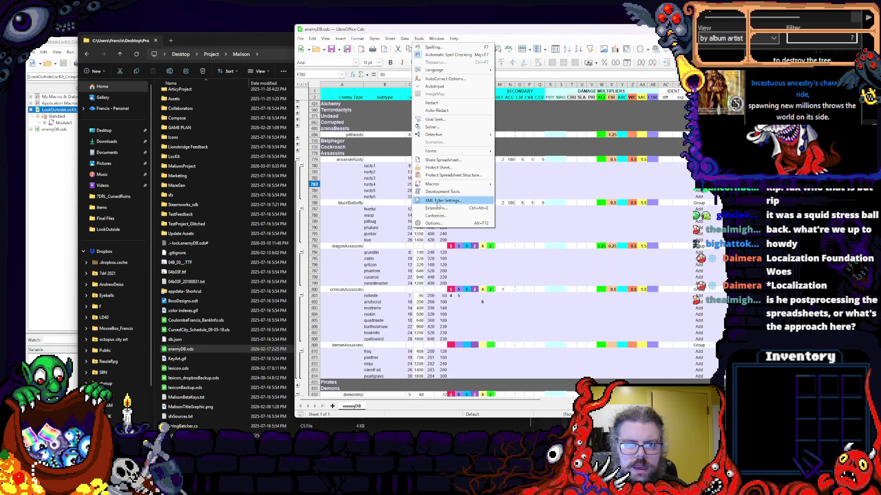
mouse_move(450, 184)
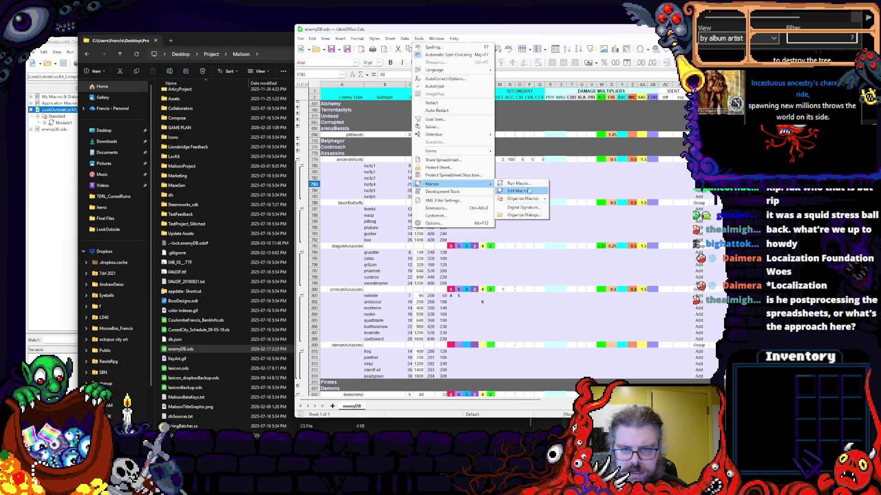
- Open the macro editor for enemyDB.ods and expand its document macros in the Object Catalog
click(520, 191)
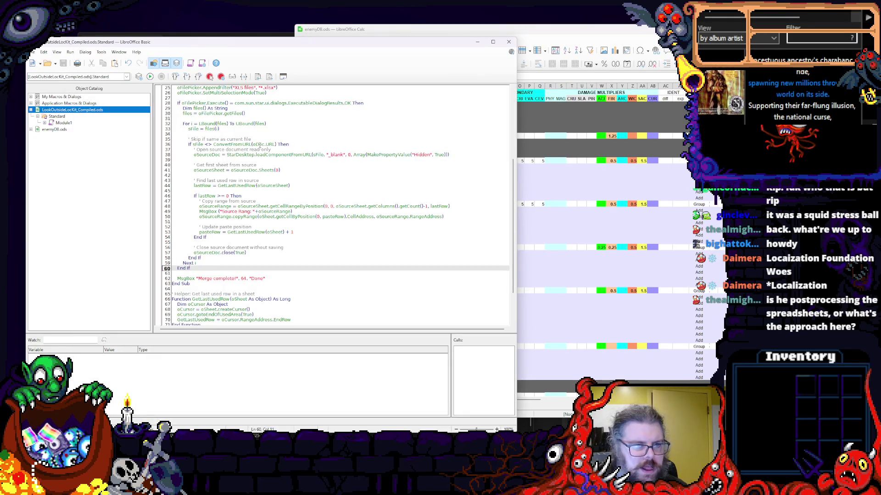
click(296, 211)
drag(160, 47, 430, 75)
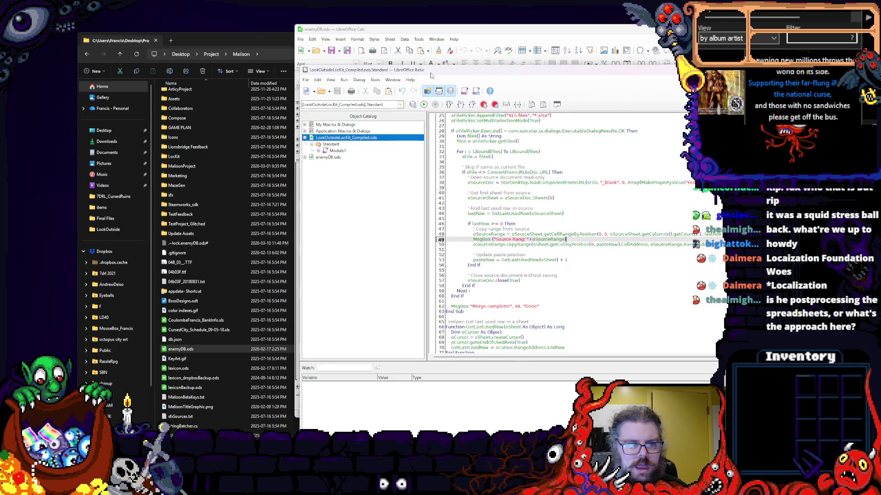
click(312, 158)
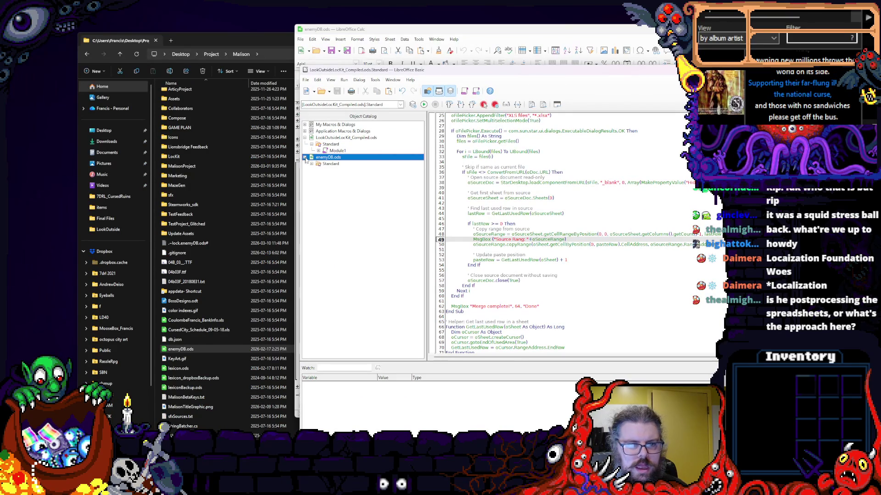
drag(365, 70, 182, 47)
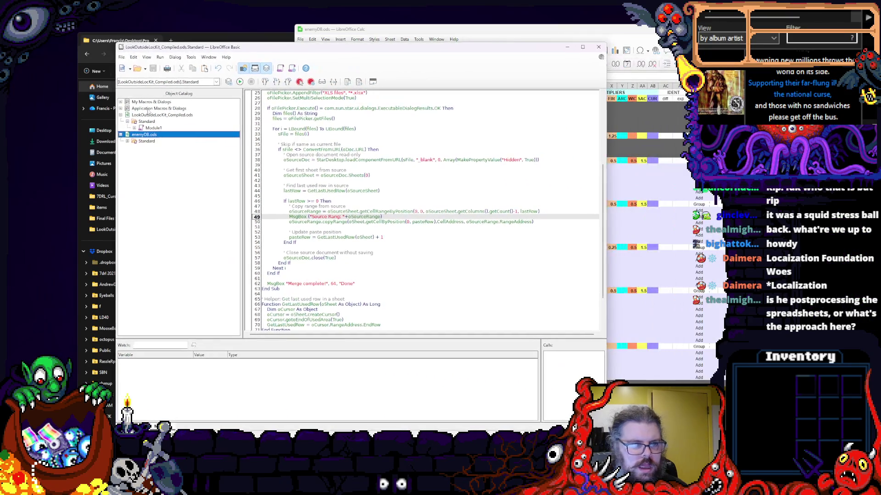
- Expand enemyDB.ods > Standard > Module1 and show the ExportAllSheetsToCSV macro code
click(145, 141)
double_click(147, 141)
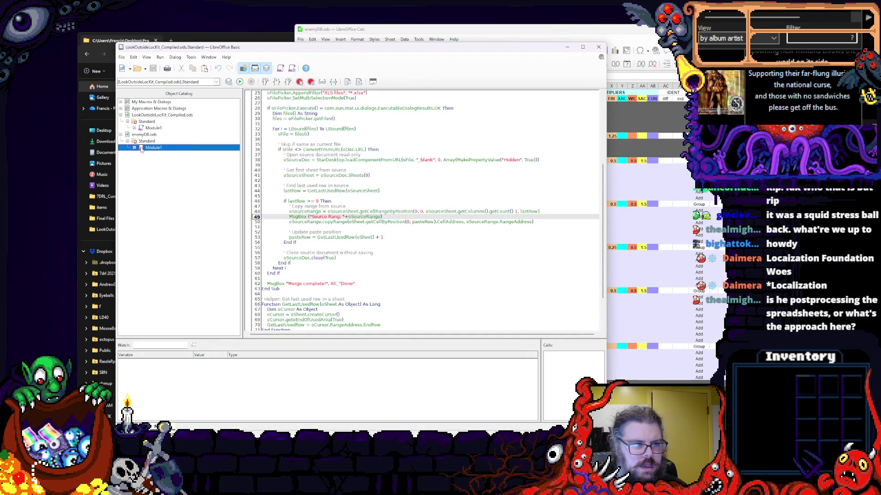
click(165, 154)
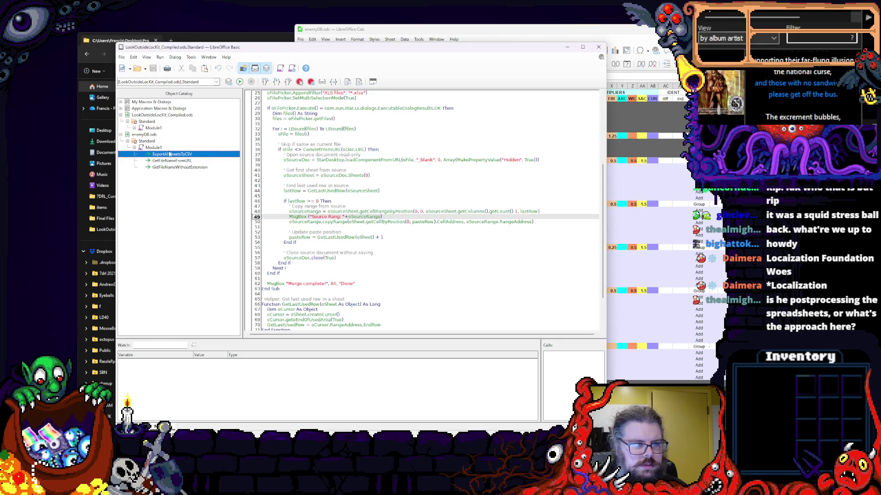
click(176, 82)
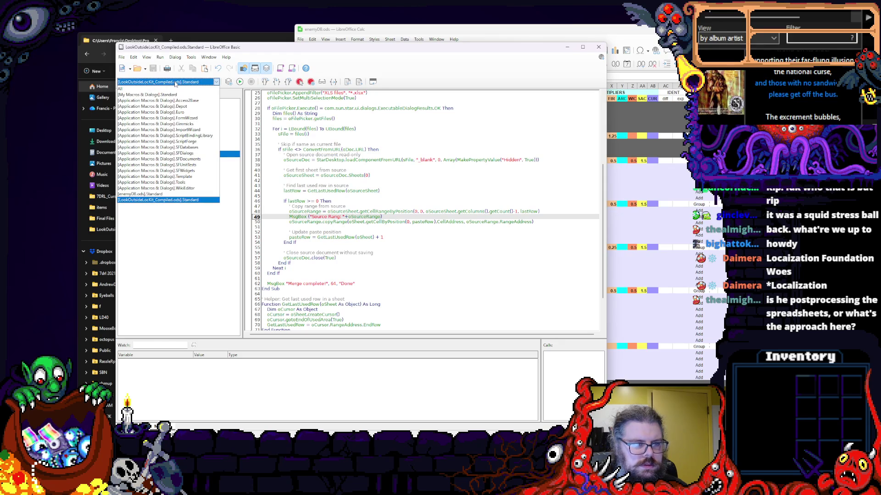
click(153, 195)
click(173, 168)
click(337, 197)
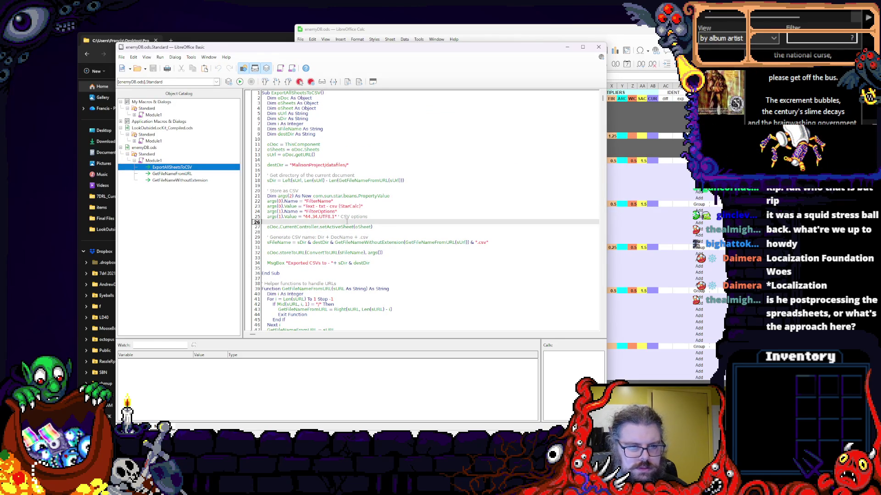
scroll(382, 237, down, 4)
scroll(384, 210, up, 3)
- Inspect the export confirmation MsgBox line, selecting destDir and sDir within it
triple_click(323, 248)
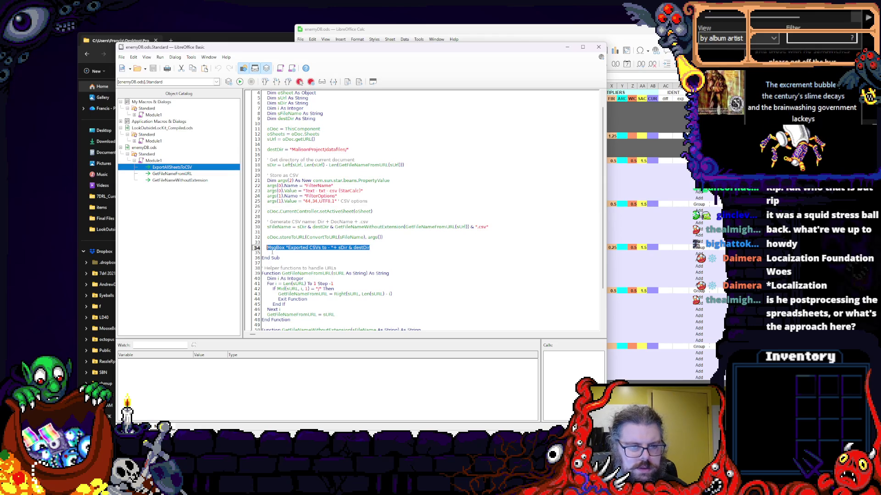
click(303, 273)
click(380, 247)
key(BackSpace)
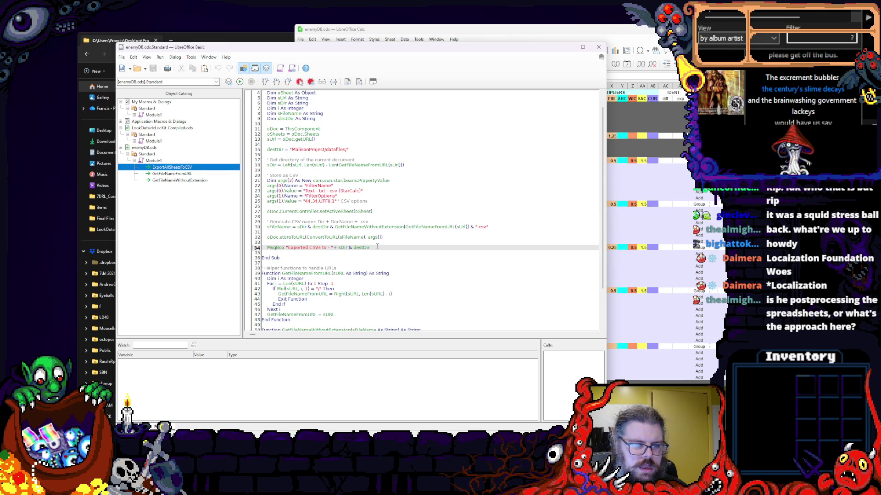
key(shift+Up)
key(shift+Down)
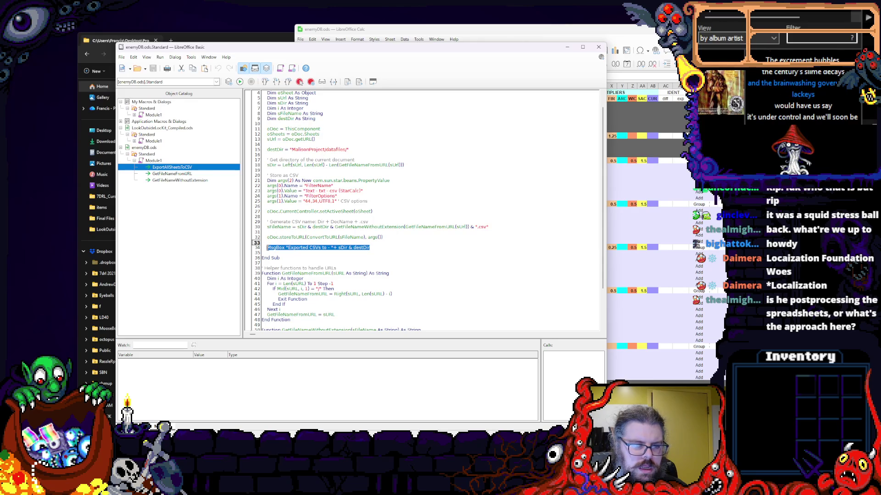
key(shift+Down)
double_click(342, 247)
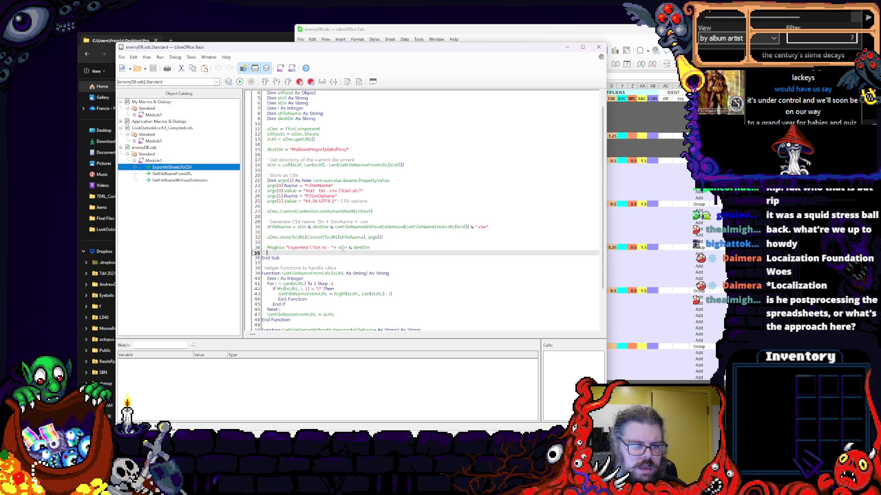
- Switch the library dropdown back to LookOutsideLocKit_Compiled.ods Standard's Module1 merge macro
click(154, 141)
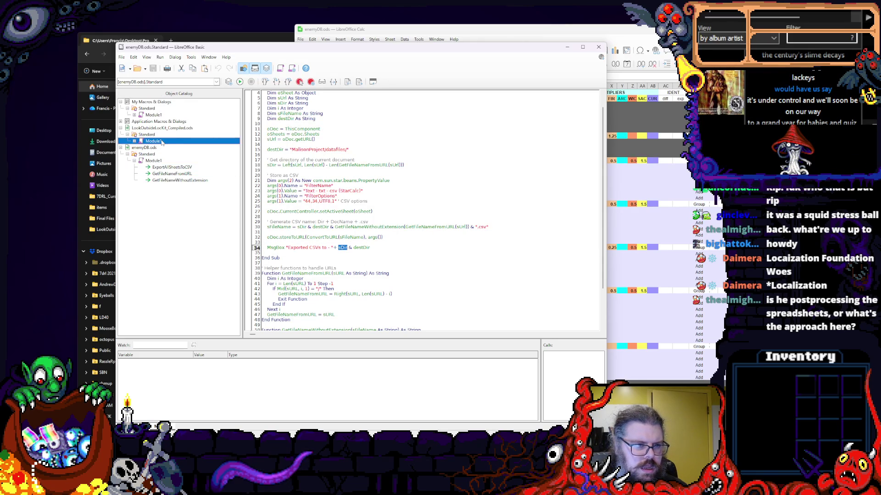
click(217, 82)
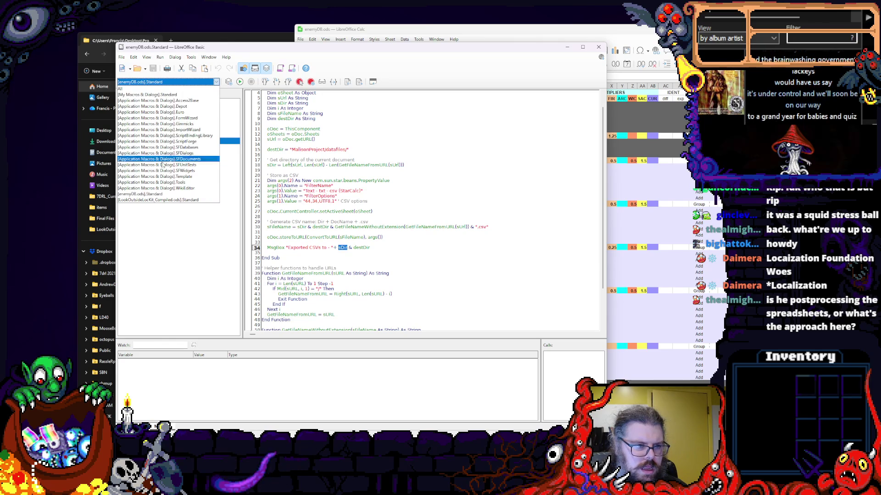
click(160, 200)
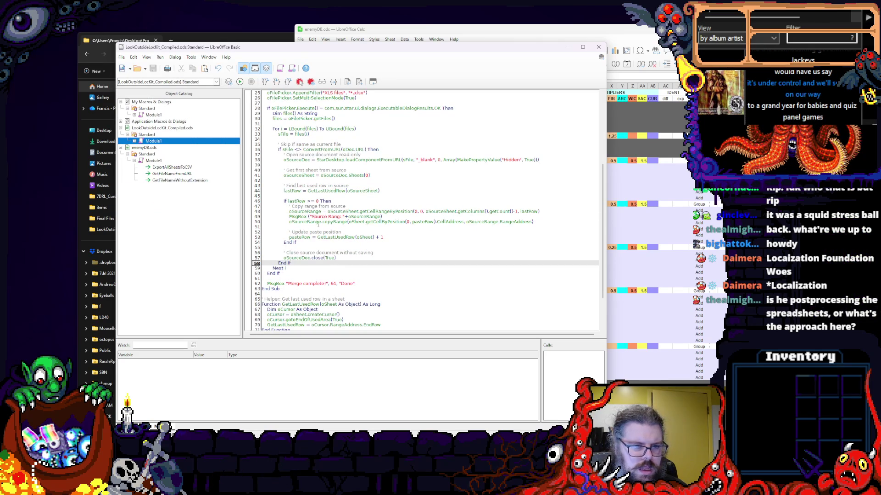
click(310, 216)
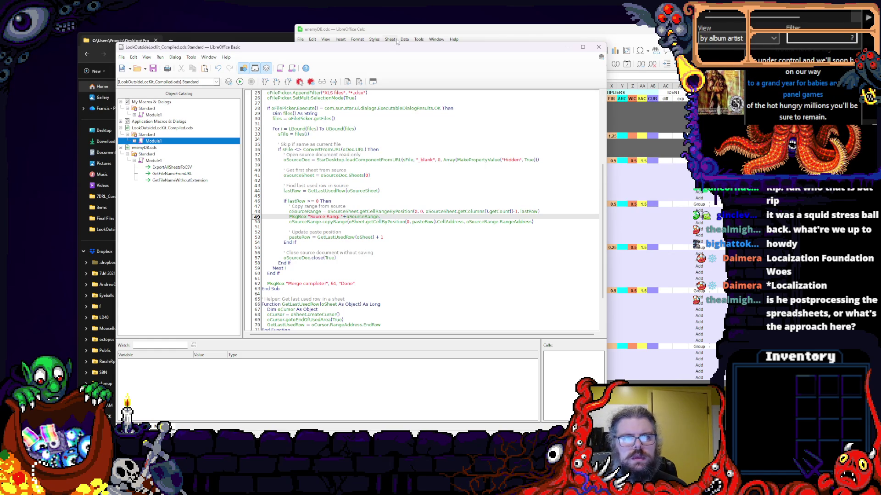
drag(396, 47, 324, 64)
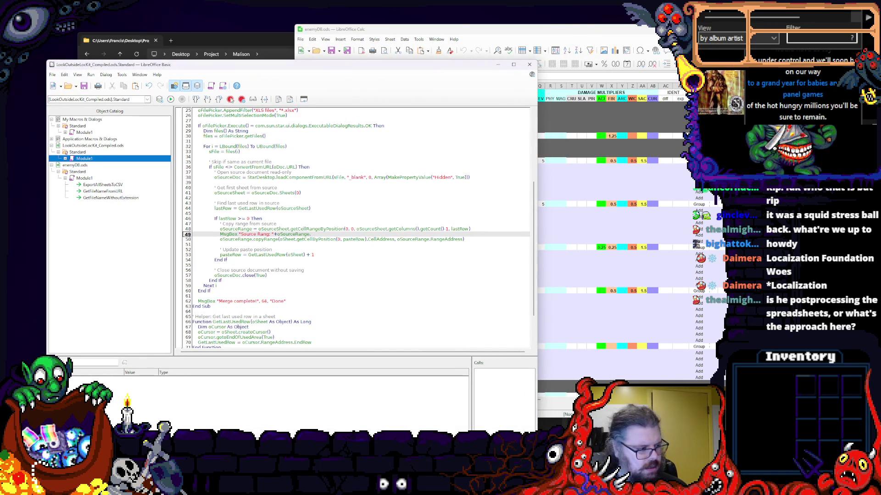
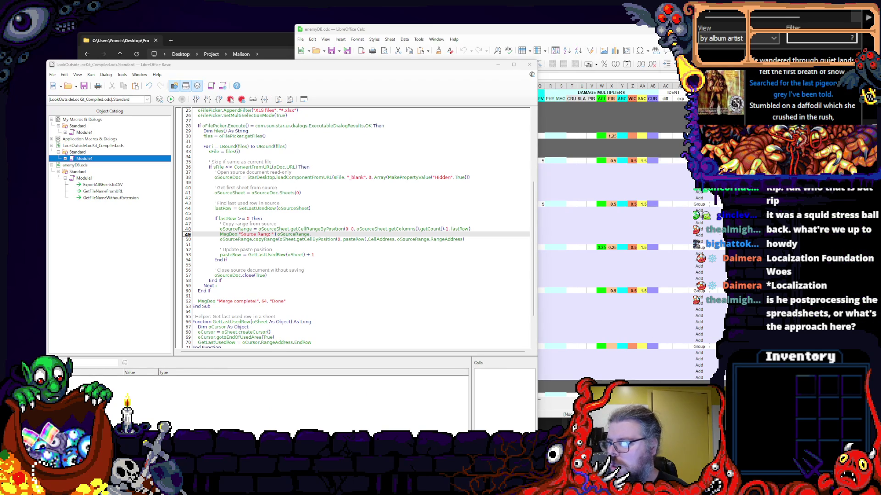
- Close the Service FilePicker page and land on the Bing results for 'copyRange basic openoffice calc'
key(alt+Tab)
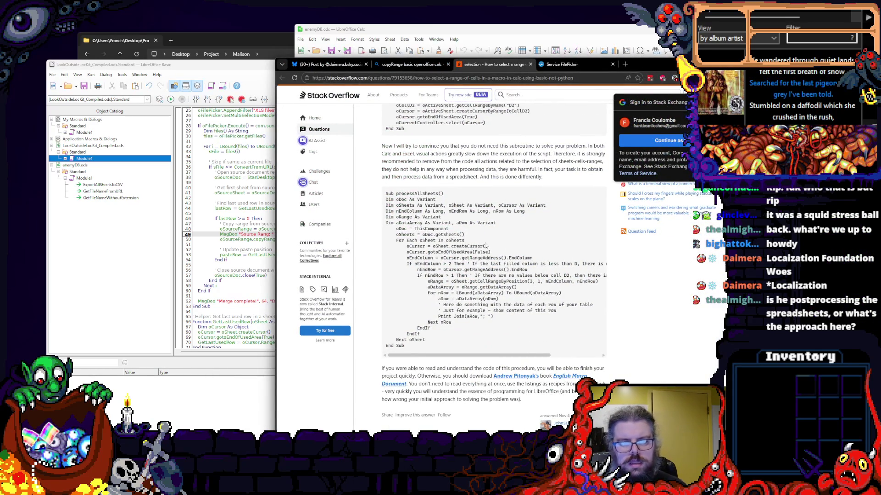
scroll(508, 257, down, 1)
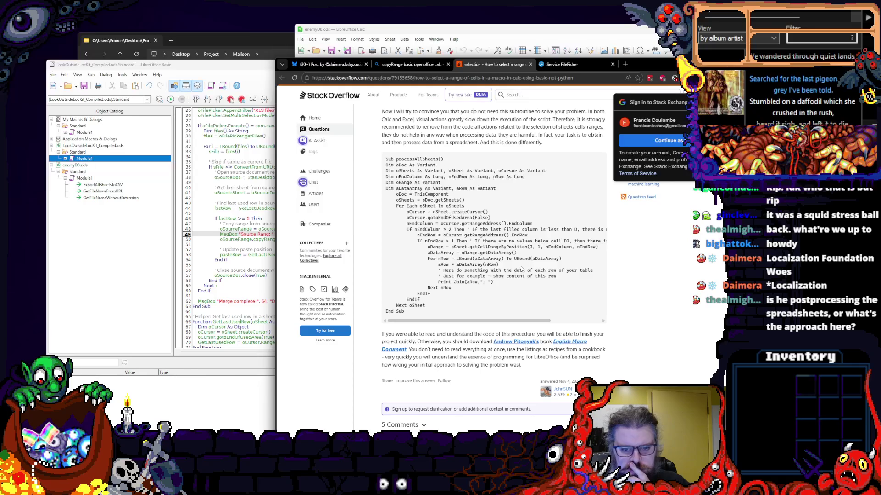
scroll(522, 268, down, 3)
scroll(522, 268, down, 3)
scroll(521, 266, up, 2)
scroll(520, 266, up, 3)
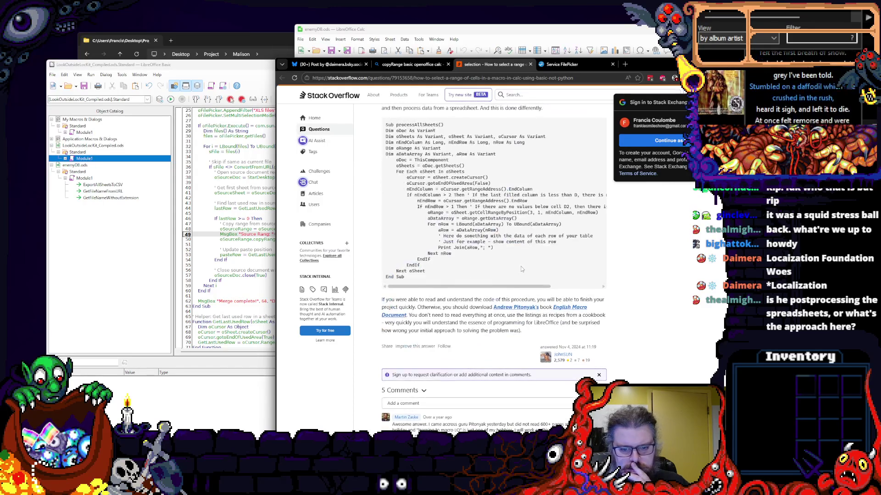
scroll(521, 266, up, 2)
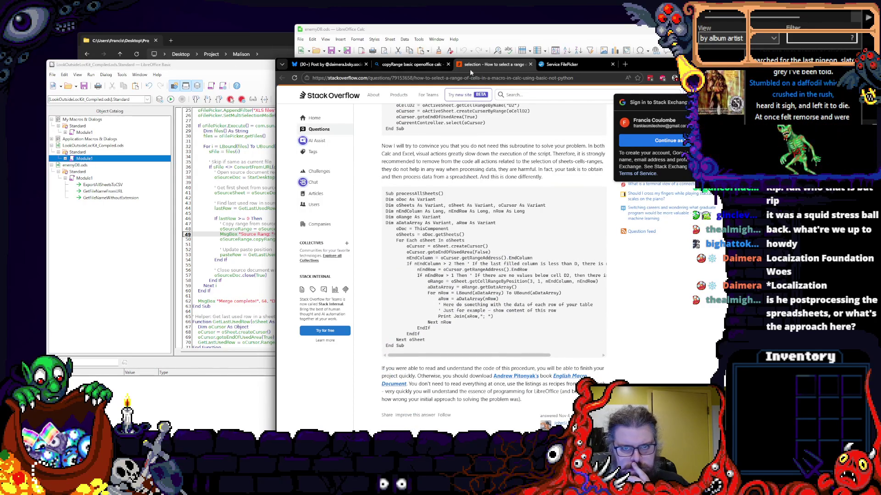
click(416, 64)
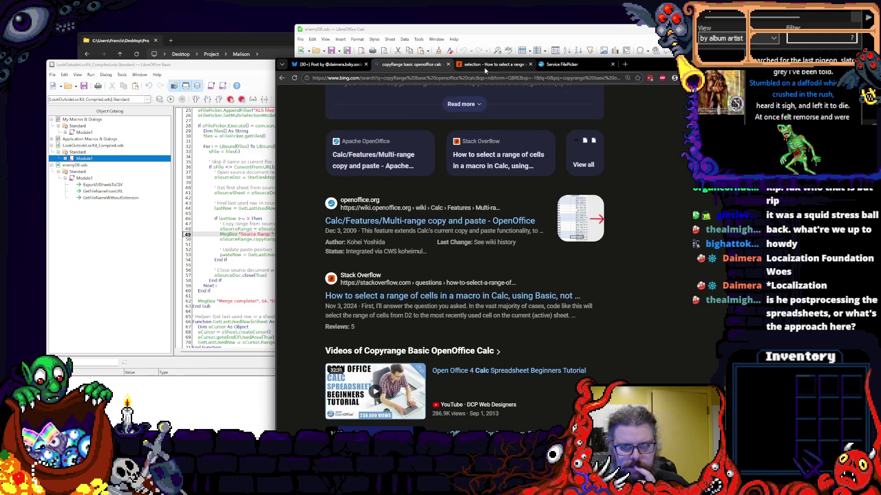
click(570, 65)
click(611, 64)
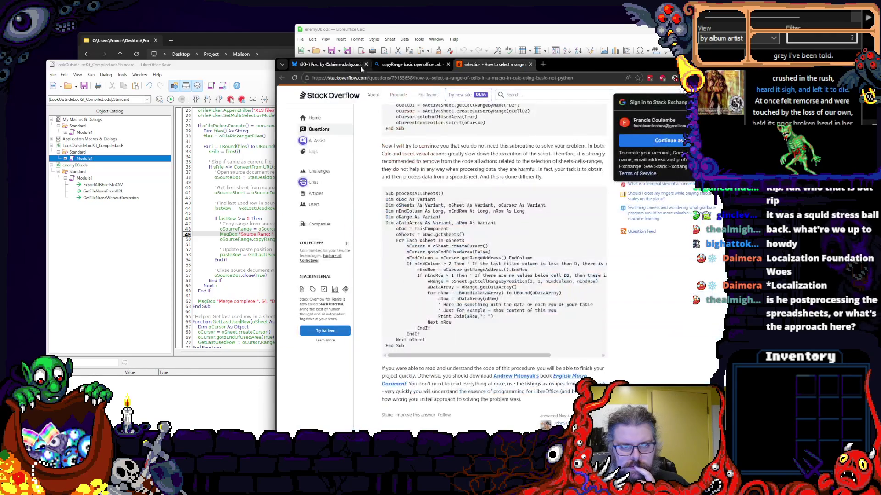
click(336, 65)
click(408, 66)
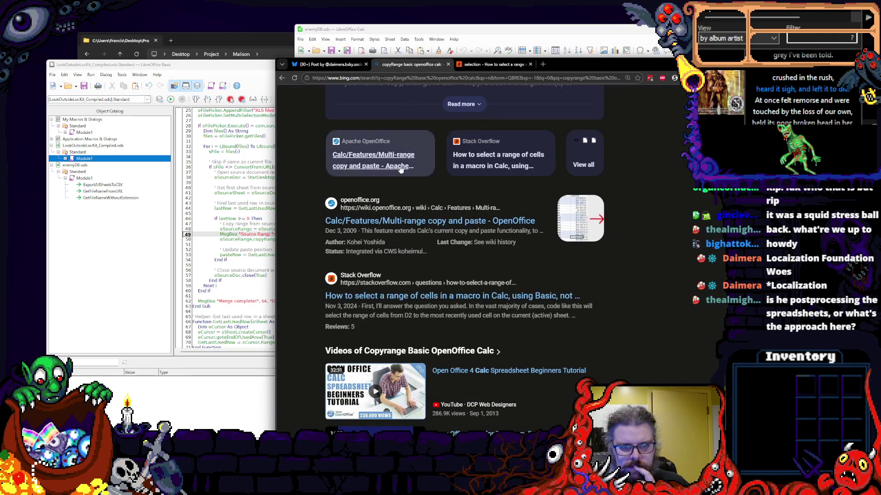
scroll(400, 226, down, 1)
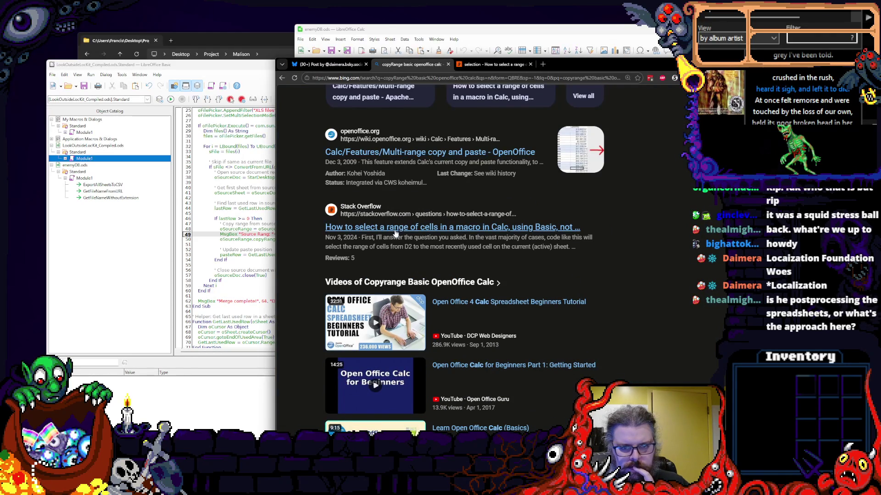
scroll(396, 232, up, 4)
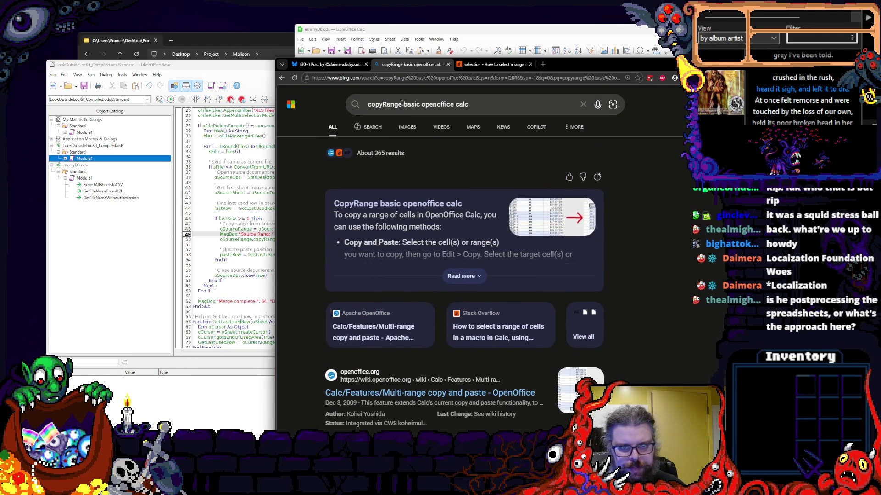
- Refine the search with 'macro', read the Ask LibreOffice copy-paste thread, and minimize Edge
click(401, 104)
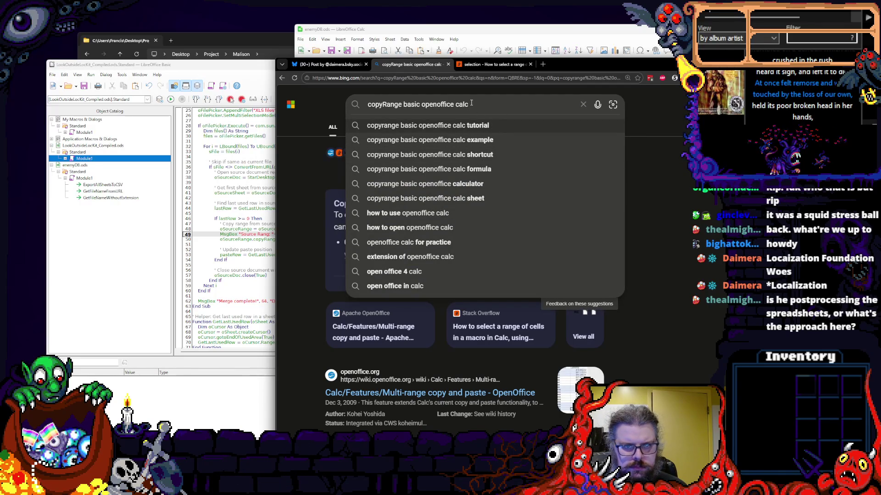
text(mac)
text(ro)
key(Return)
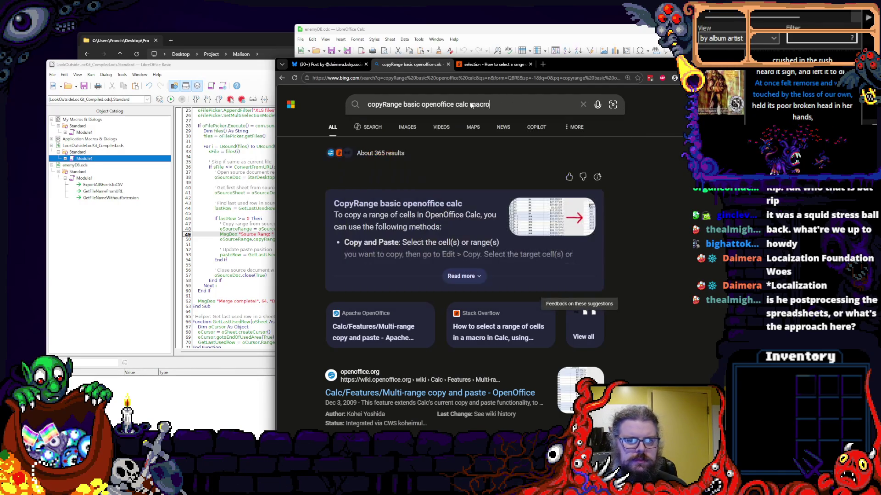
scroll(449, 134, down, 3)
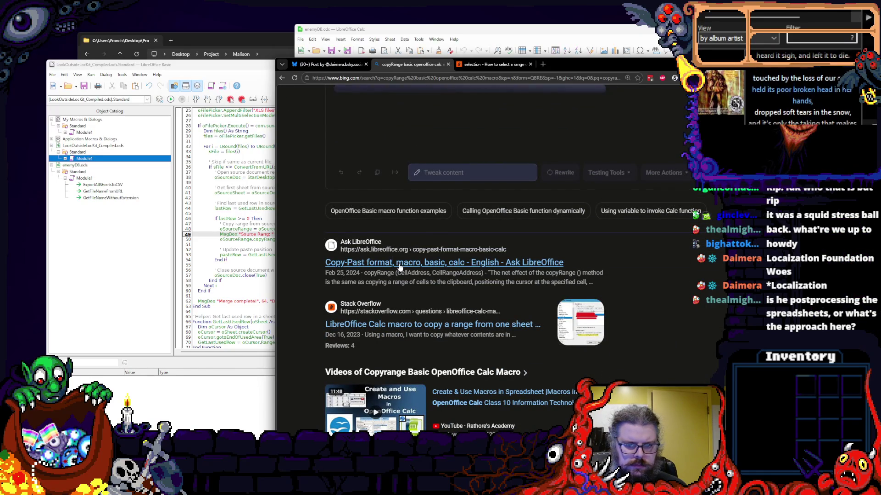
scroll(399, 268, down, 1)
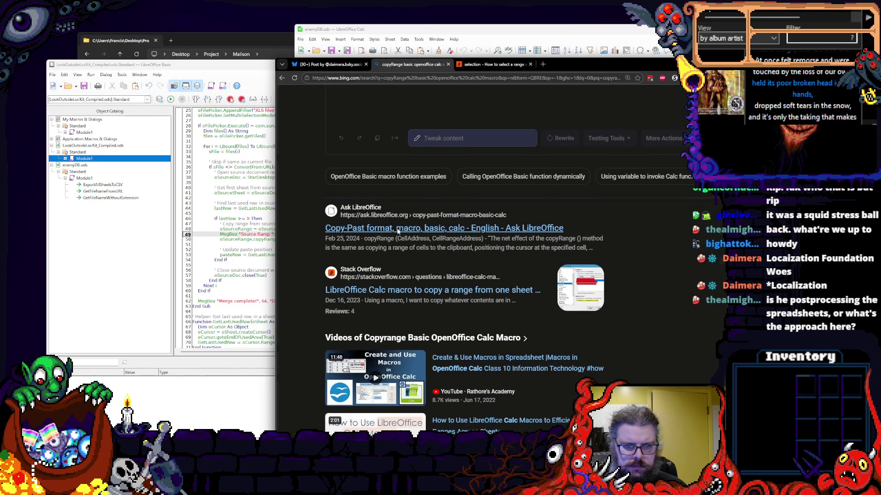
click(398, 228)
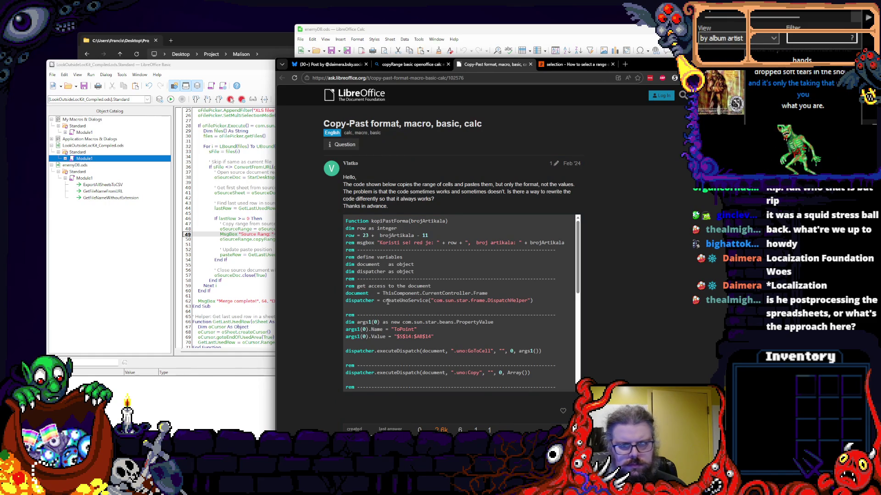
scroll(388, 301, down, 3)
scroll(358, 299, down, 3)
scroll(329, 298, down, 3)
scroll(329, 298, down, 10)
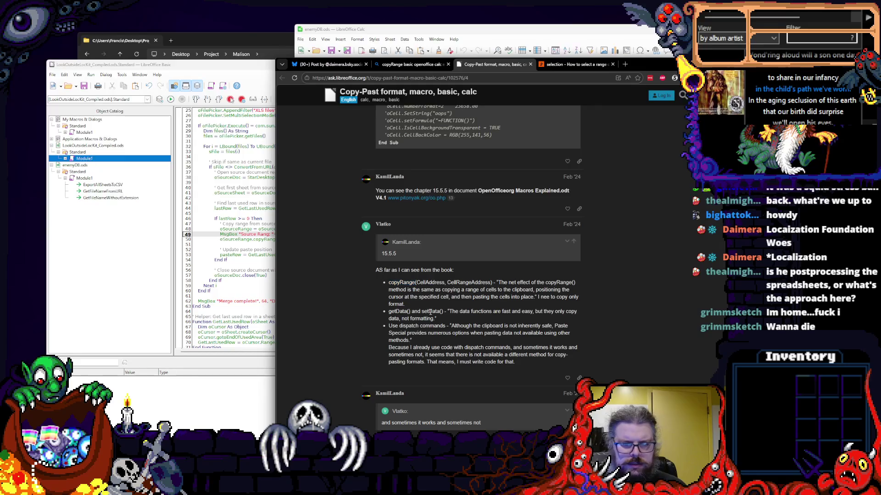
click(650, 77)
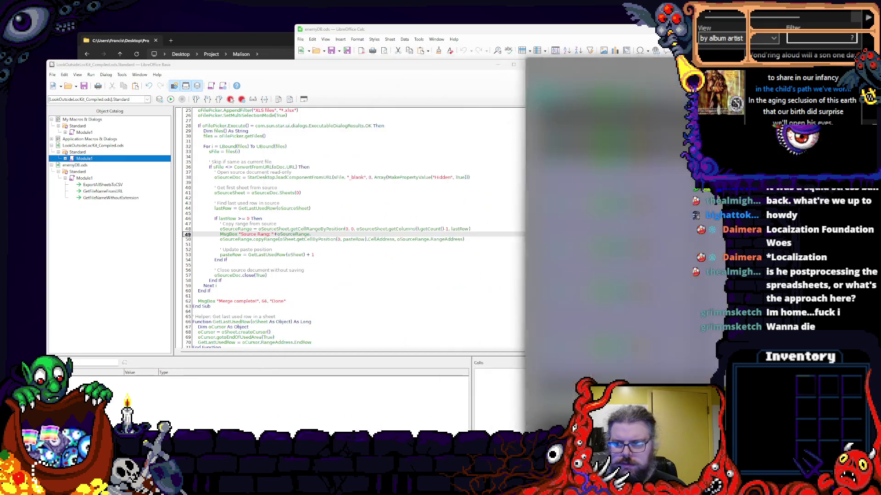
- Replace oSourceRange in the line 49 MsgBox with the paste target CellAddress expression and run the macro
click(311, 243)
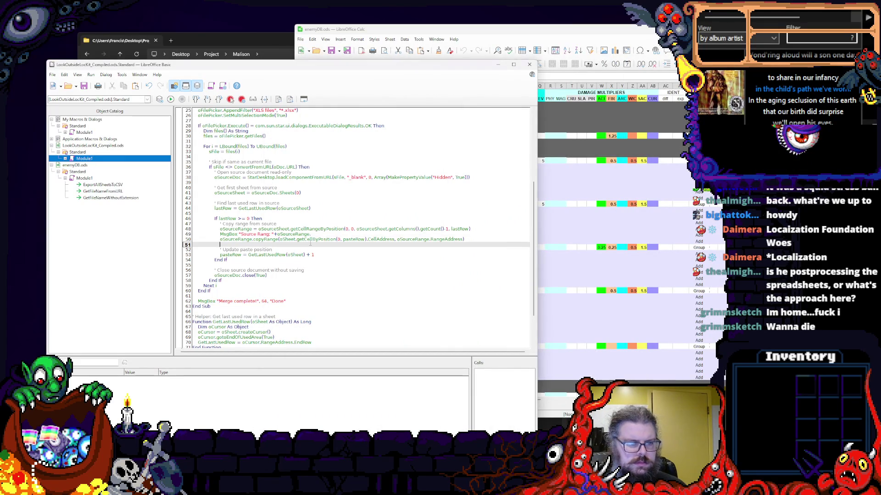
double_click(325, 239)
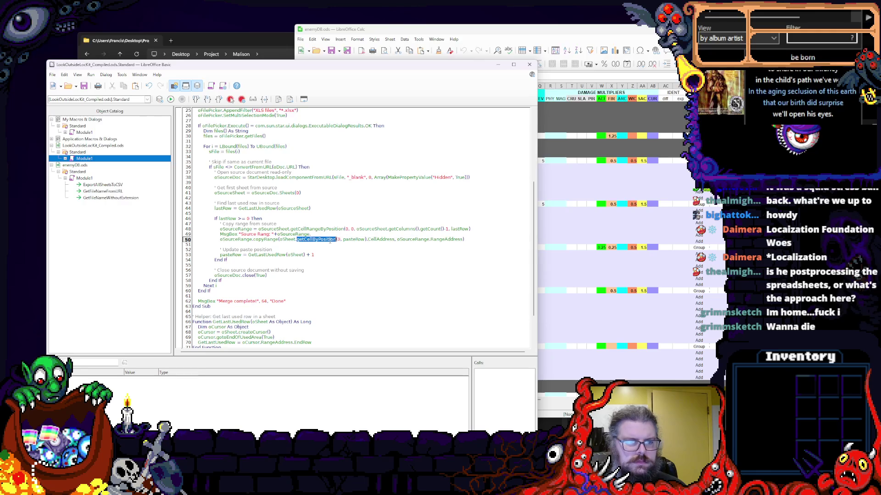
double_click(354, 240)
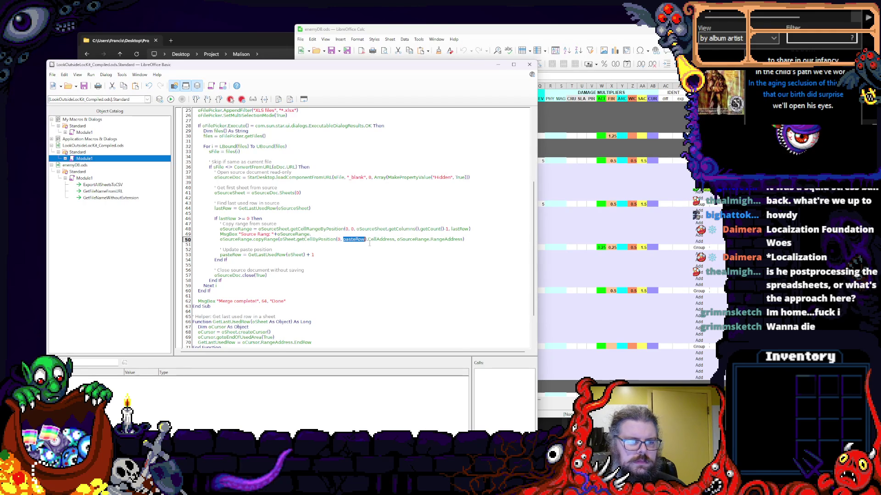
click(367, 239)
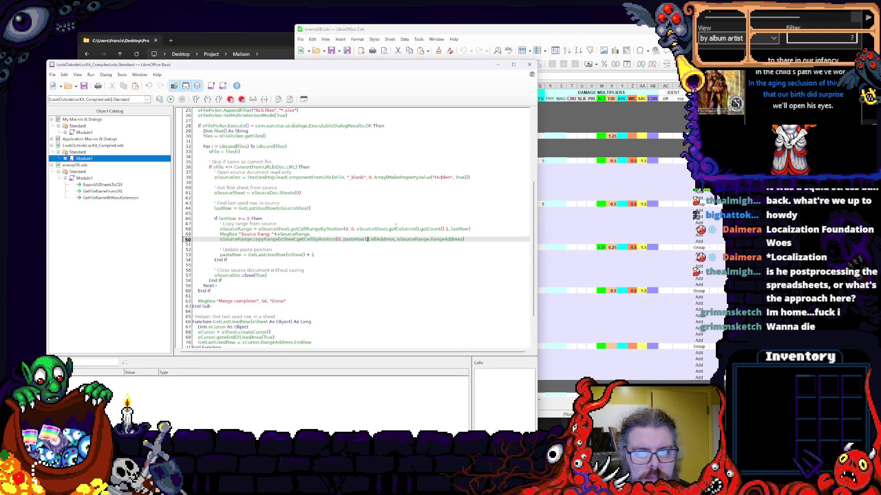
drag(395, 240, 358, 240)
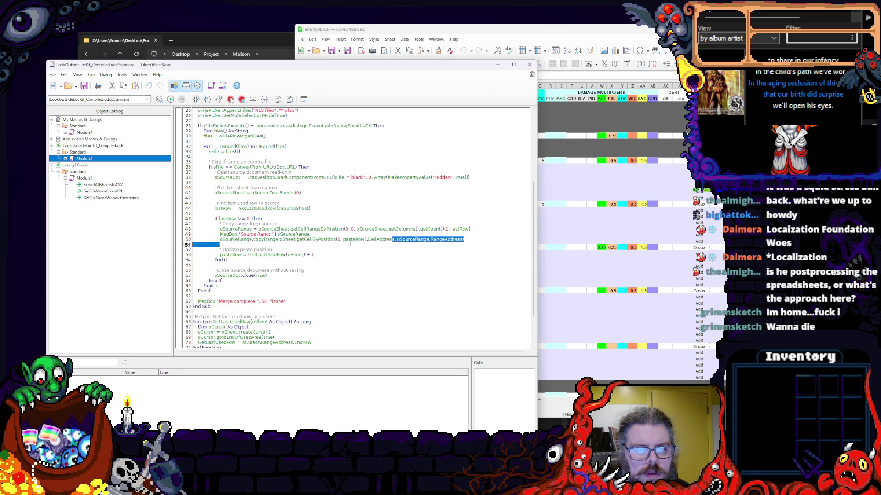
double_click(292, 235)
text(oSheet.getCellByPosition(0, pasteRow).CellAddress)
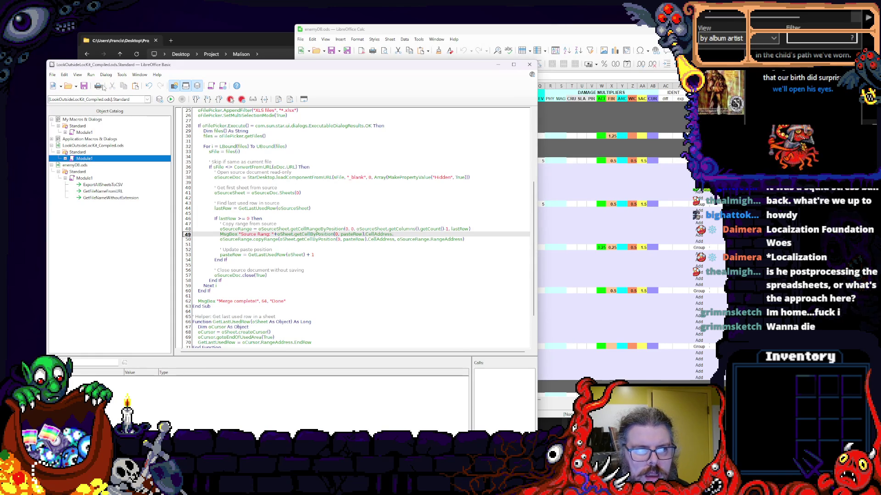
click(170, 99)
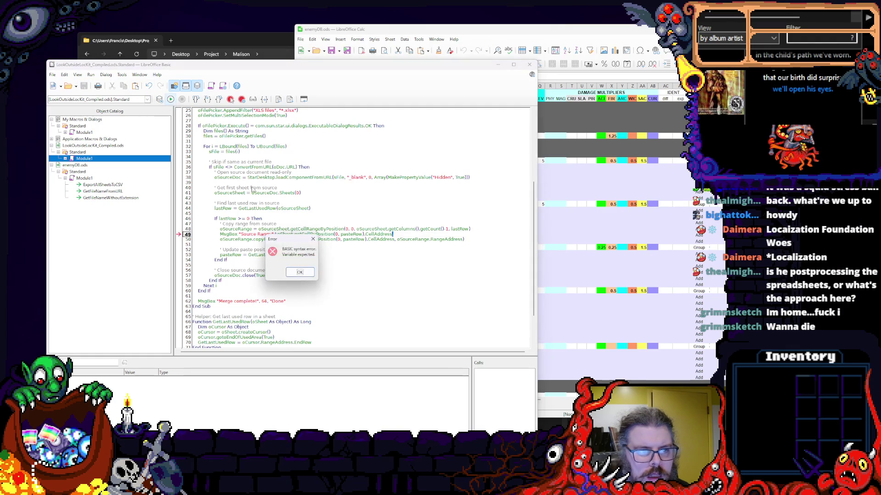
- Dismiss the 'Variable expected' error, rerun into the same error, and review the code from the top
click(300, 275)
click(263, 249)
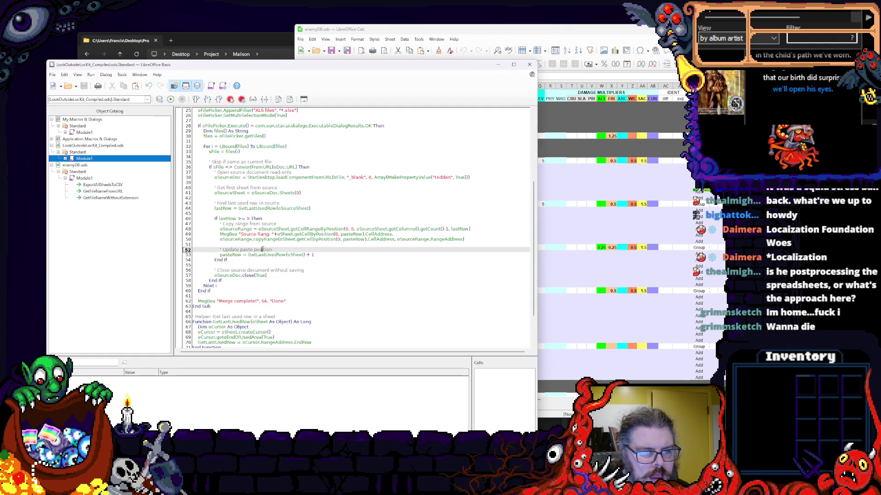
click(394, 235)
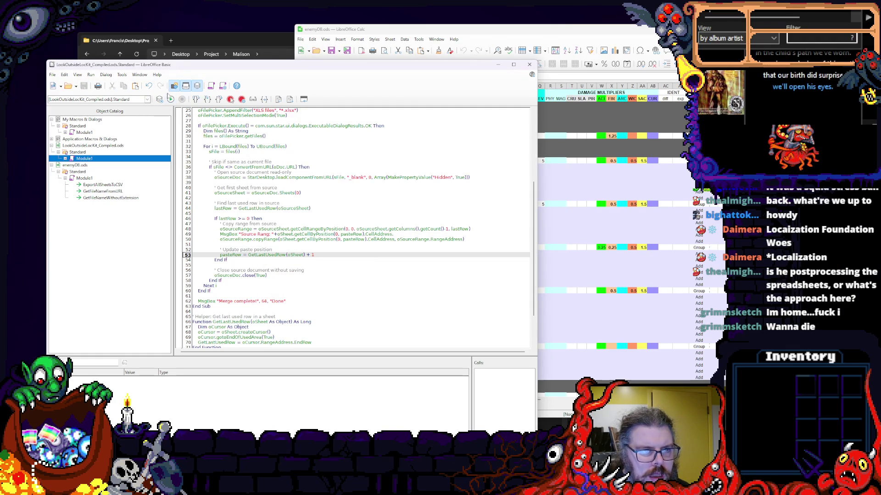
click(171, 99)
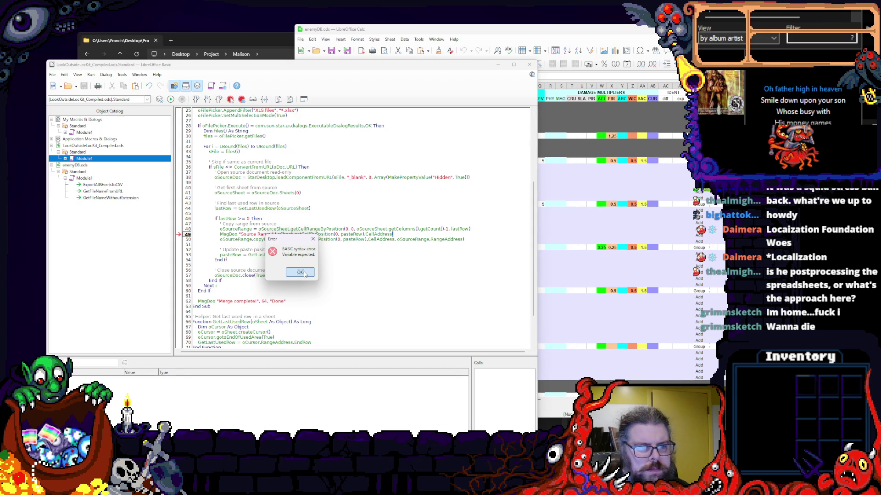
click(301, 273)
click(275, 204)
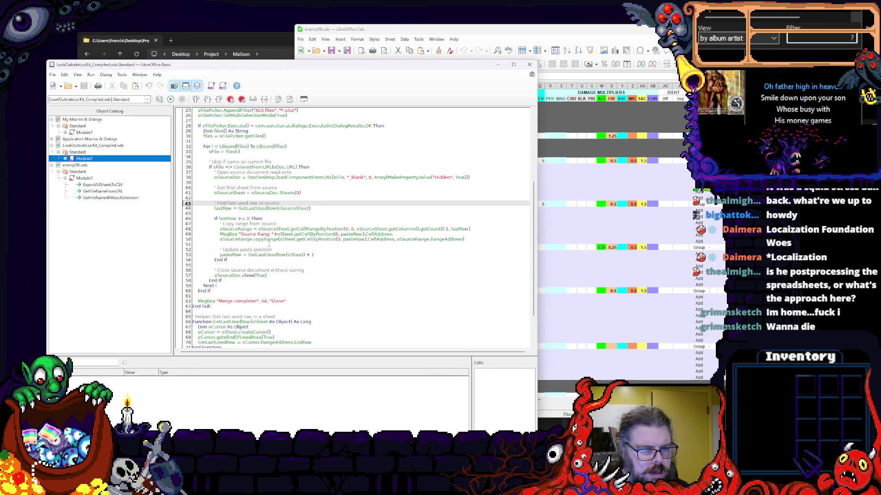
scroll(275, 206, up, 2)
scroll(276, 206, up, 2)
scroll(319, 261, up, 3)
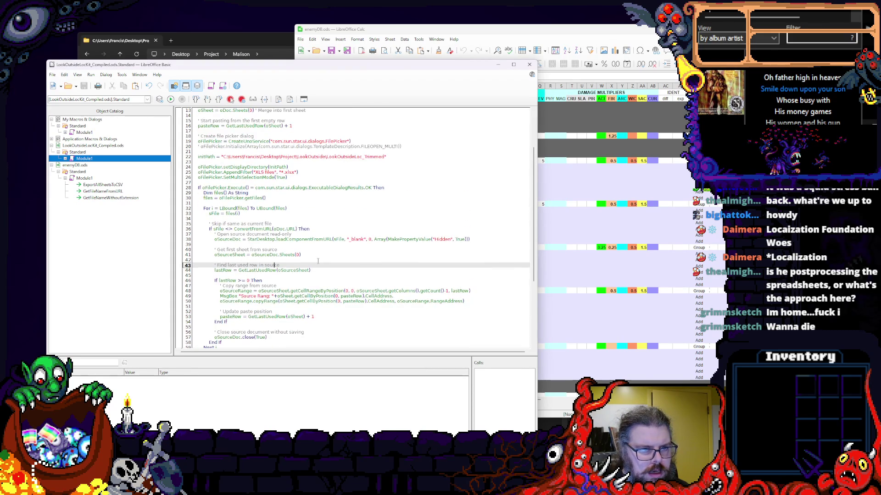
scroll(318, 262, up, 3)
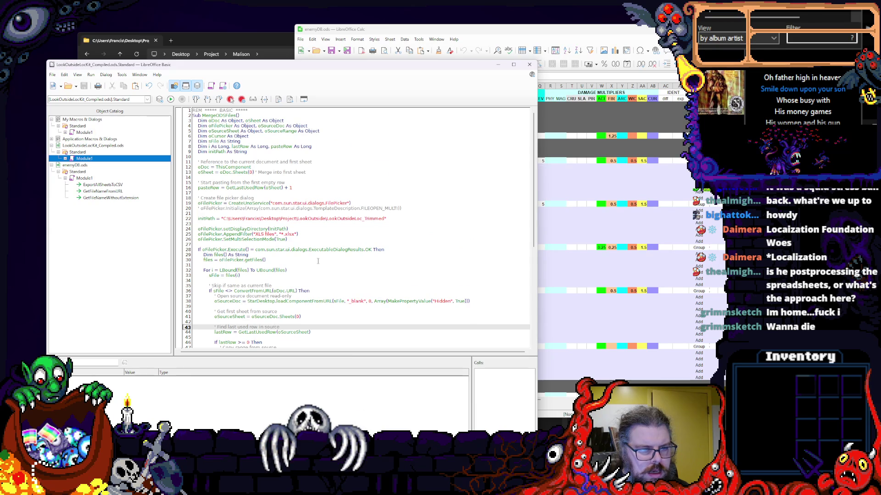
scroll(318, 262, down, 5)
key(Up)
key(Up)
key(Up)
scroll(234, 141, up, 4)
- Rerun once more, dismiss the error, and compare oSheet, getCellByPosition and pasteRow between lines 49 and 50
click(213, 131)
click(171, 99)
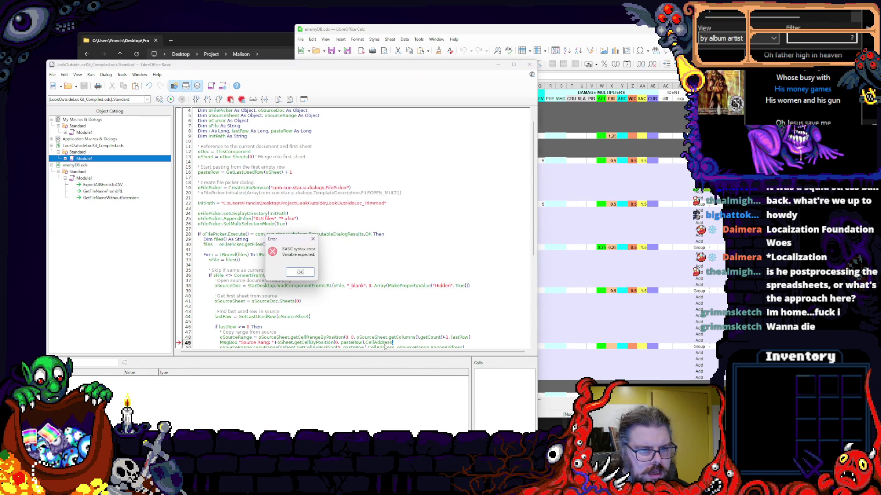
click(299, 273)
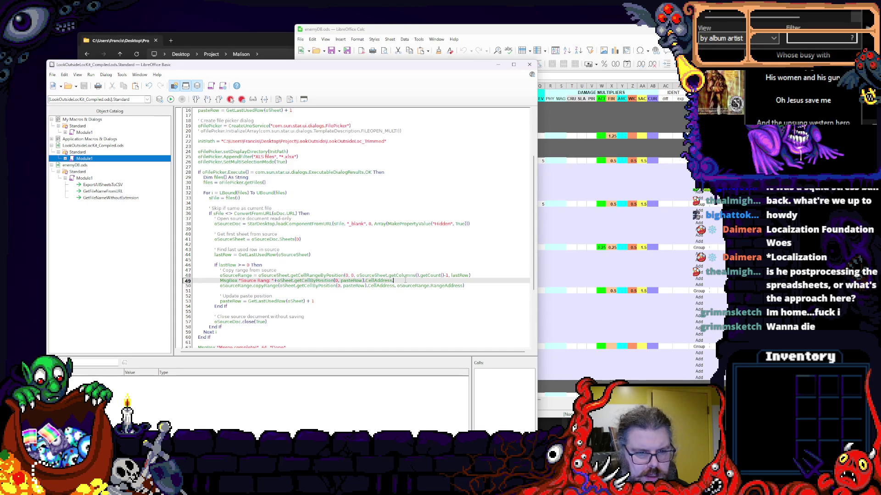
double_click(379, 282)
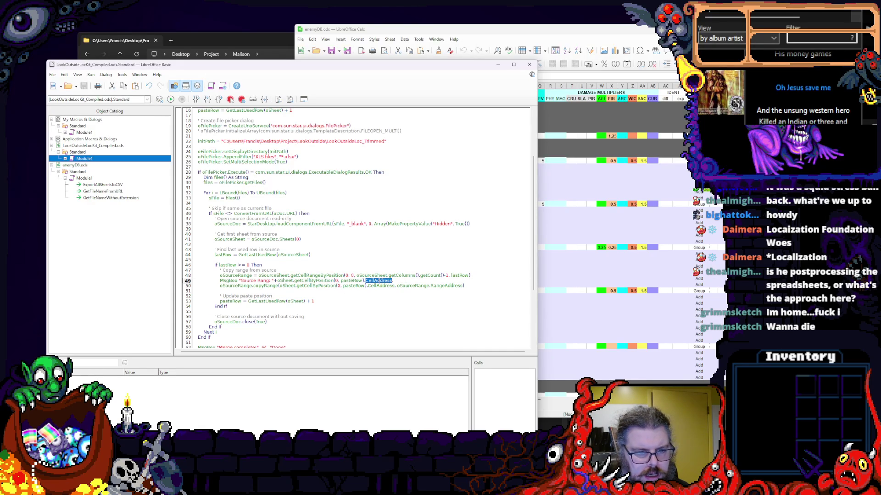
click(284, 281)
double_click(284, 281)
double_click(314, 281)
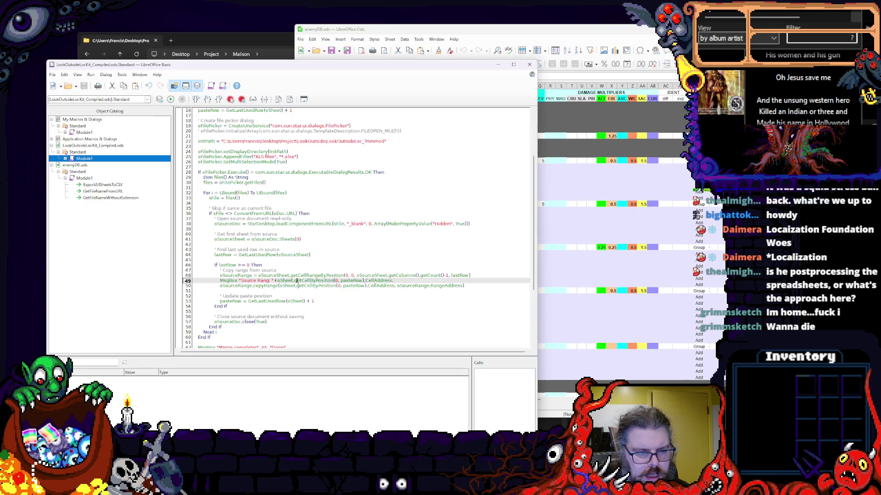
double_click(316, 286)
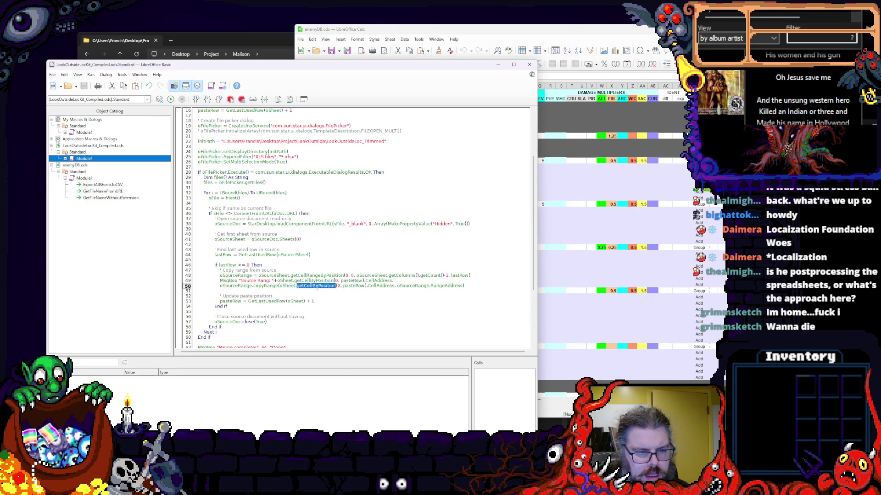
double_click(355, 285)
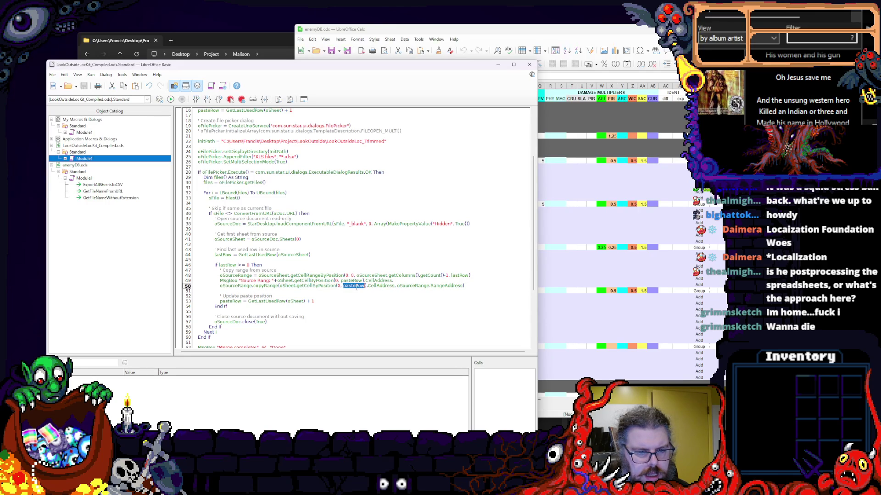
double_click(353, 281)
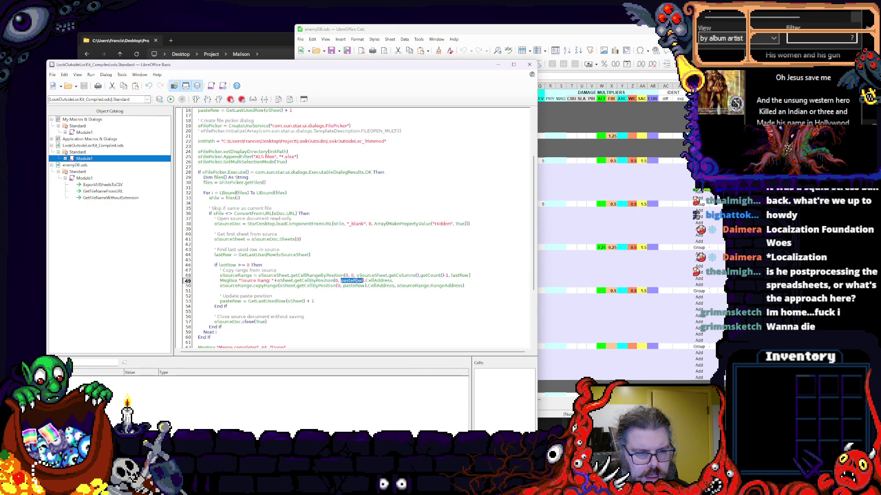
scroll(354, 283, up, 5)
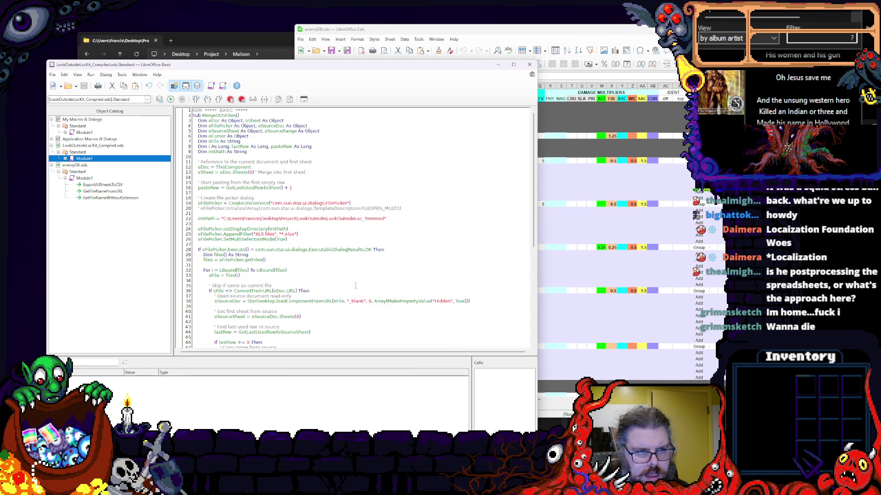
scroll(355, 284, down, 4)
scroll(355, 283, down, 2)
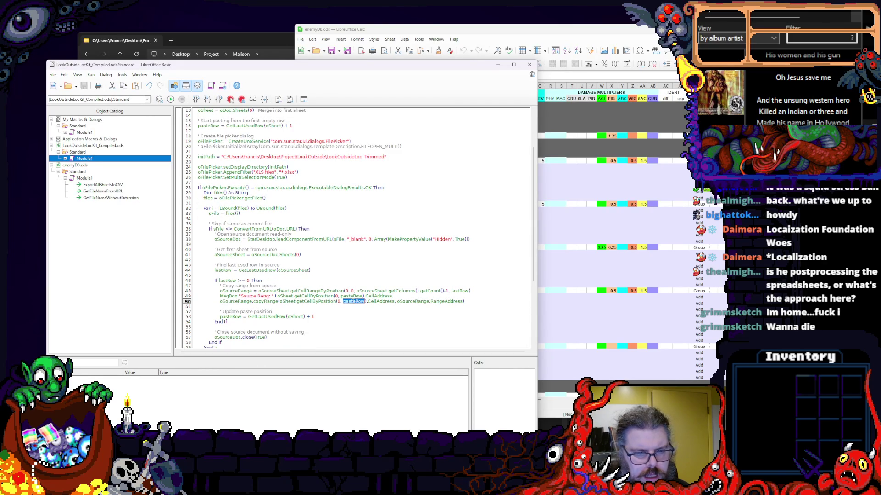
- Put lastRow in place of pasteRow in the Source Rang message and search the module for pasteRow
click(360, 312)
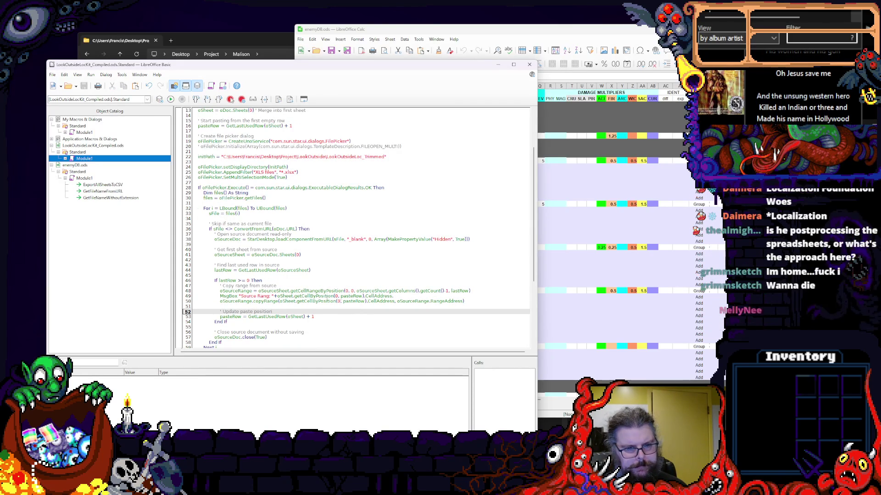
double_click(223, 270)
key(ctrl+c)
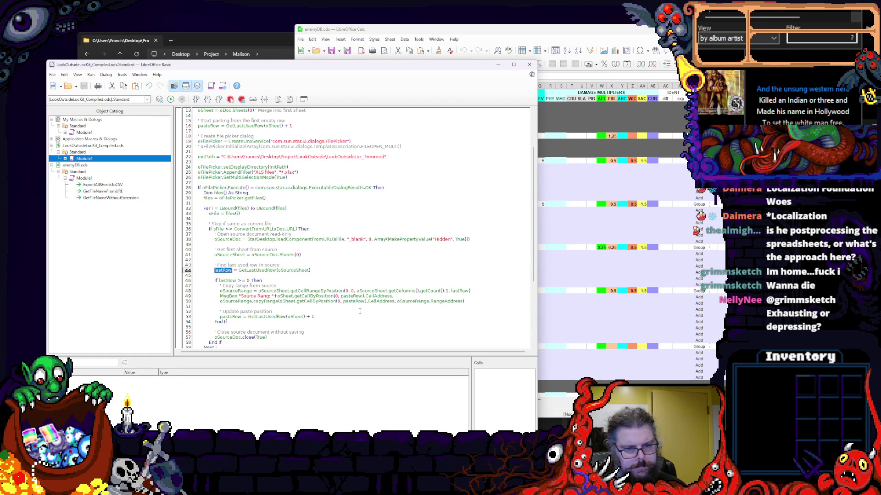
double_click(351, 296)
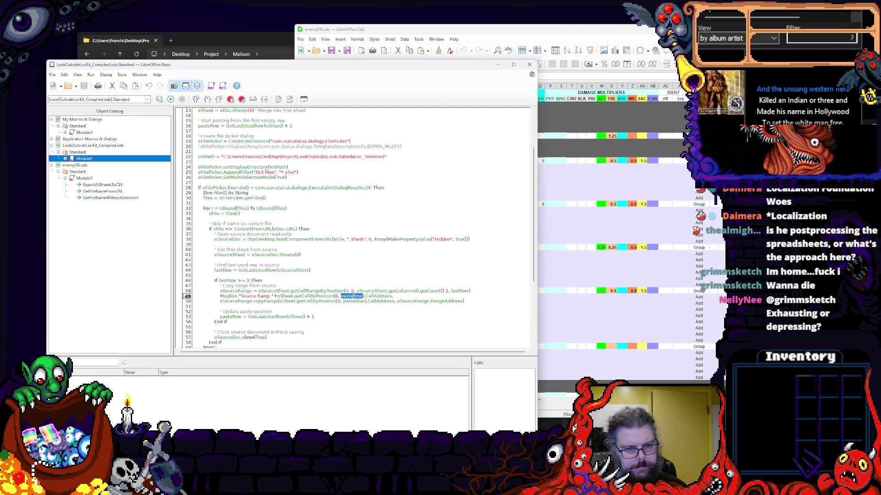
double_click(354, 302)
key(ctrl+v)
click(320, 264)
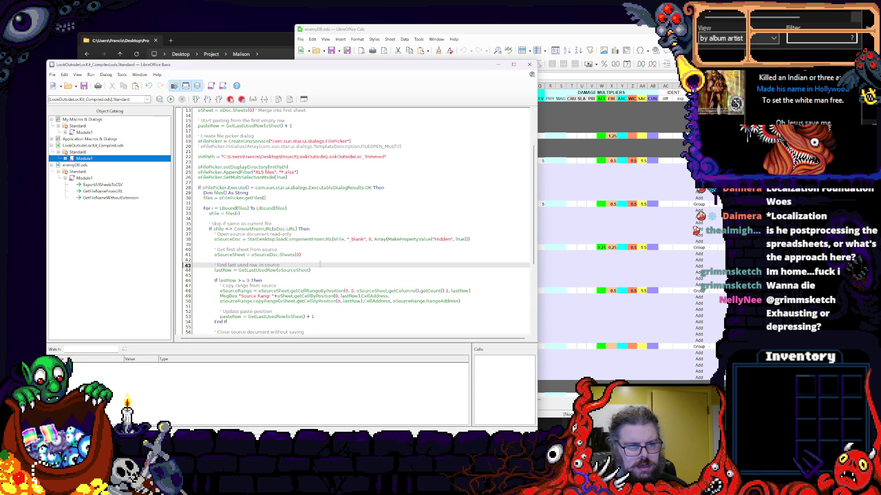
key(ctrl+f)
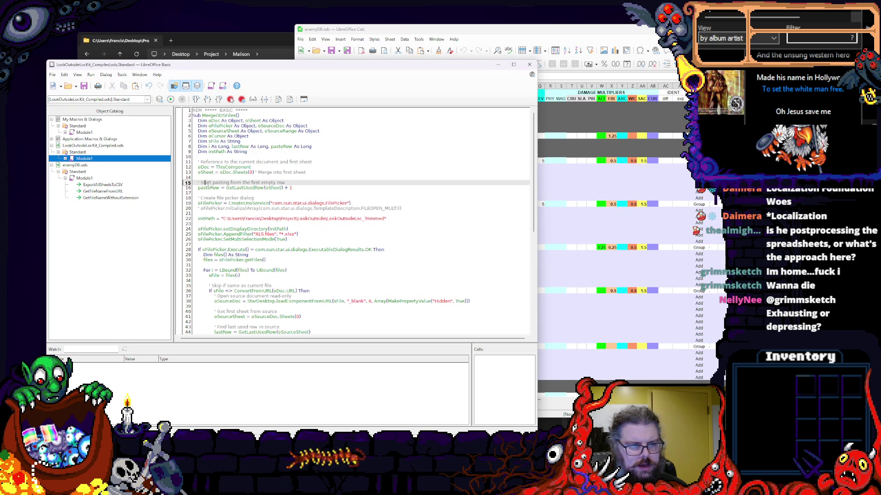
scroll(273, 253, down, 4)
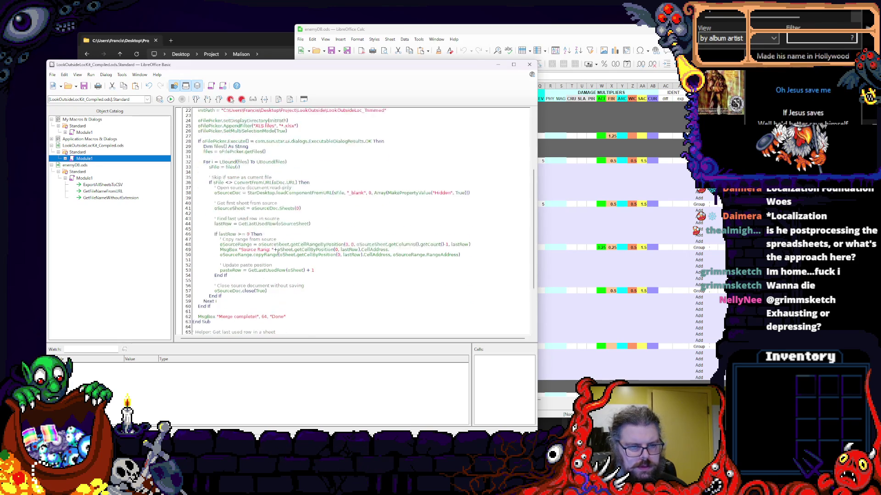
scroll(345, 254, down, 4)
click(356, 239)
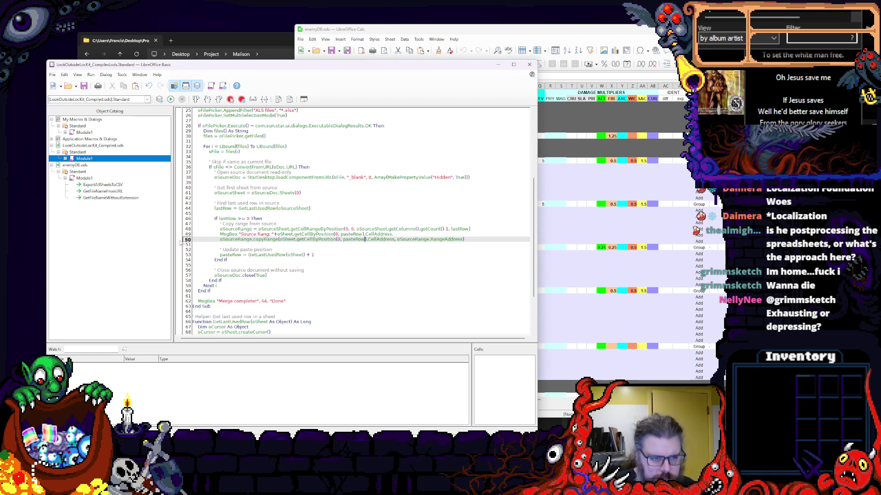
- Trim line 49 to just the 'Source Rang' text and set a breakpoint on it
key(Up)
key(Home)
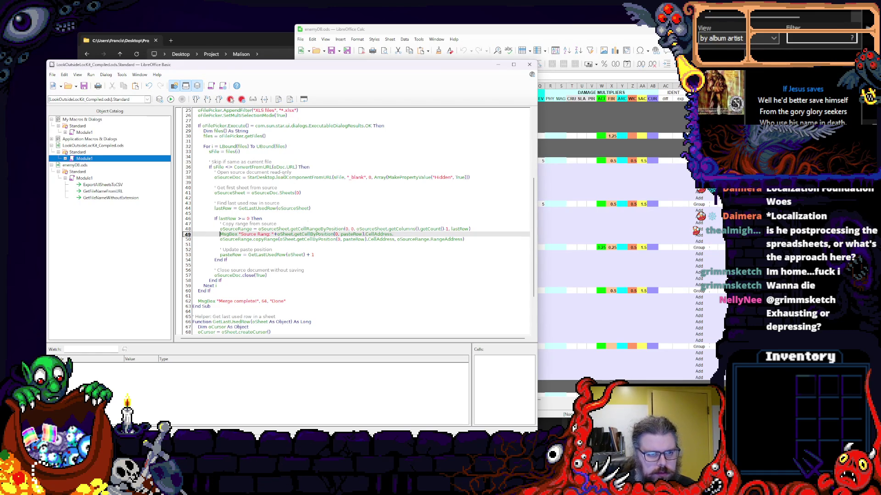
key(End)
key(ctrl+shift+Left)
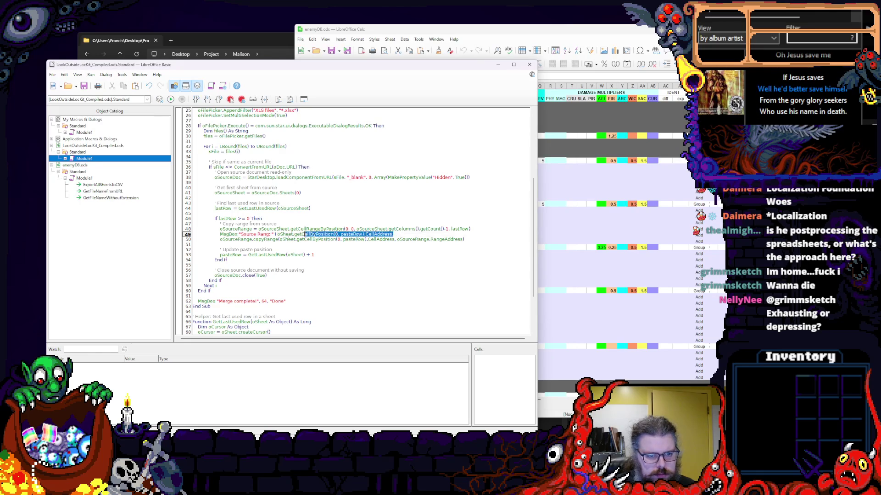
shift+click(273, 235)
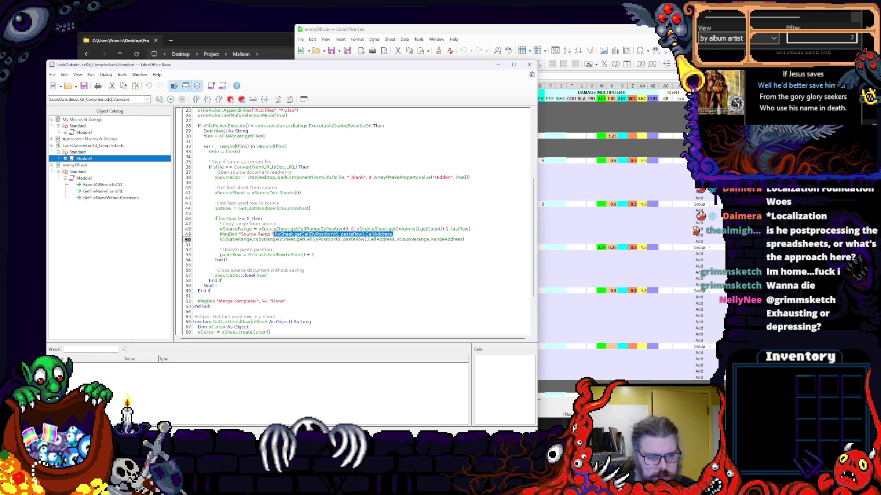
key(Delete)
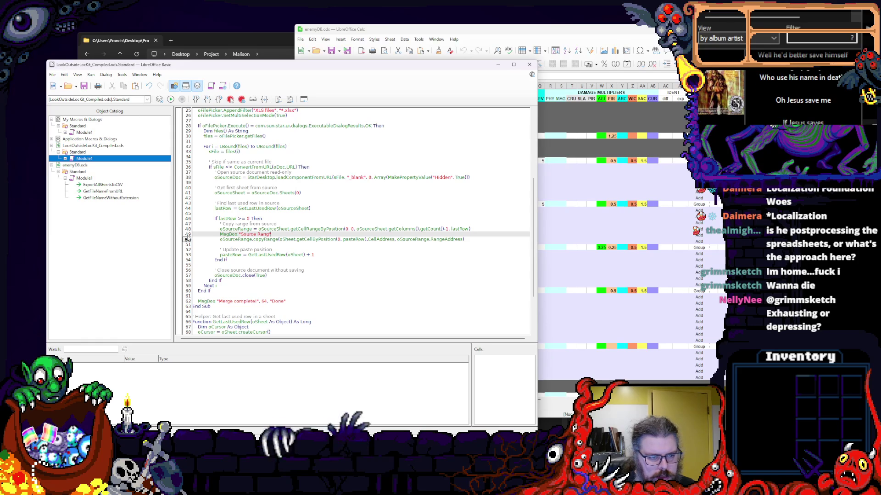
key(Up)
click(237, 234)
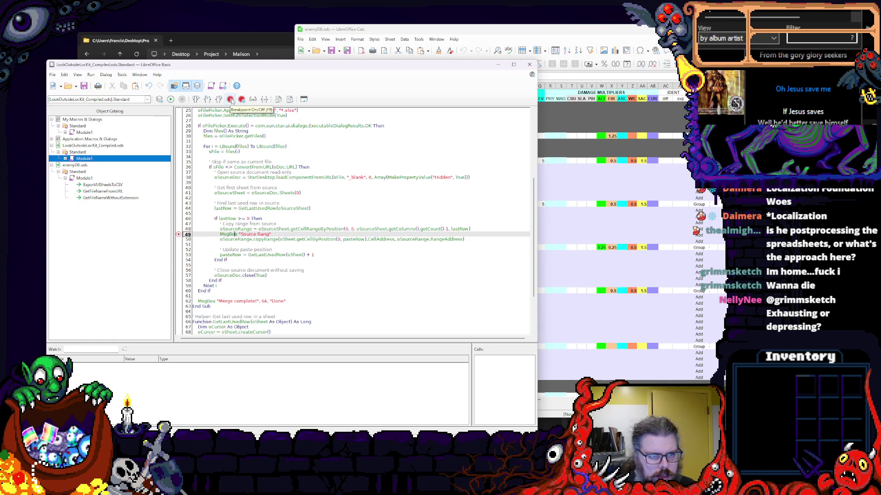
- Save the module, run the macro and pick Map002.xlsx from the data folder, pausing at the breakpoint
click(85, 85)
click(170, 100)
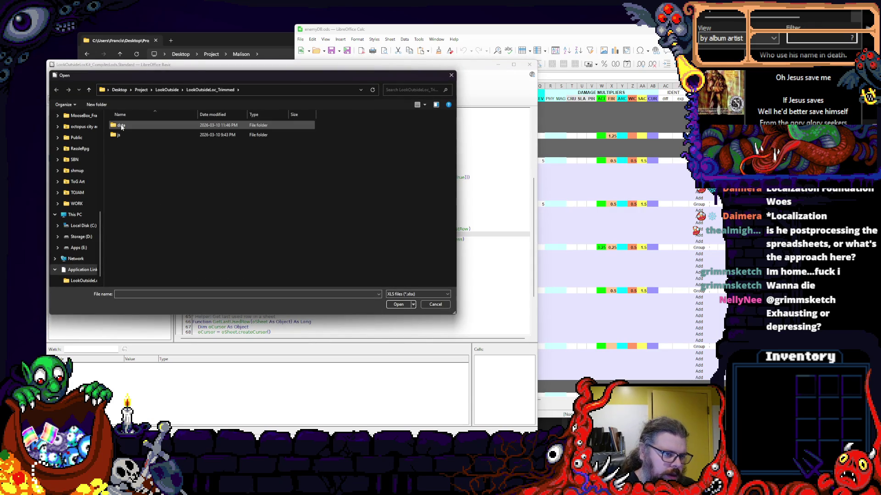
double_click(122, 127)
click(156, 202)
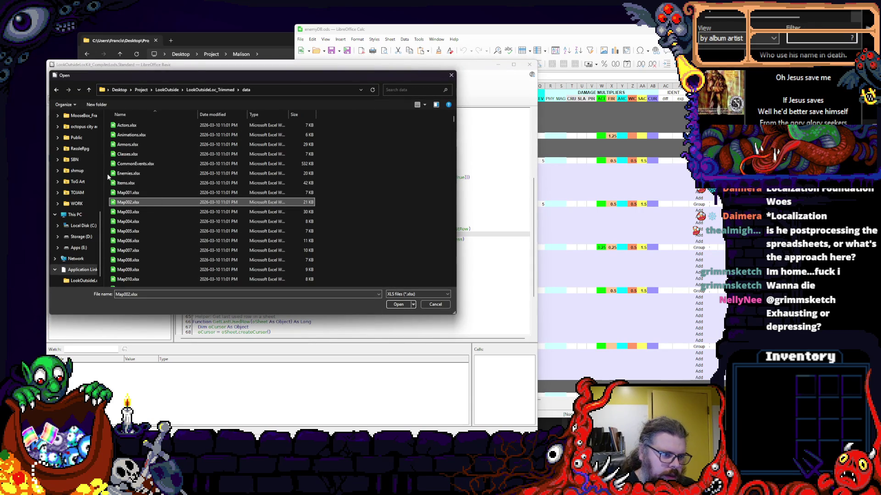
click(398, 304)
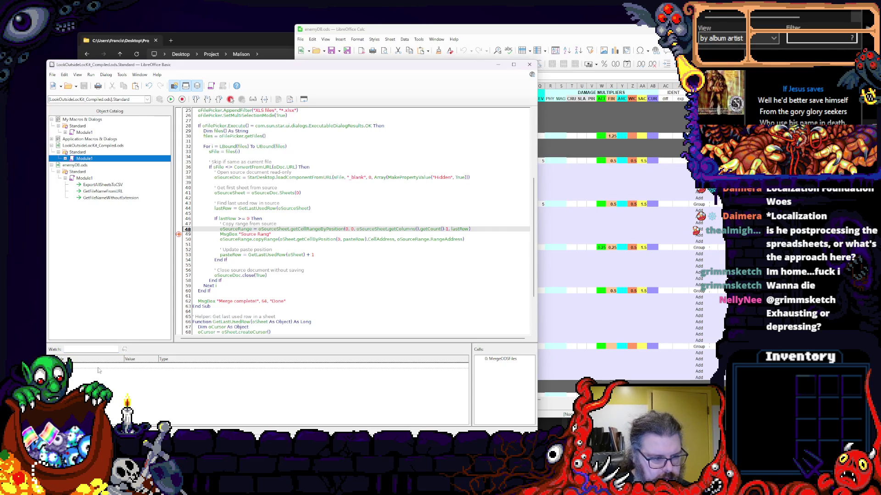
- Add oSourceRange to the Watch list, expand its properties and enlarge the Watch pane
double_click(229, 229)
right_click(239, 231)
click(254, 242)
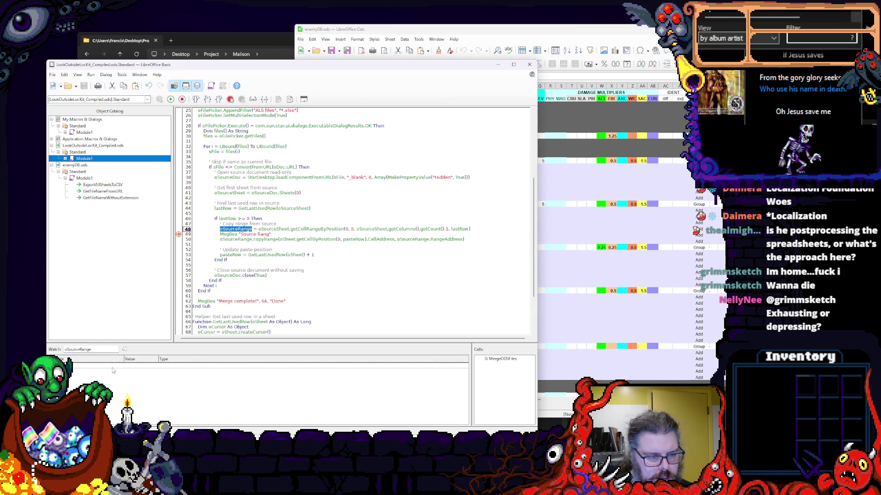
click(494, 400)
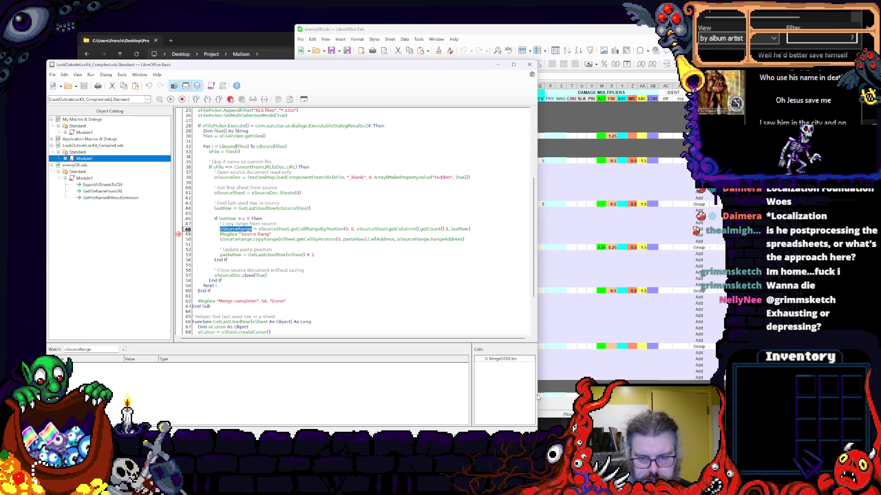
drag(537, 398, 597, 383)
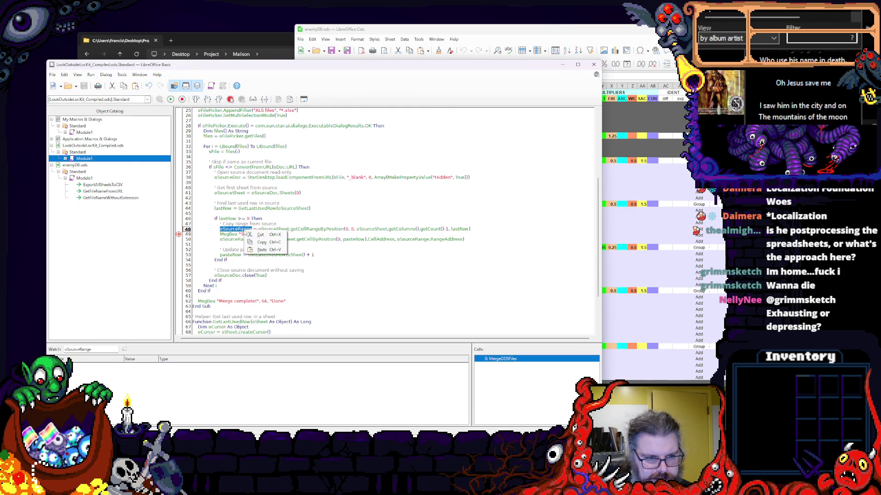
key(Right)
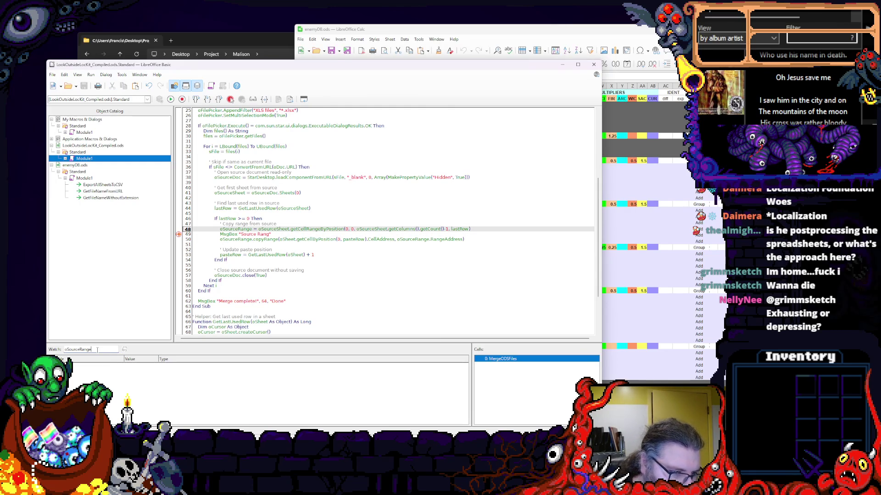
key(Return)
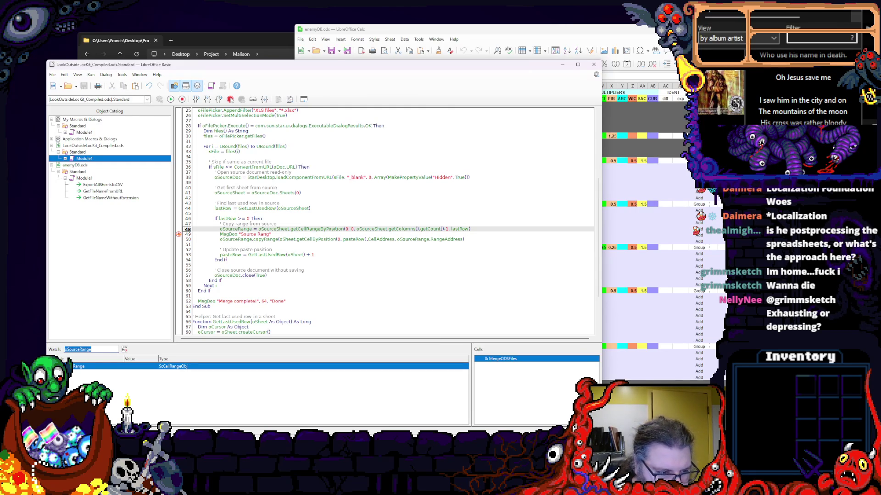
click(69, 366)
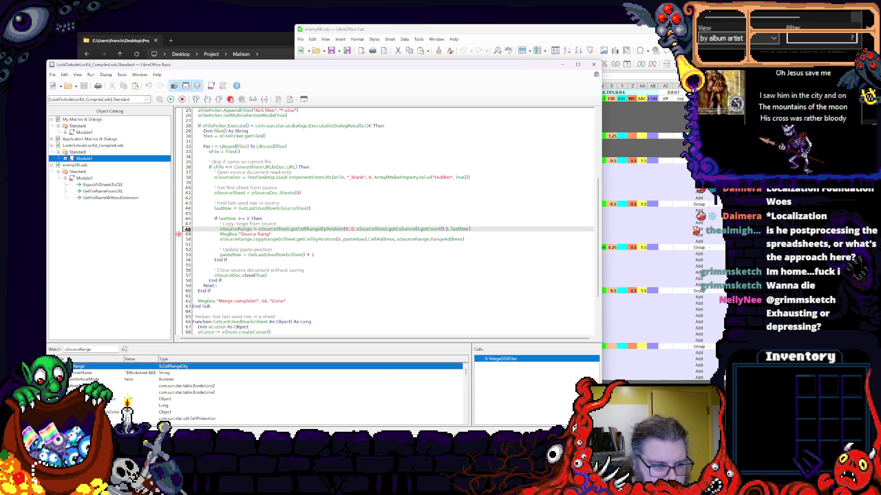
scroll(67, 363, down, 3)
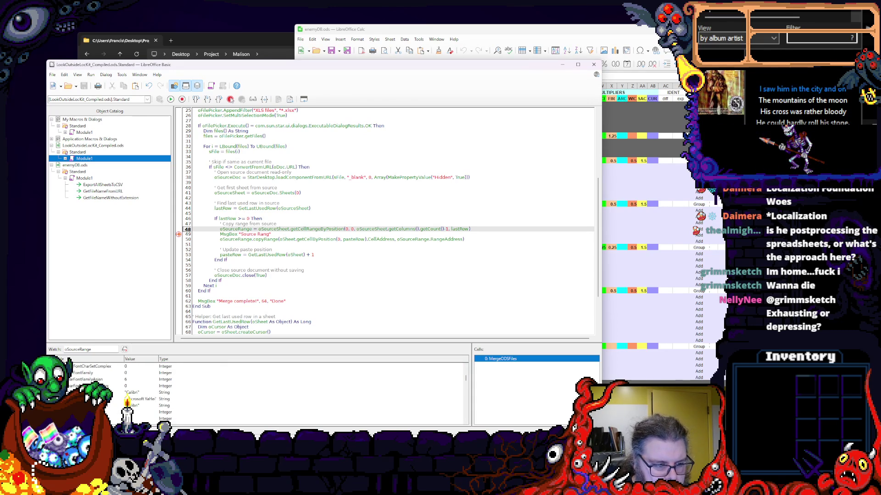
scroll(68, 372, down, 3)
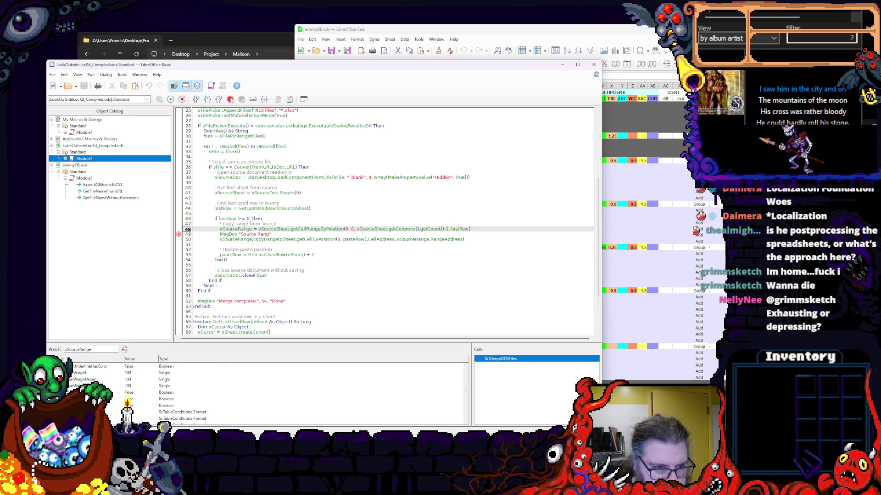
scroll(69, 372, down, 3)
scroll(69, 371, down, 3)
scroll(69, 372, down, 3)
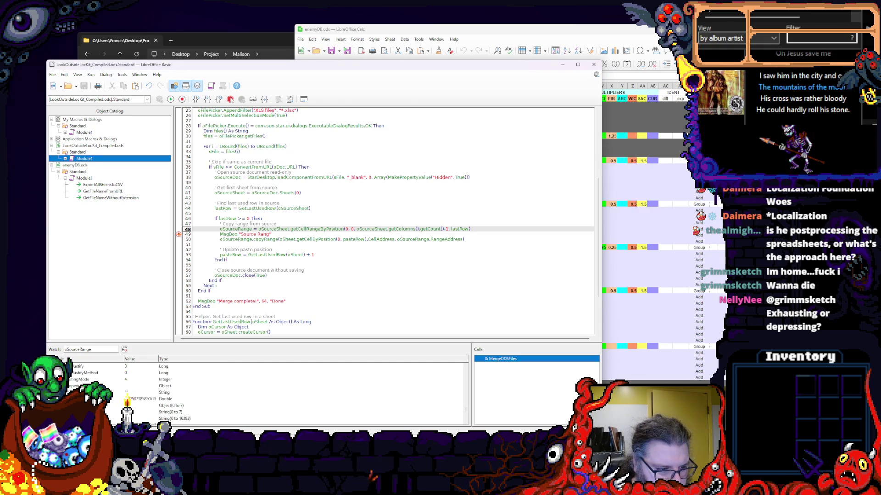
scroll(70, 372, down, 3)
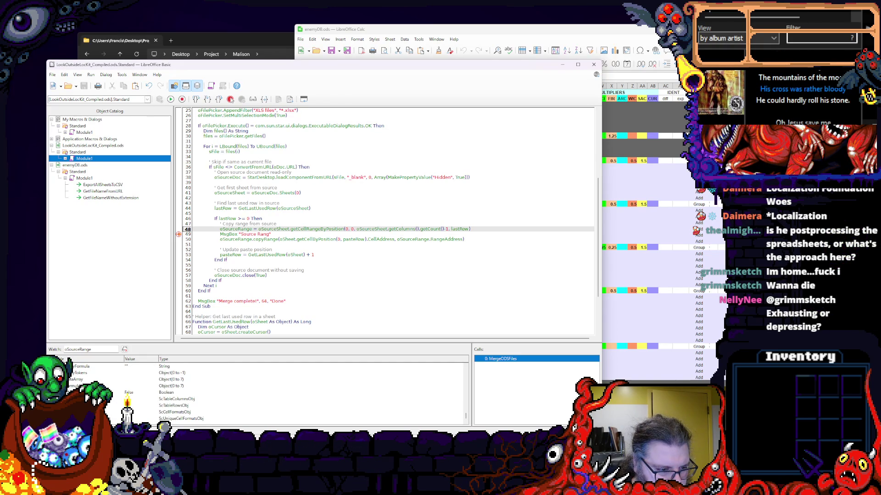
scroll(69, 371, down, 2)
scroll(70, 372, down, 3)
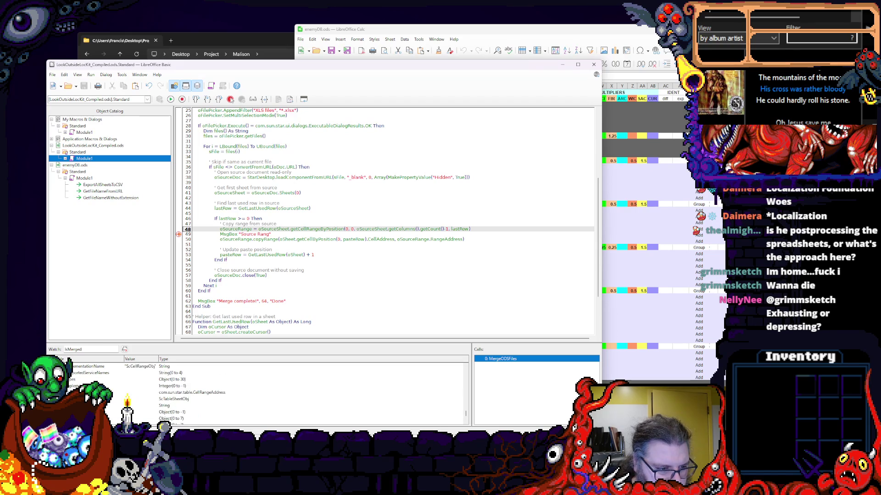
scroll(70, 371, down, 3)
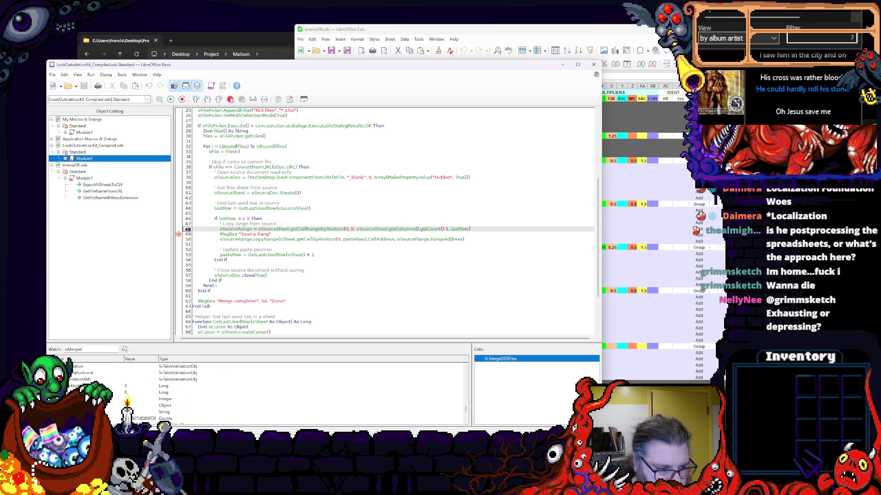
scroll(69, 371, up, 3)
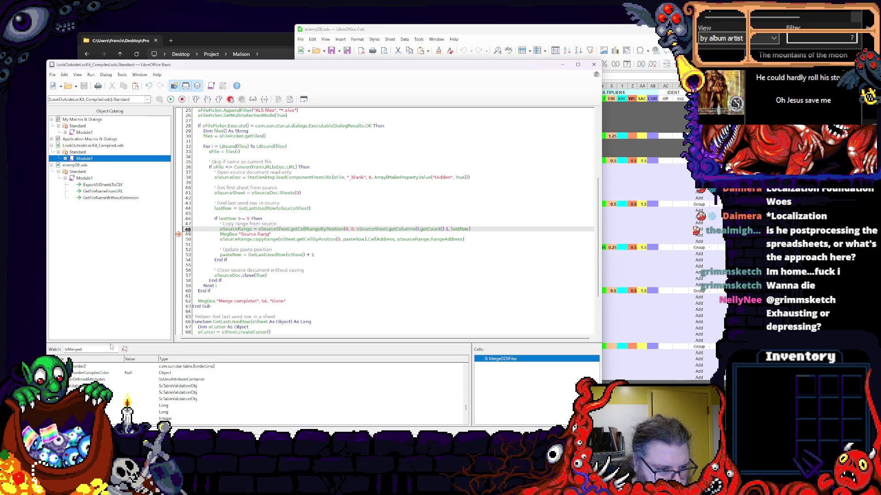
drag(113, 347, 113, 319)
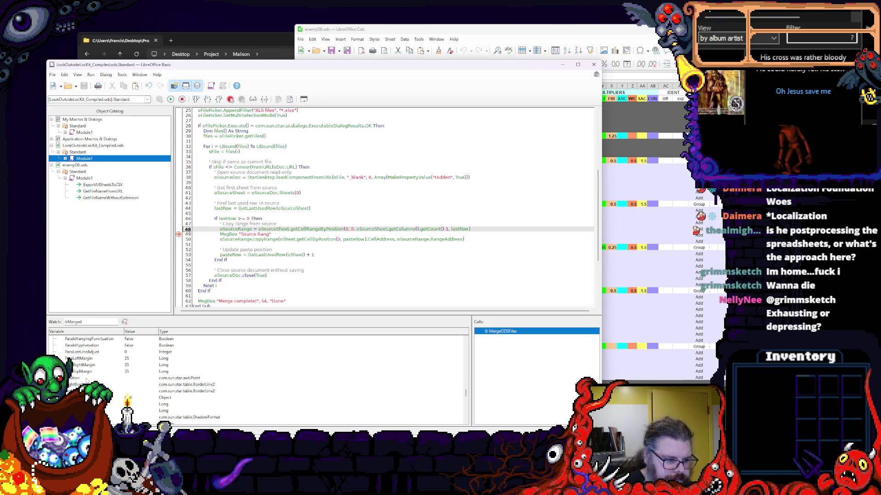
- Browse the watched range's properties (ConditionalFormatXML, BottomBorder2) and step execution on to line 50
click(82, 379)
key(Up)
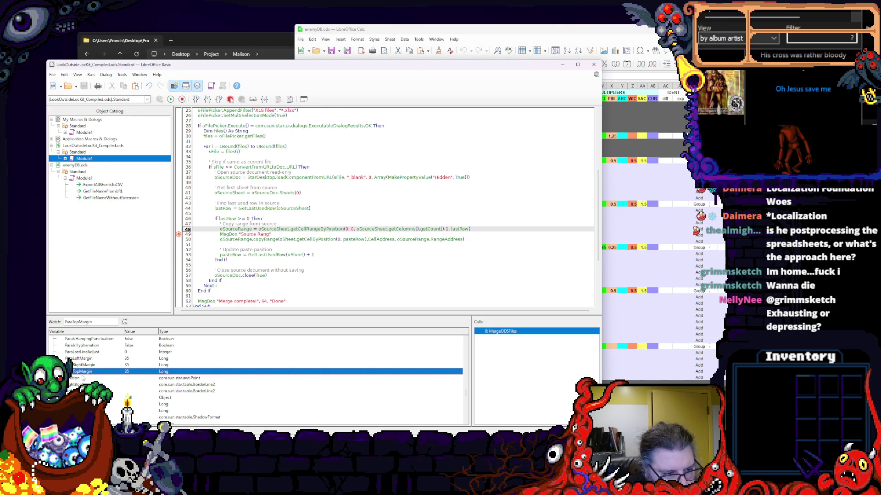
scroll(206, 372, up, 3)
key(Up)
key(Up)
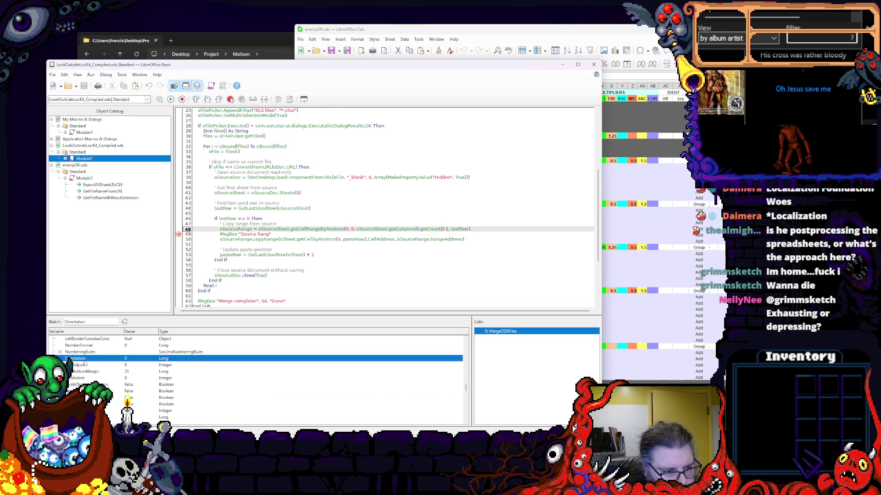
scroll(86, 364, up, 3)
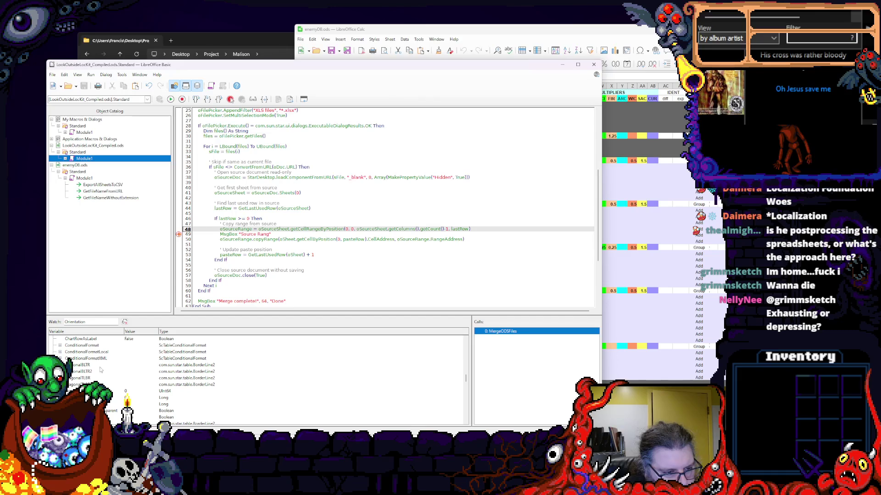
click(100, 359)
scroll(100, 365, down, 3)
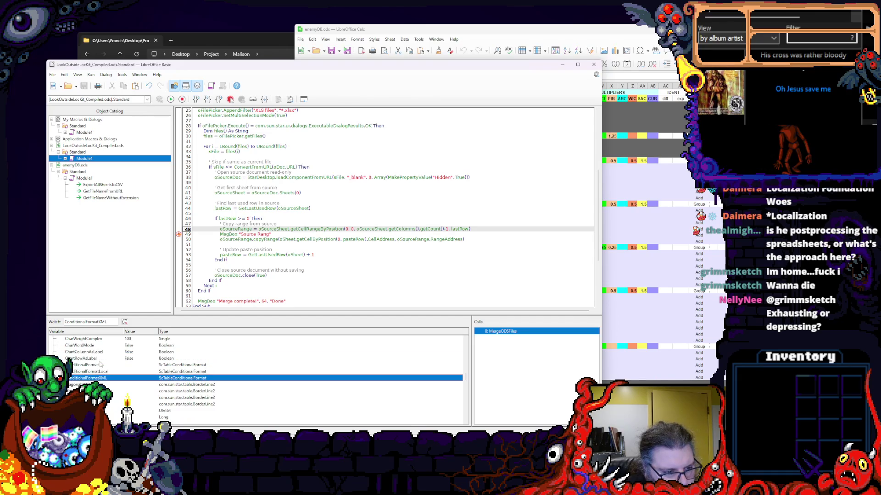
scroll(96, 369, down, 3)
scroll(97, 370, down, 3)
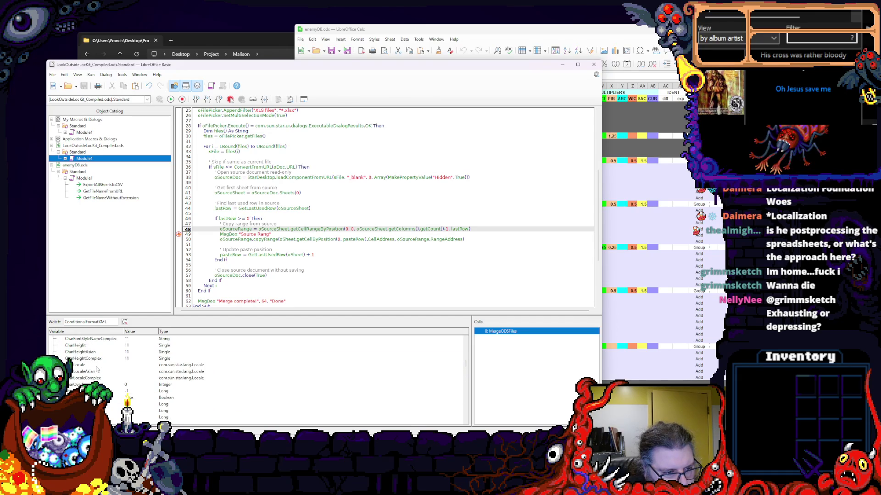
scroll(96, 370, down, 3)
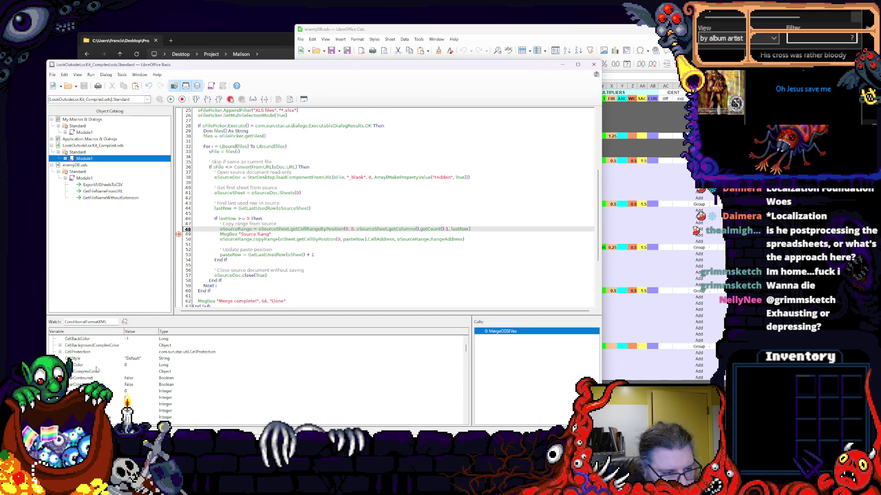
scroll(96, 369, up, 3)
click(103, 366)
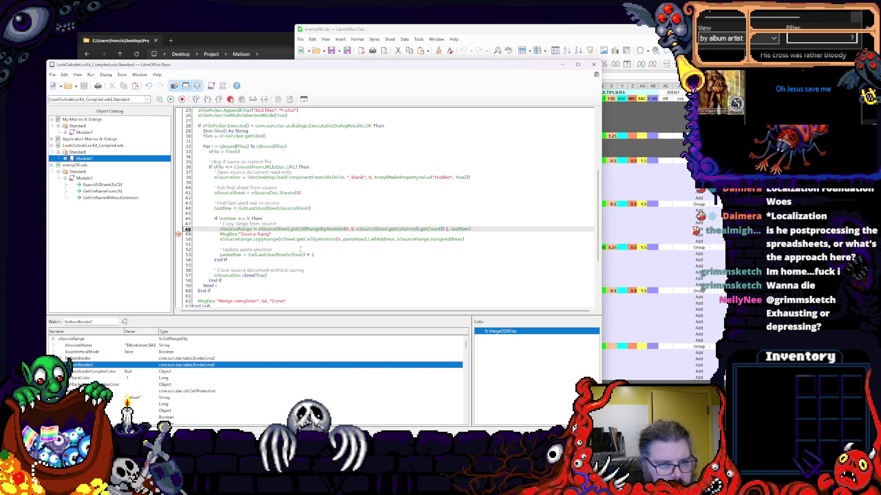
key(F8)
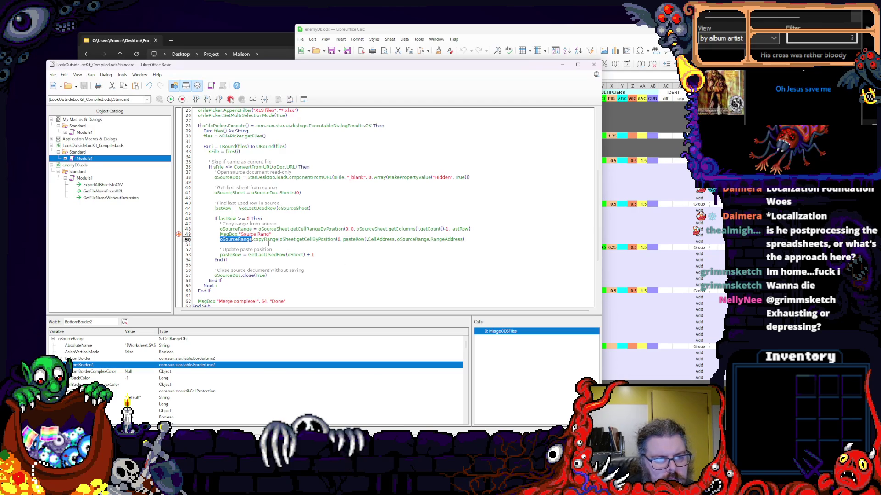
- Add oSheet to the Watch list, dismiss the JRE Required notice, inspect its members and select pasteRow
double_click(287, 239)
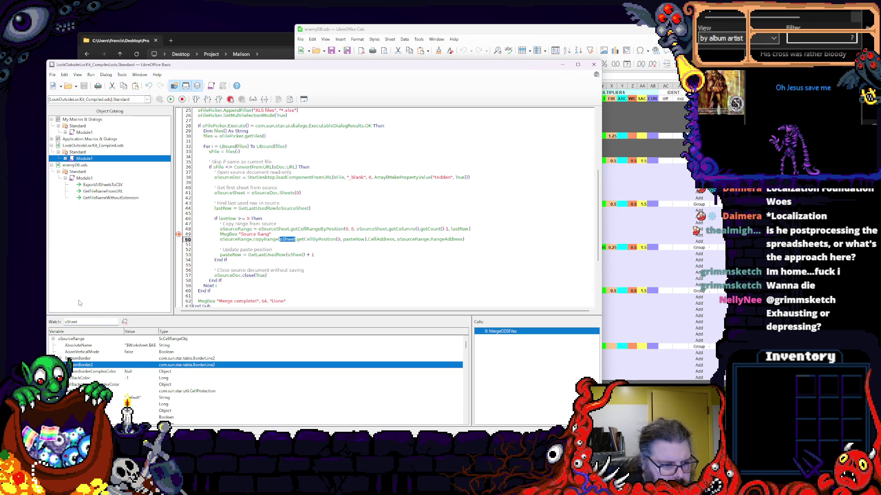
key(Return)
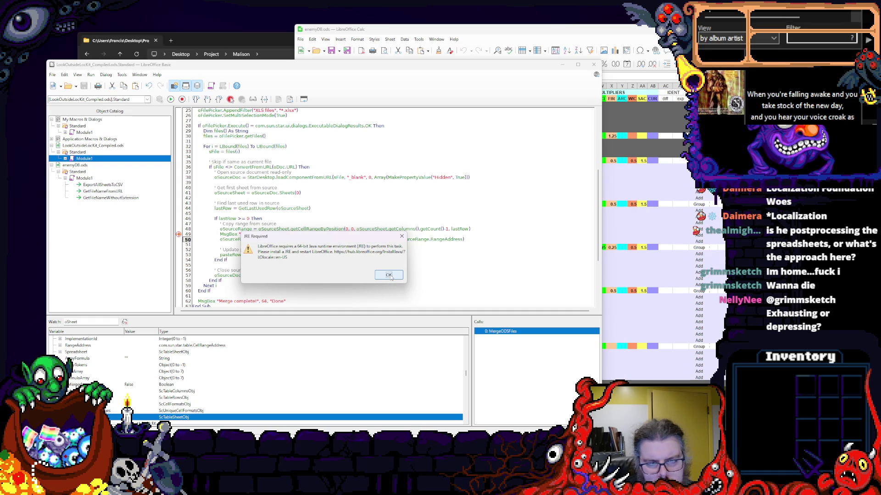
click(390, 274)
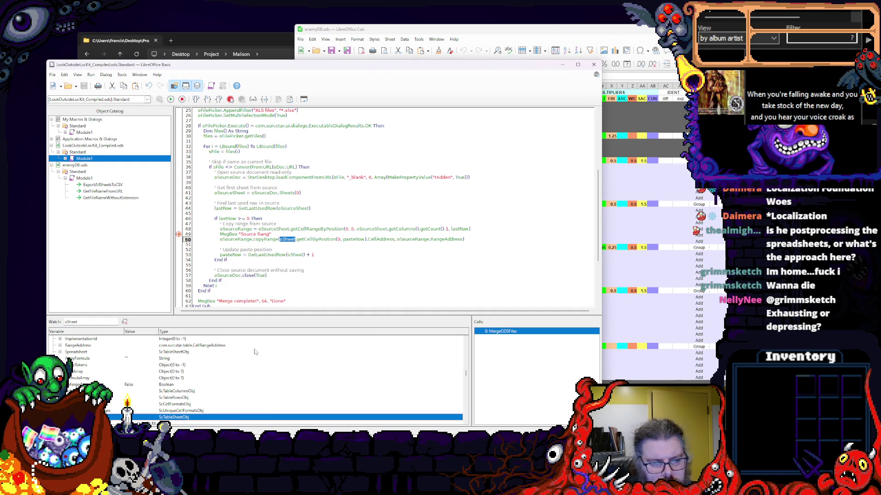
scroll(239, 360, up, 2)
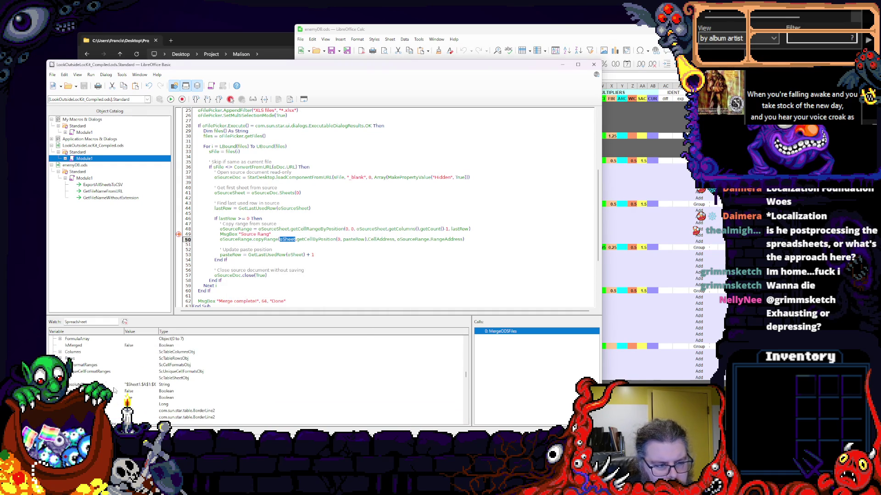
scroll(128, 394, down, 2)
click(129, 371)
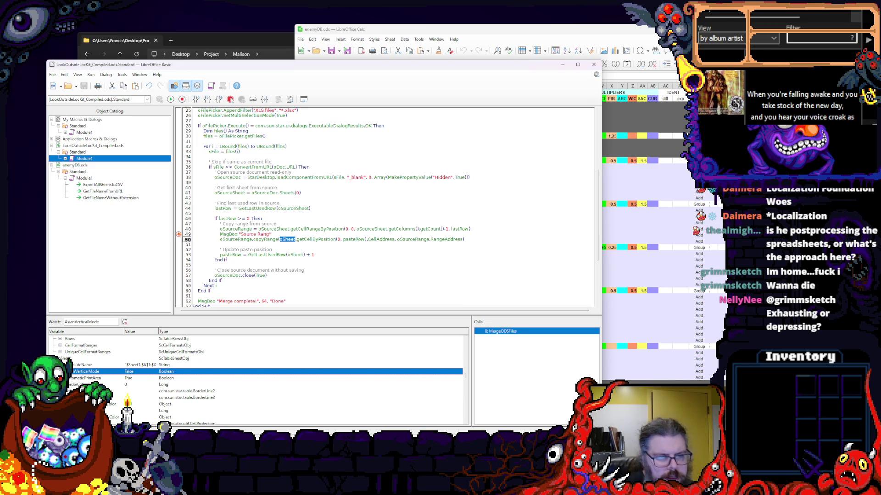
scroll(129, 394, down, 2)
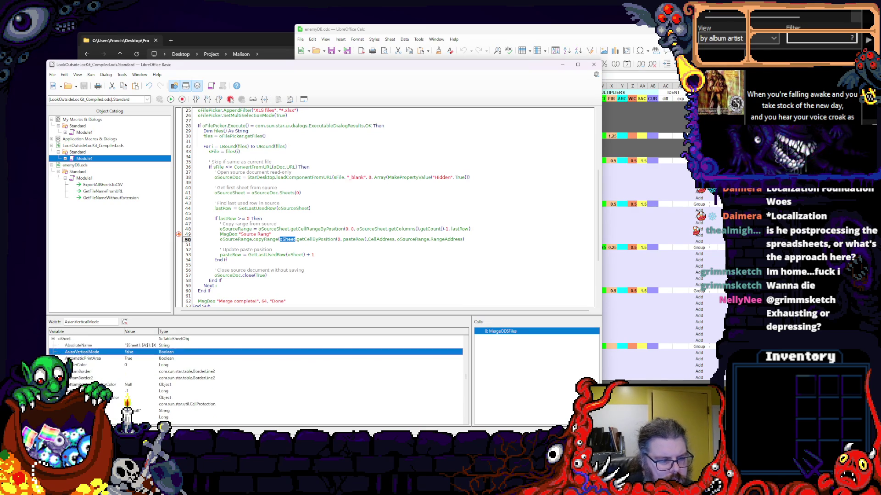
scroll(129, 394, down, 3)
scroll(129, 394, down, 2)
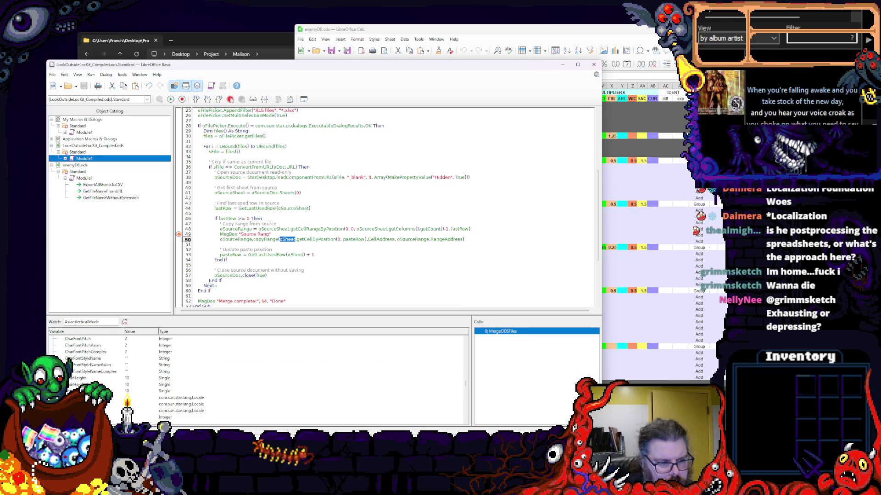
scroll(128, 394, down, 3)
scroll(129, 394, down, 3)
scroll(129, 394, down, 2)
scroll(129, 394, down, 3)
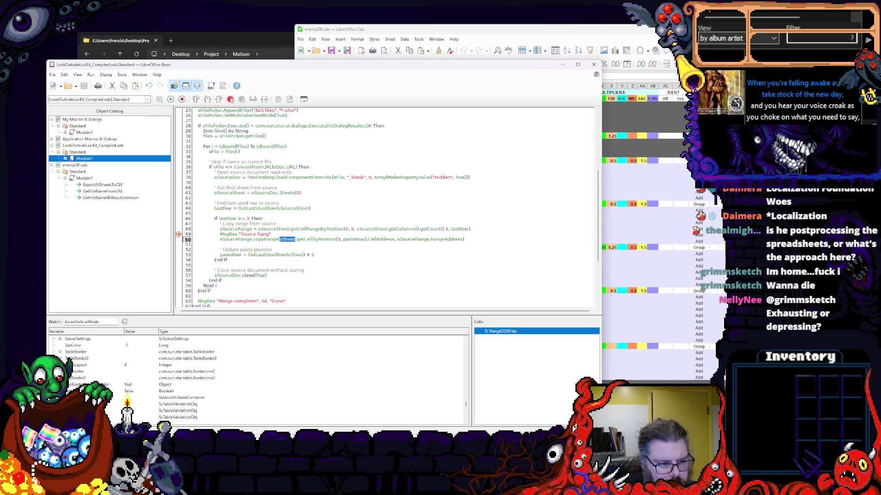
scroll(129, 394, down, 3)
scroll(129, 393, down, 3)
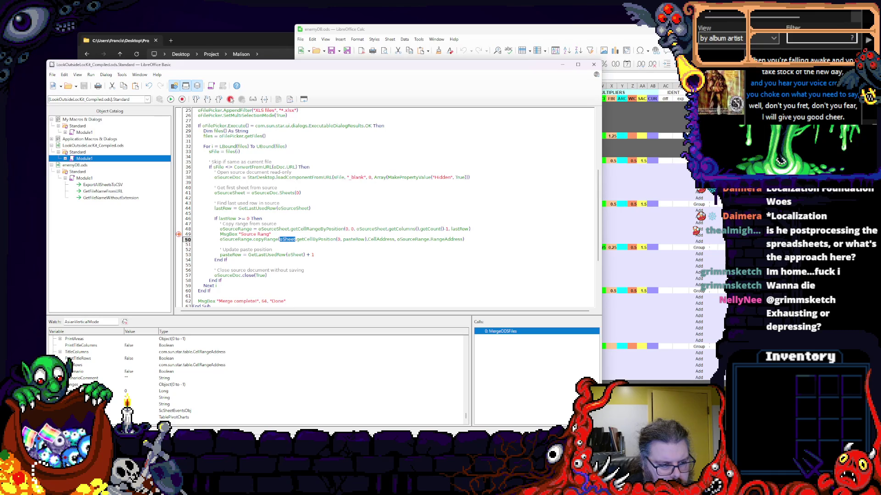
scroll(129, 393, up, 3)
scroll(129, 394, up, 3)
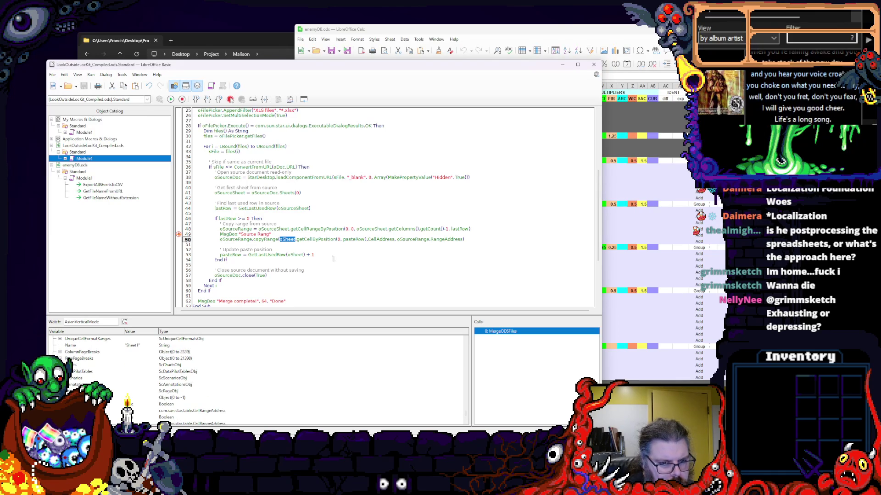
double_click(356, 239)
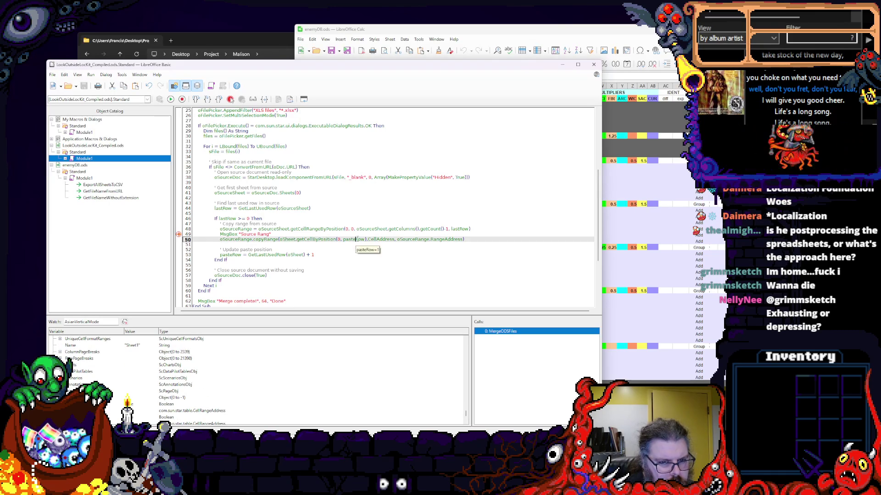
key(F7)
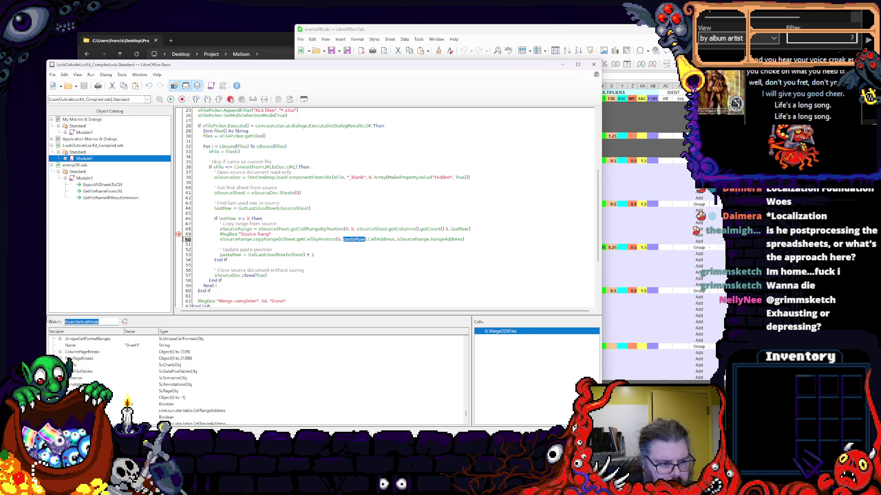
key(Return)
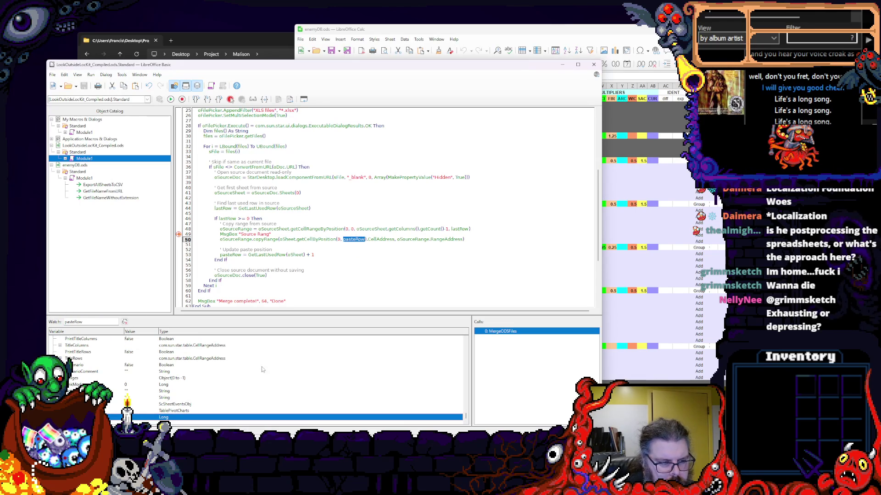
click(383, 239)
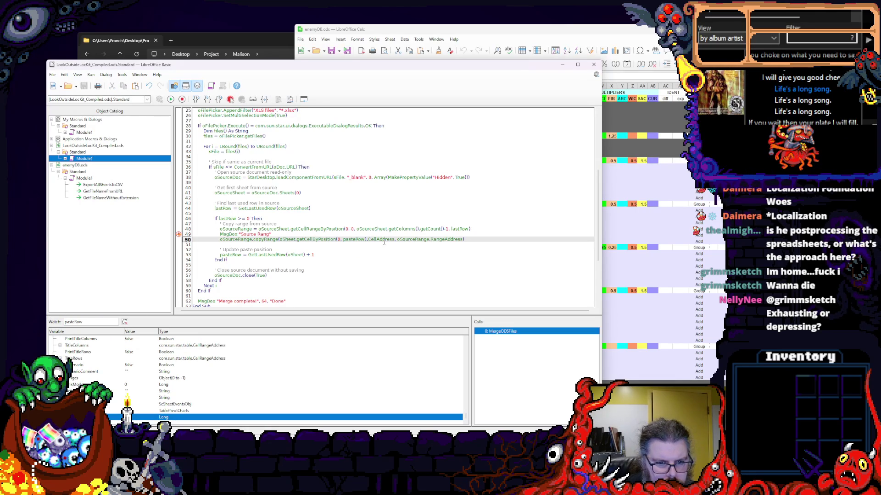
double_click(430, 239)
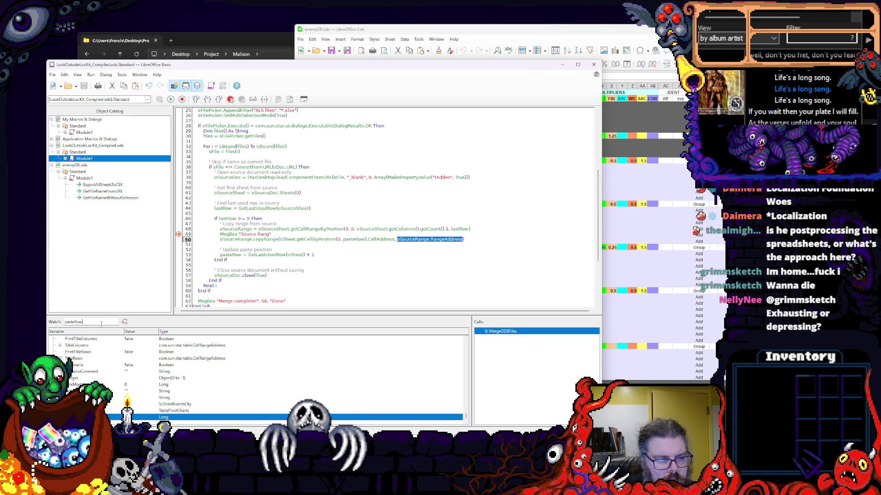
key(F7)
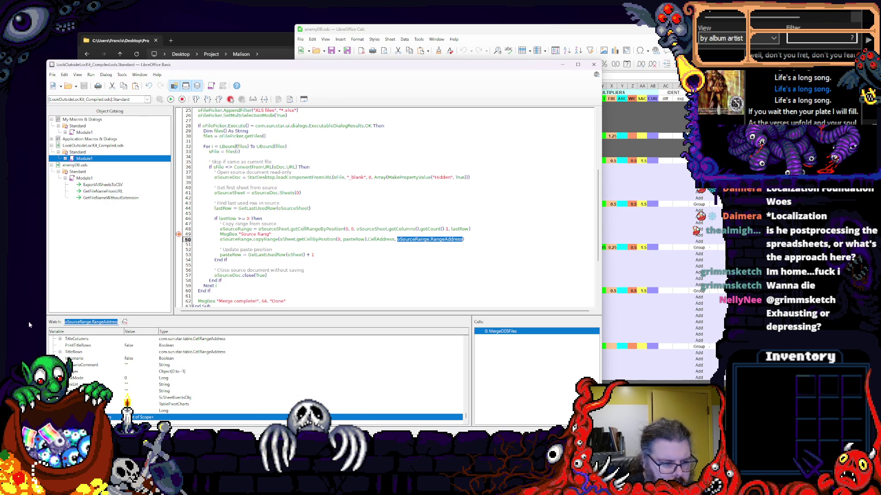
key(Up)
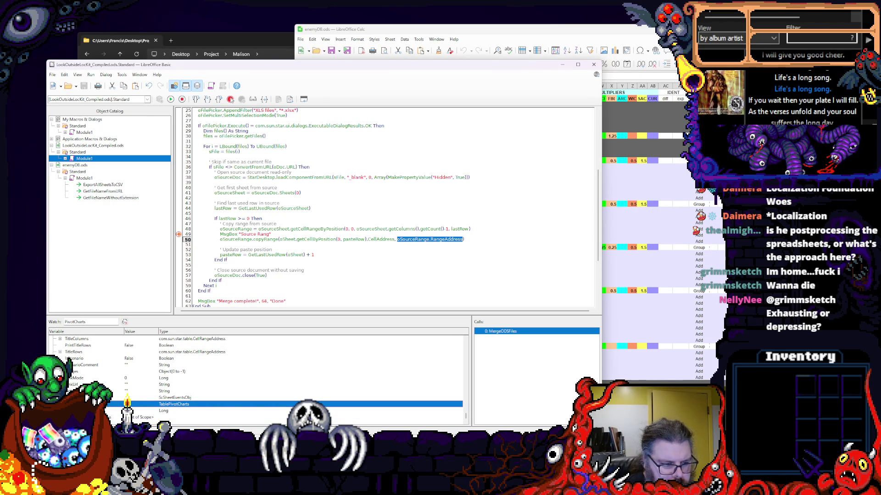
key(Down)
double_click(413, 239)
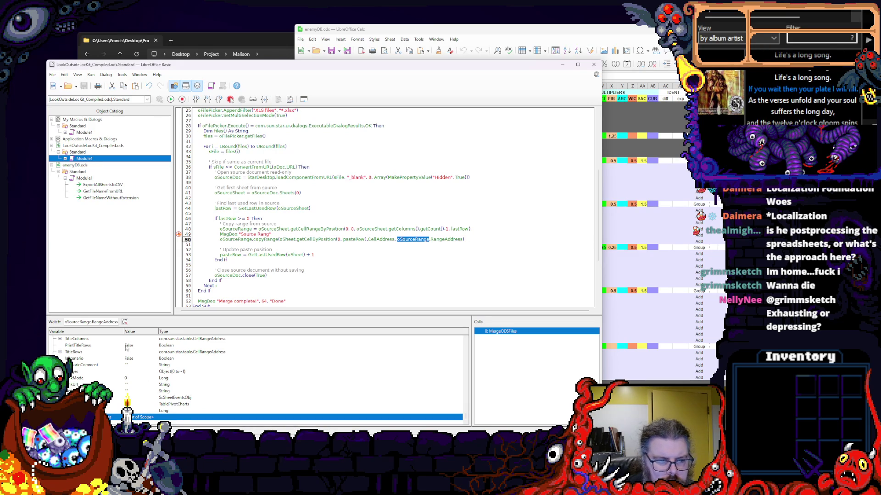
click(112, 321)
key(Return)
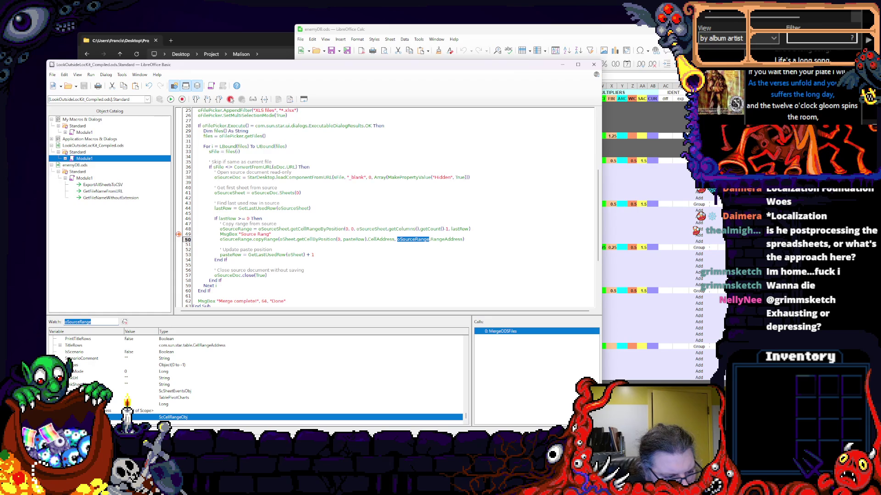
key(Right)
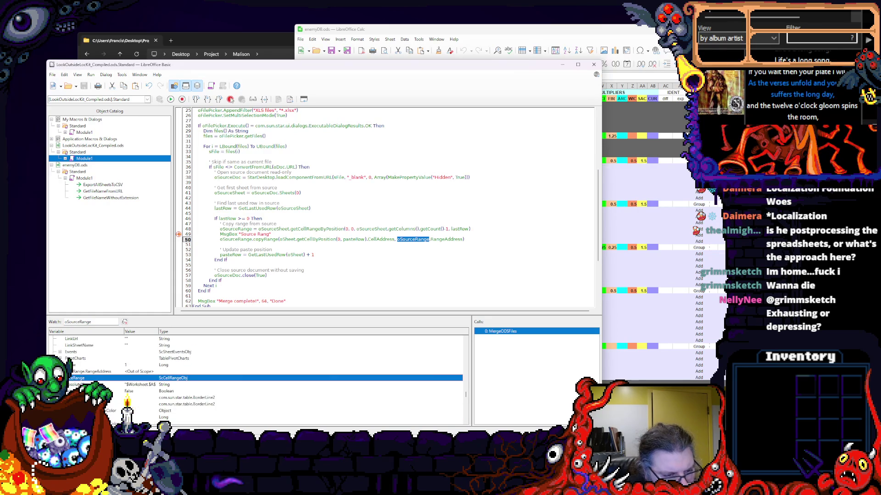
scroll(255, 371, up, 3)
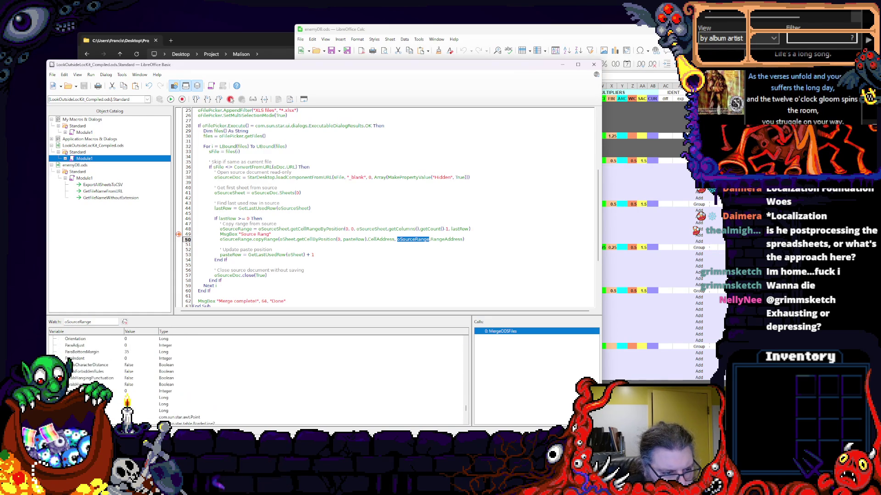
scroll(254, 372, down, 3)
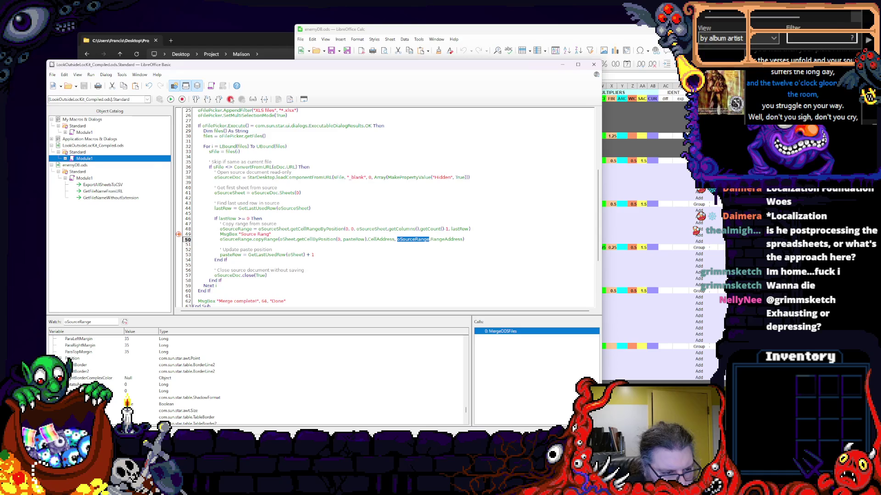
- Inspect oSourceRange on line 50 in the watch window, then run the merge macro to its Source Rang box
click(73, 358)
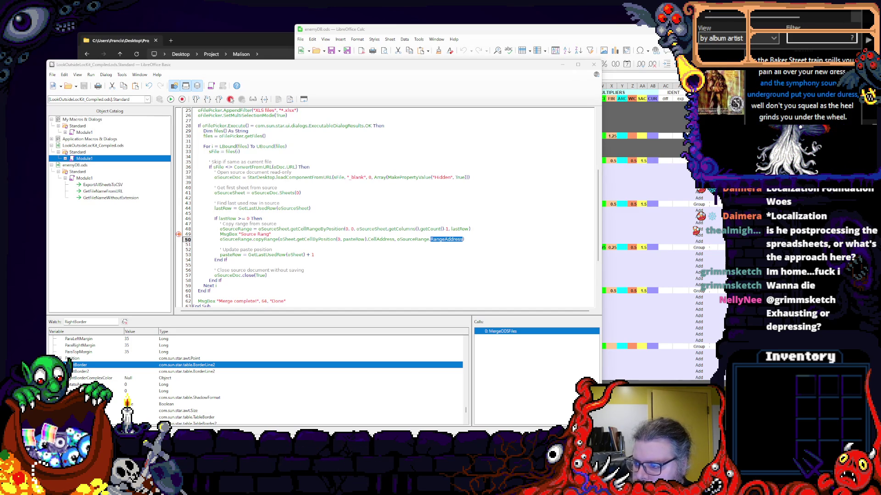
click(446, 241)
double_click(413, 240)
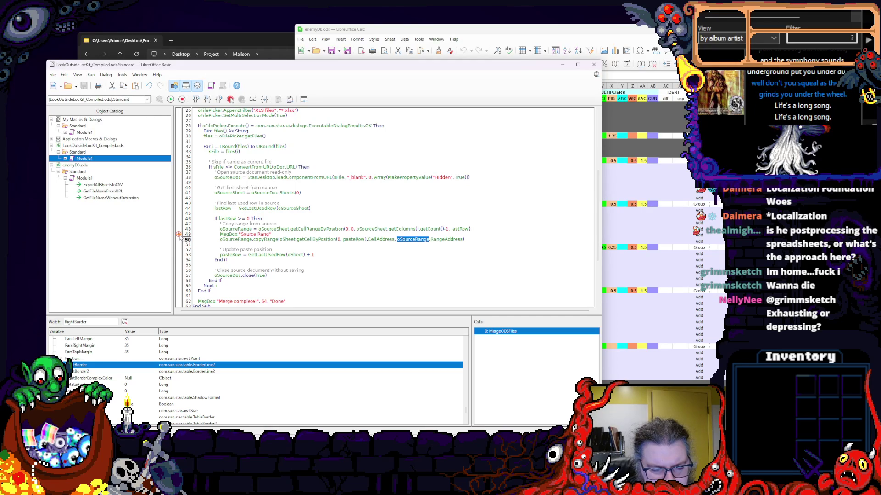
click(170, 99)
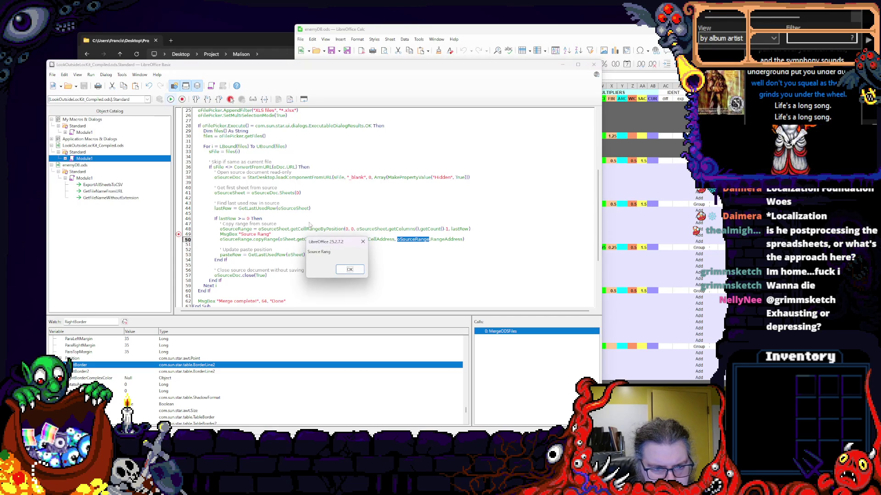
- Dismiss the Source Rang box and the copyRange 'Property or method not found' error, recheck copyRange on line 50, and rerun with F5
click(350, 270)
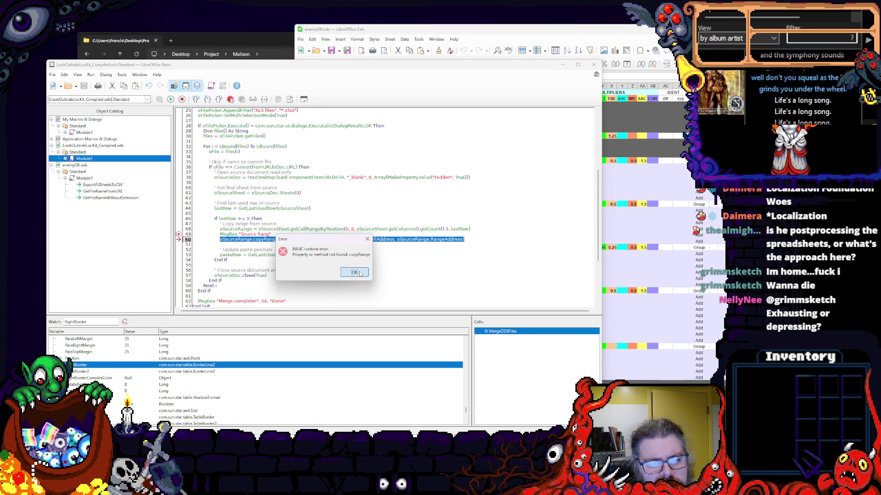
click(359, 274)
click(349, 259)
click(318, 240)
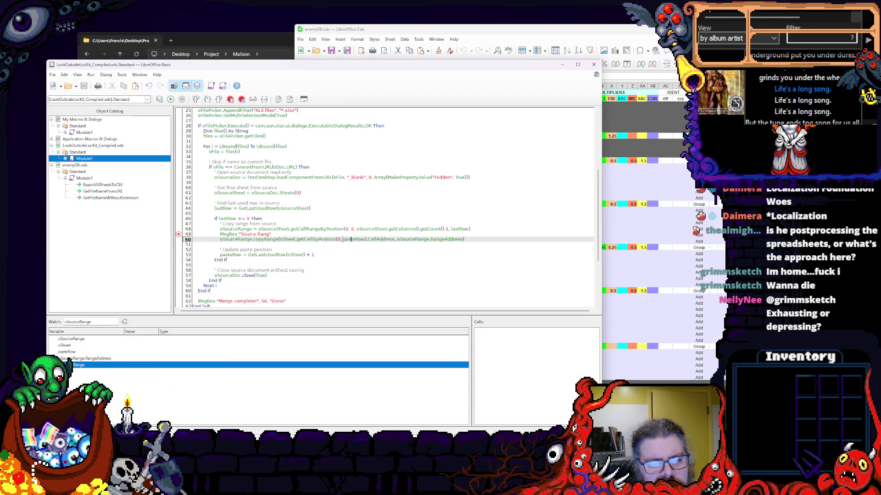
click(276, 240)
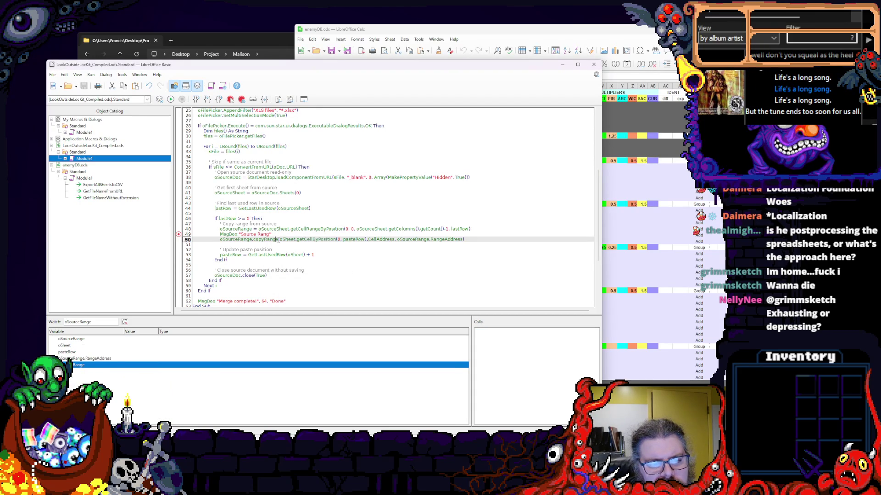
double_click(266, 239)
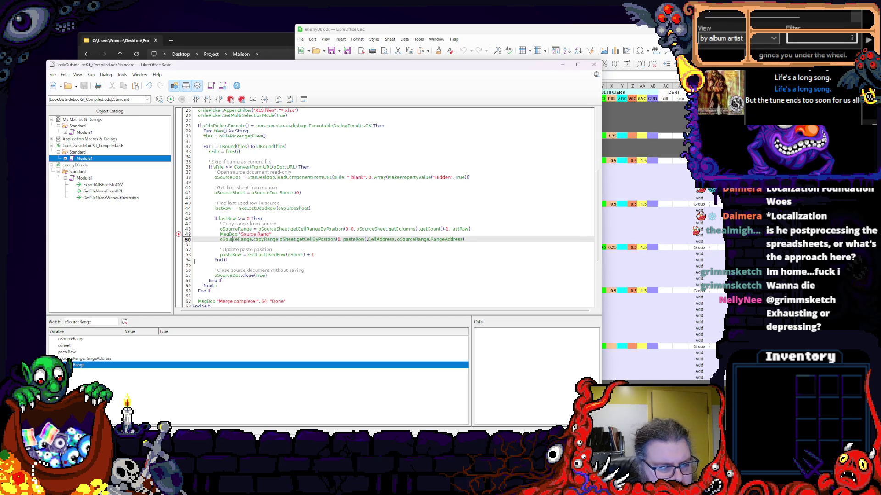
click(72, 339)
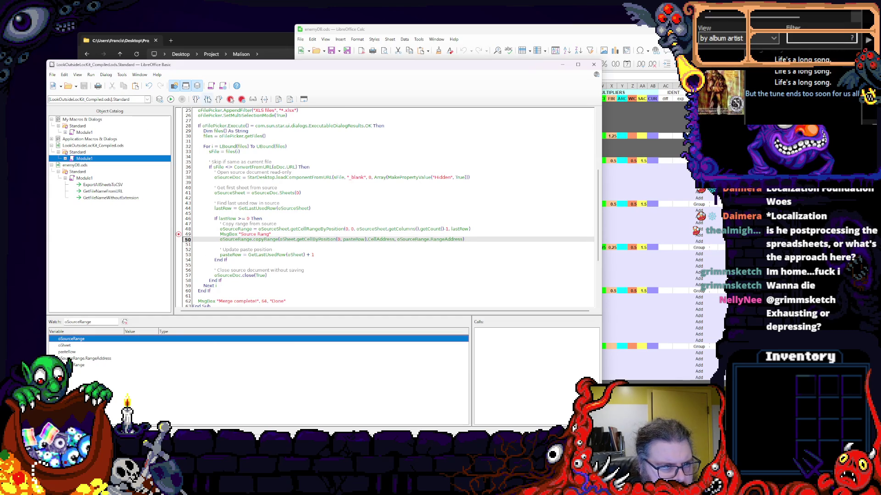
key(F5)
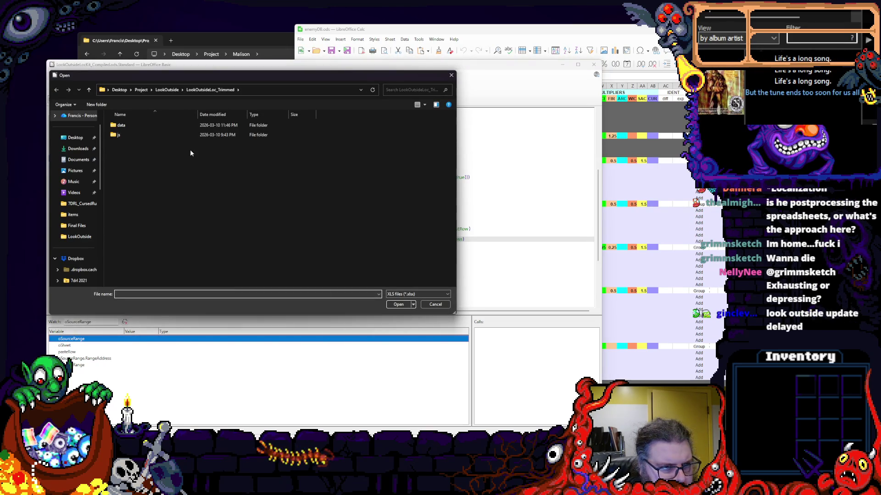
- In the macro's file picker, enter the data folder and give it Items.xlsx to merge
double_click(124, 126)
click(140, 204)
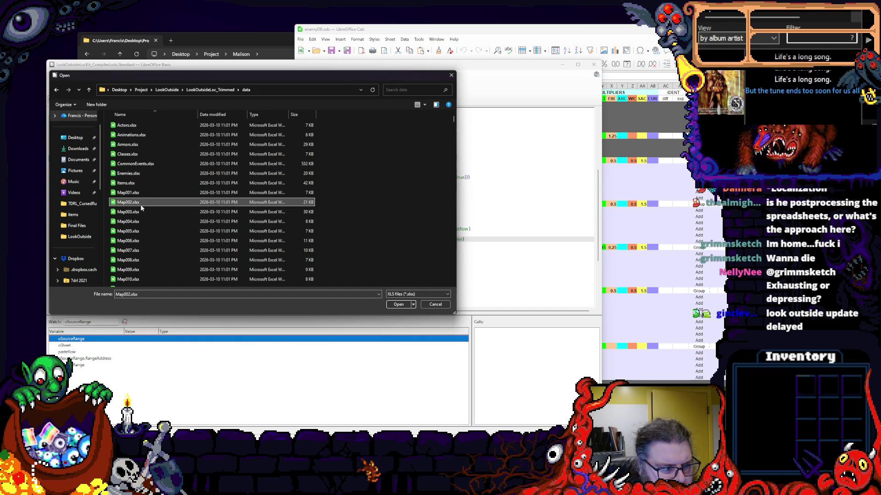
click(127, 183)
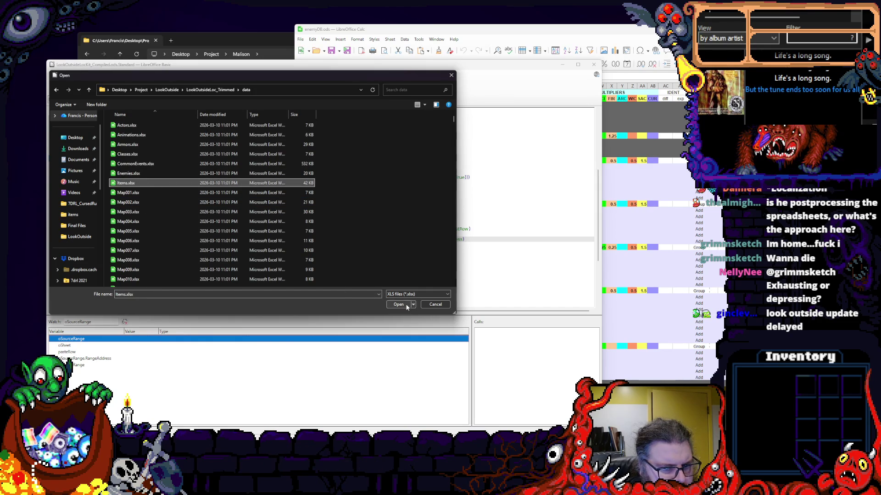
click(401, 305)
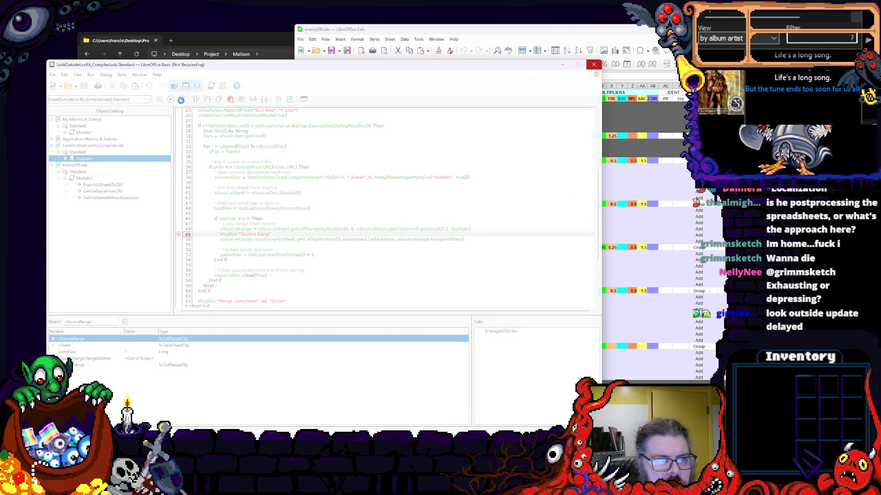
- Close the frozen Basic window and force the unresponsive LibreOffice to quit
click(595, 65)
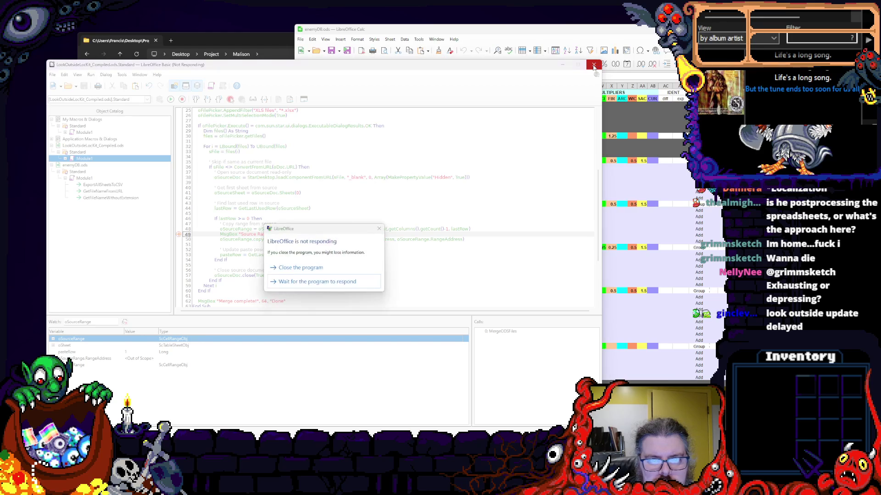
click(317, 269)
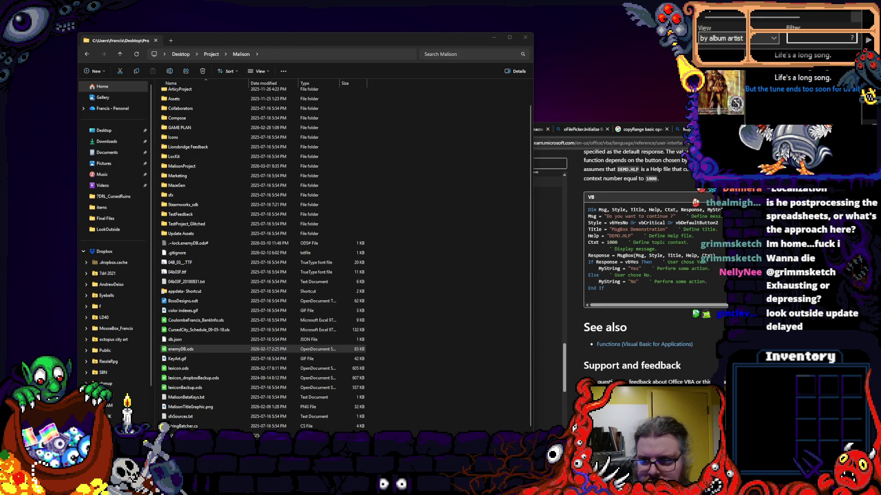
- Navigate Project > LookOutside > LookOutsideLoc_Trimmed and reopen LookOutsideLocKit_Compiled.ods
click(212, 54)
double_click(173, 229)
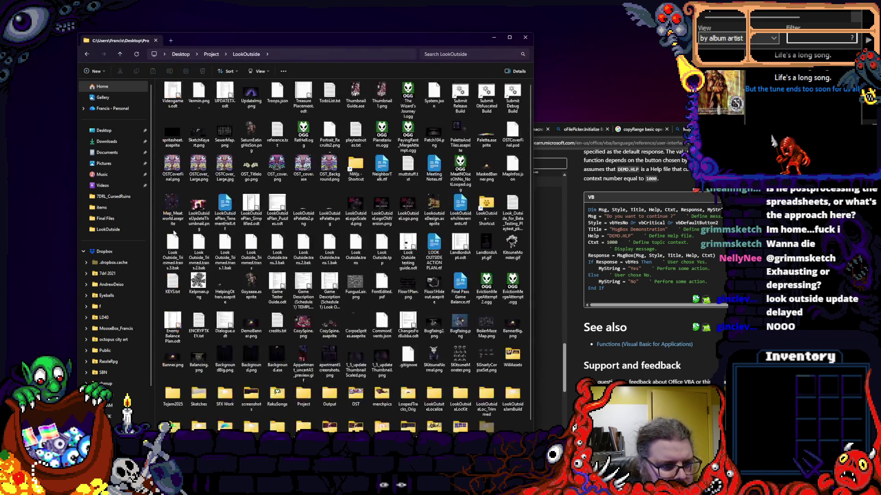
scroll(255, 303, down, 3)
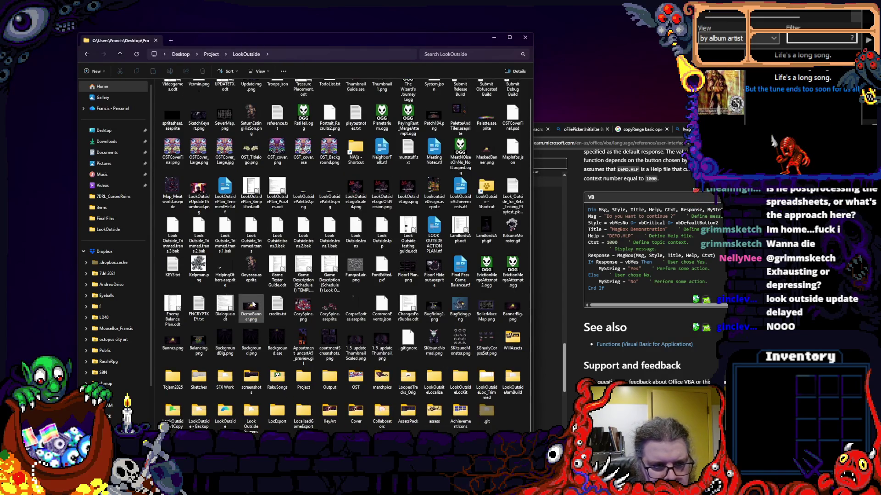
scroll(254, 303, down, 1)
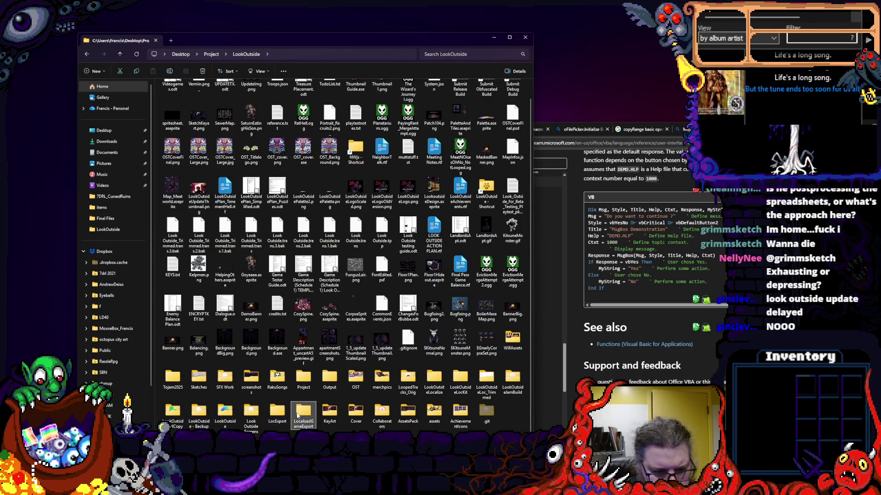
double_click(486, 380)
double_click(198, 122)
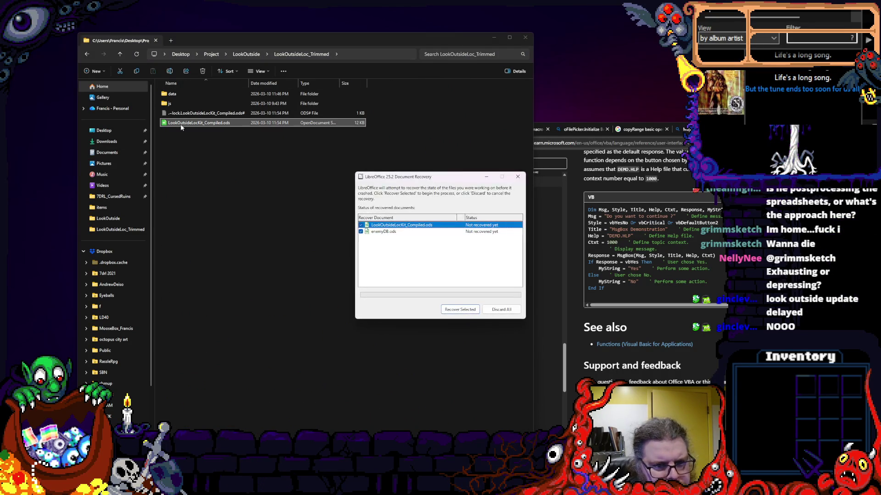
- Discard all crash recovery data, enable the document's macros, and move the Calc window left
click(360, 225)
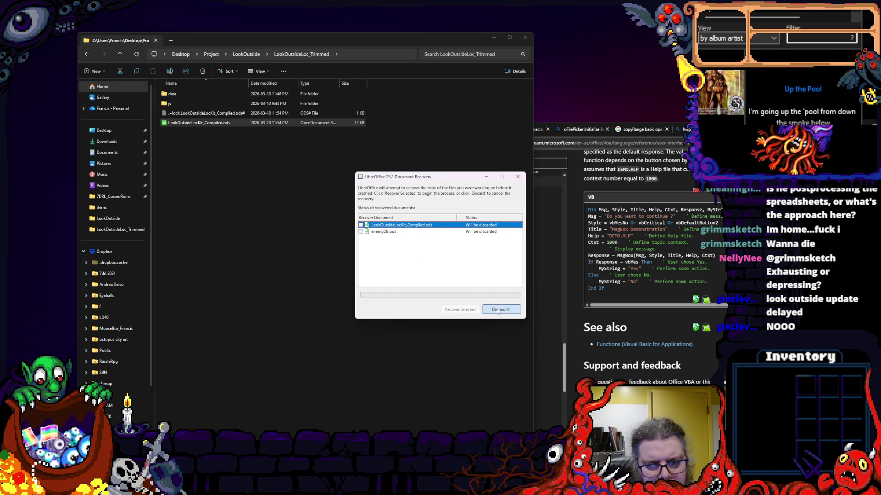
click(500, 310)
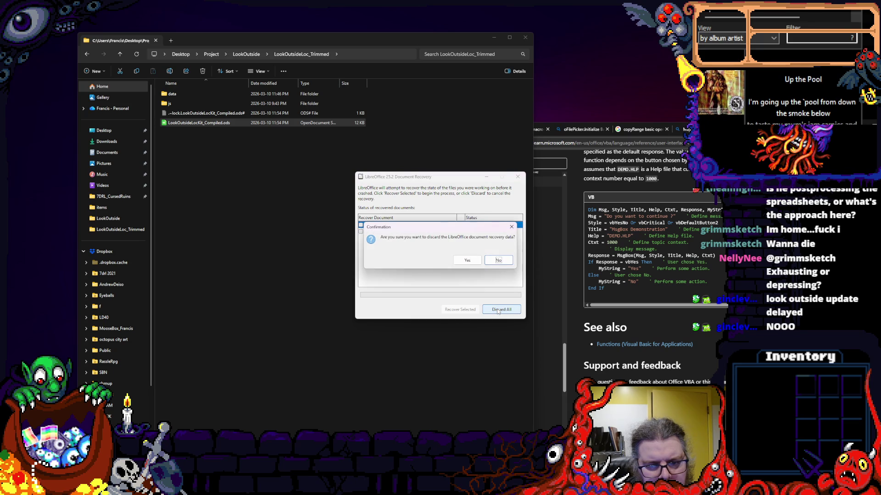
click(468, 261)
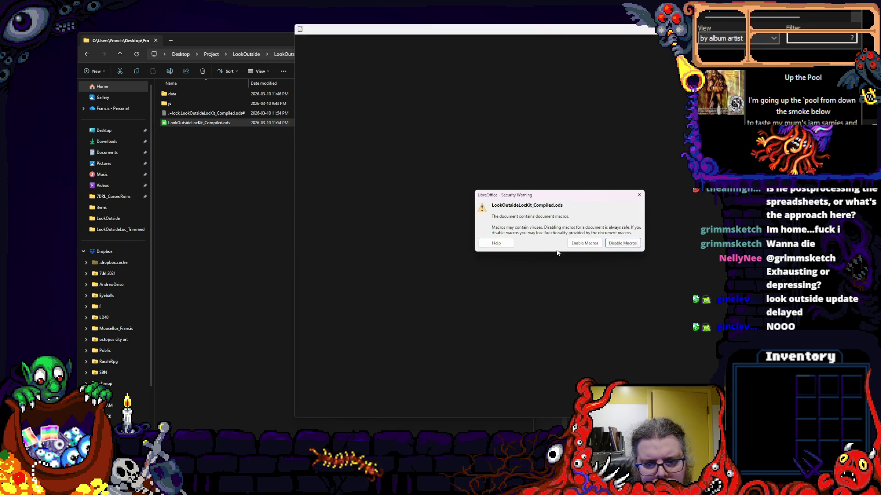
click(584, 243)
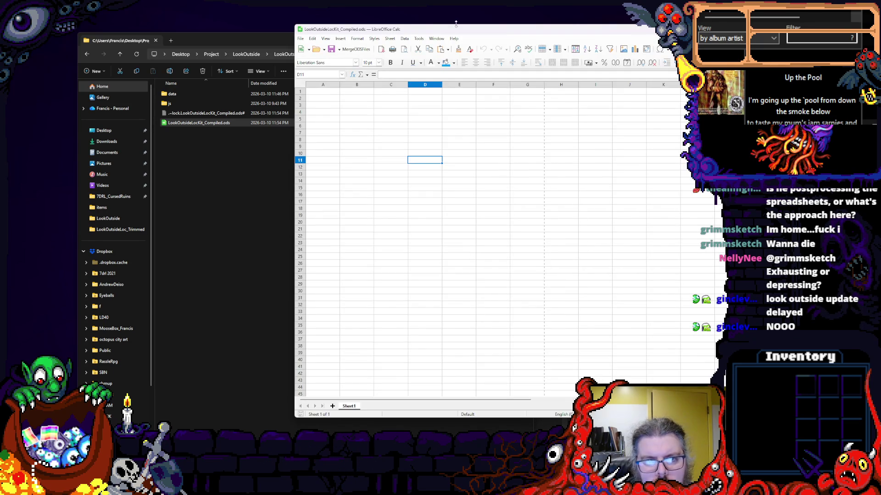
drag(454, 29, 211, 33)
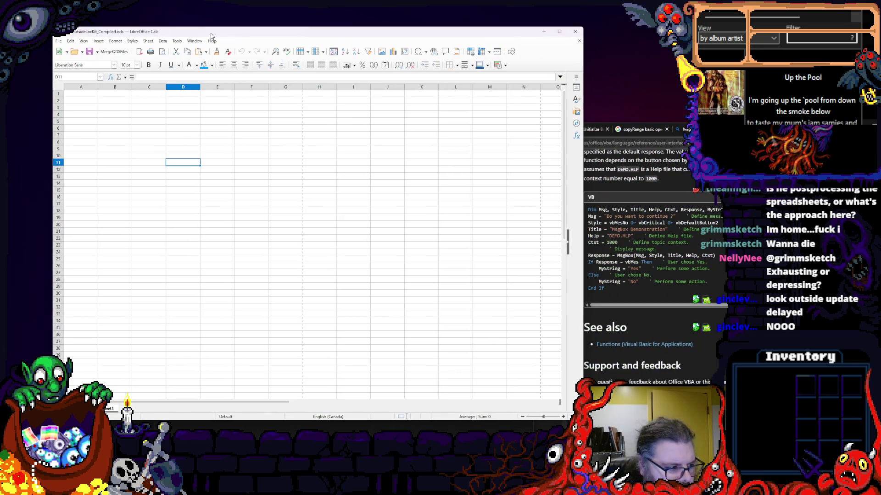
click(177, 41)
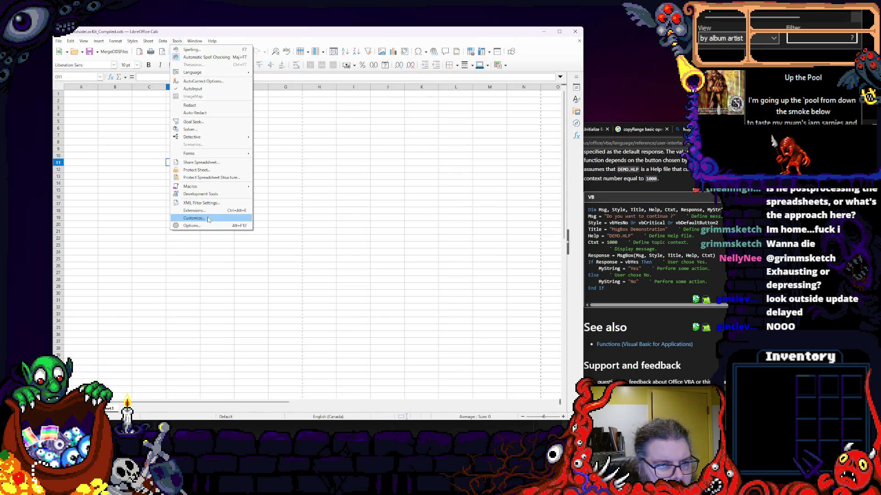
- Reopen the Basic IDE and expand the compiled document's Standard library and Module1 in the Object Catalog
mouse_move(200, 187)
click(279, 187)
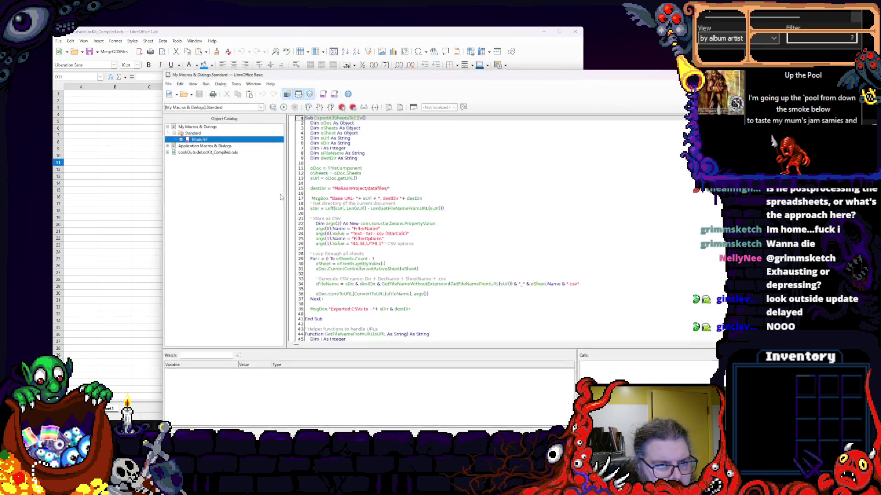
drag(413, 71, 355, 55)
scroll(455, 227, down, 4)
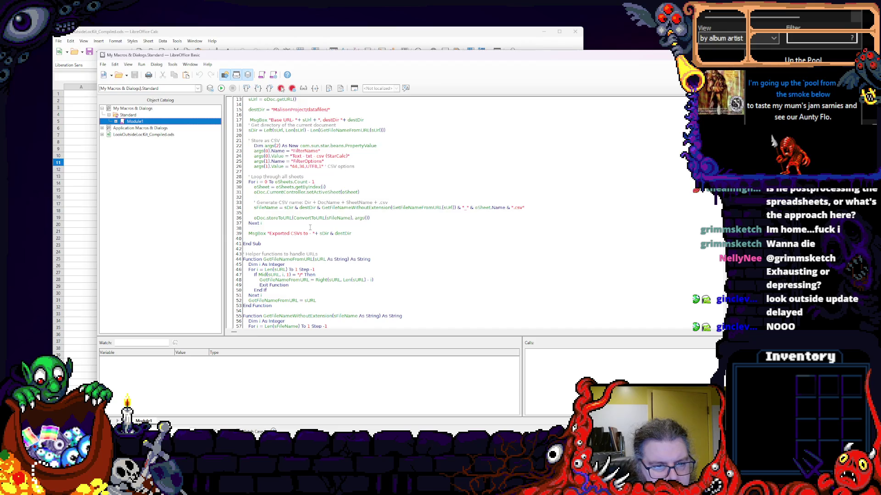
scroll(310, 227, up, 3)
click(309, 259)
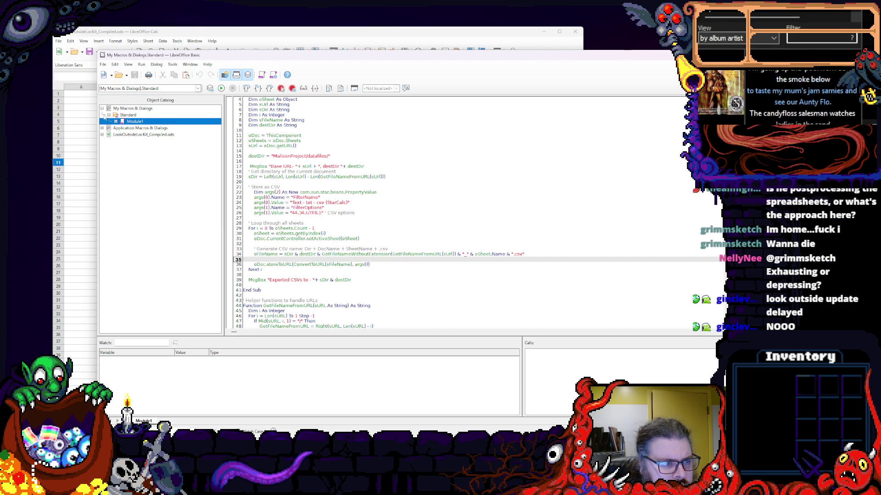
scroll(454, 227, up, 1)
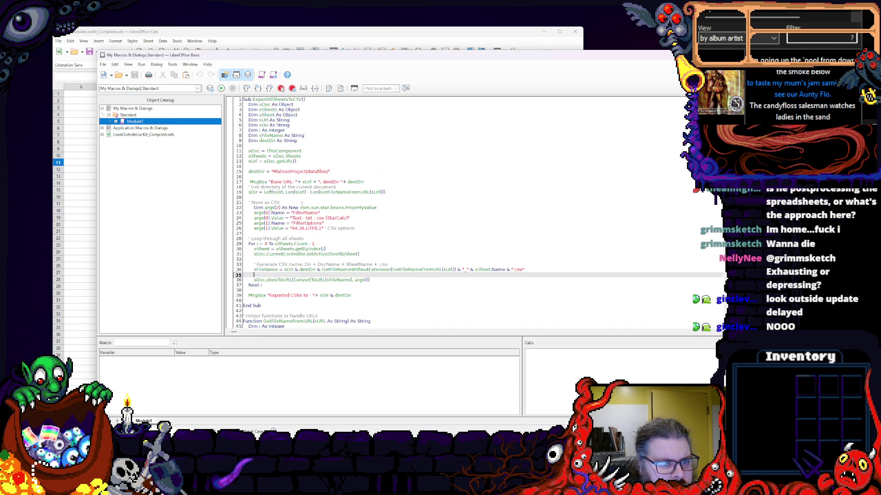
click(108, 140)
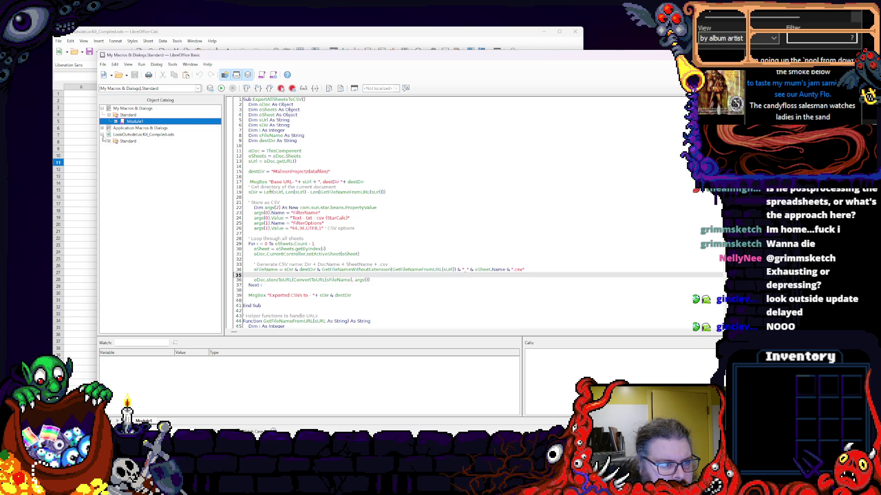
click(127, 140)
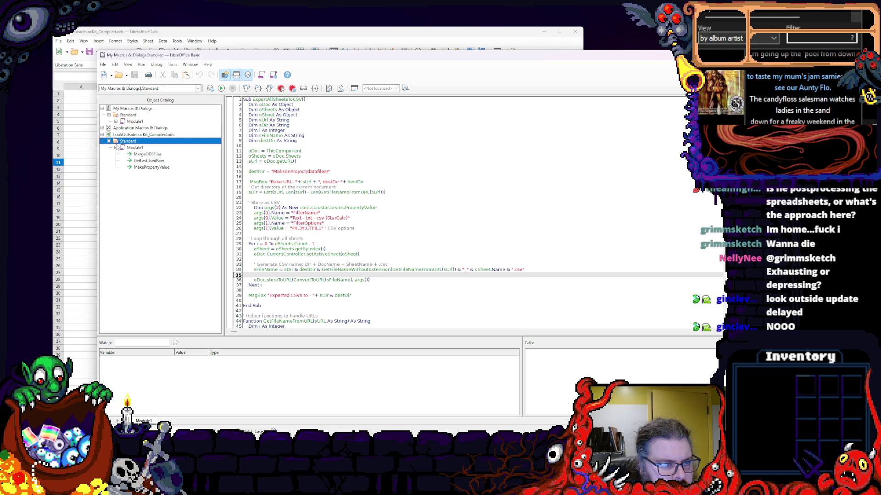
double_click(131, 147)
click(148, 155)
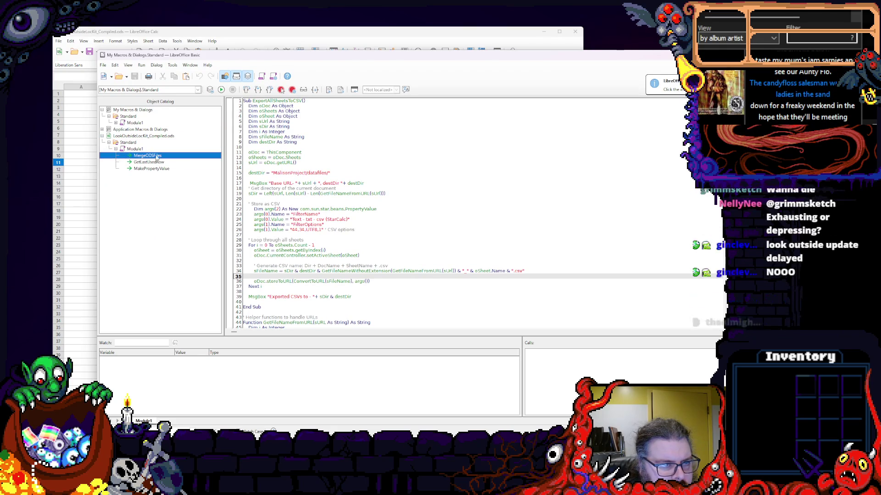
- Switch the library list to [LookOutsideLocKit_Compiled.ods].Standard and show the MergeODSFiles code
click(148, 90)
click(160, 202)
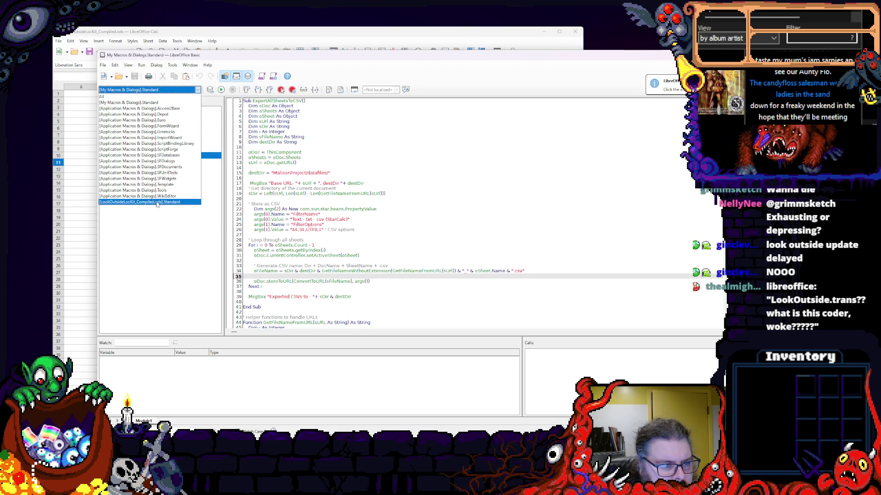
click(148, 155)
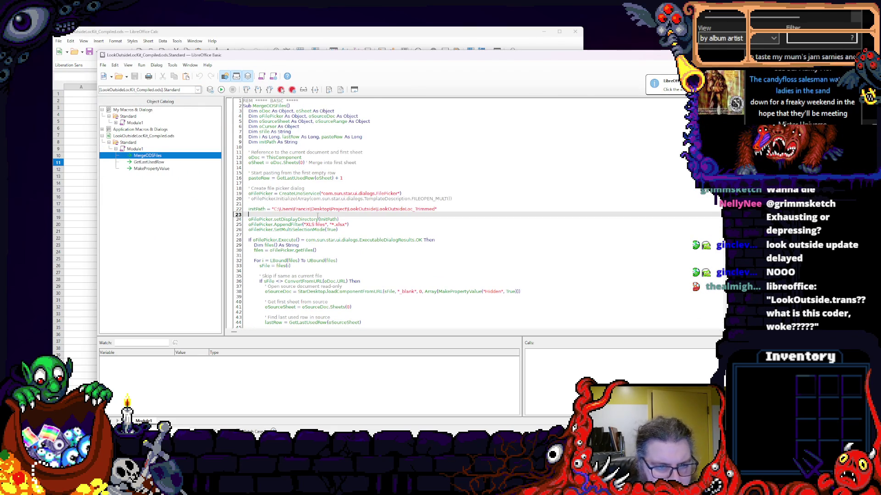
scroll(314, 219, down, 5)
scroll(315, 218, down, 5)
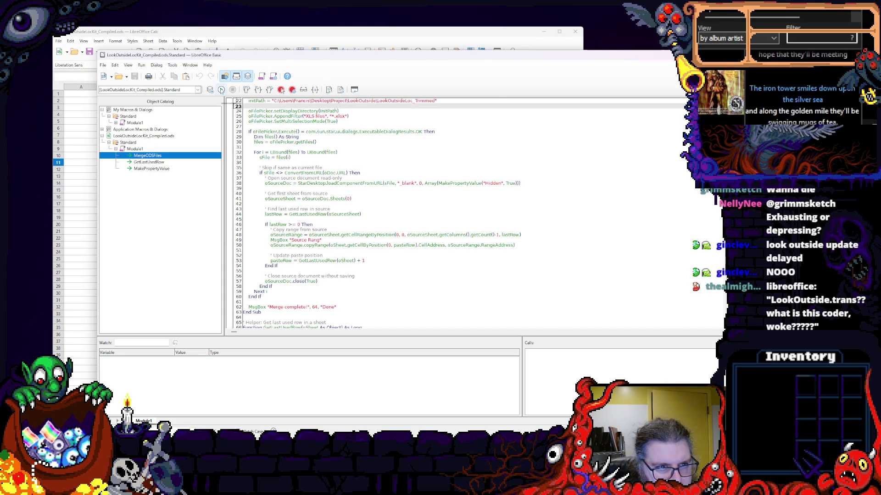
- Run the macro on data/Items.xlsx, then dismiss the Source Rang box and the repeated copyRange runtime error
key(F5)
double_click(172, 115)
click(178, 174)
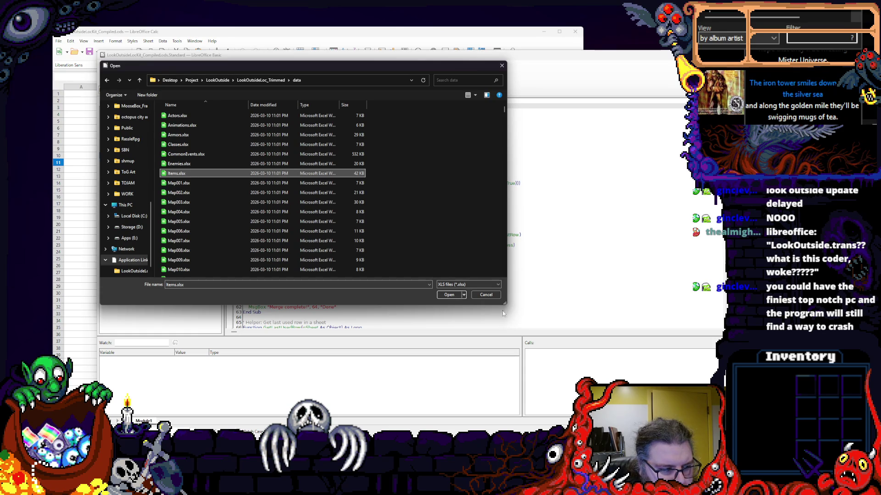
click(449, 295)
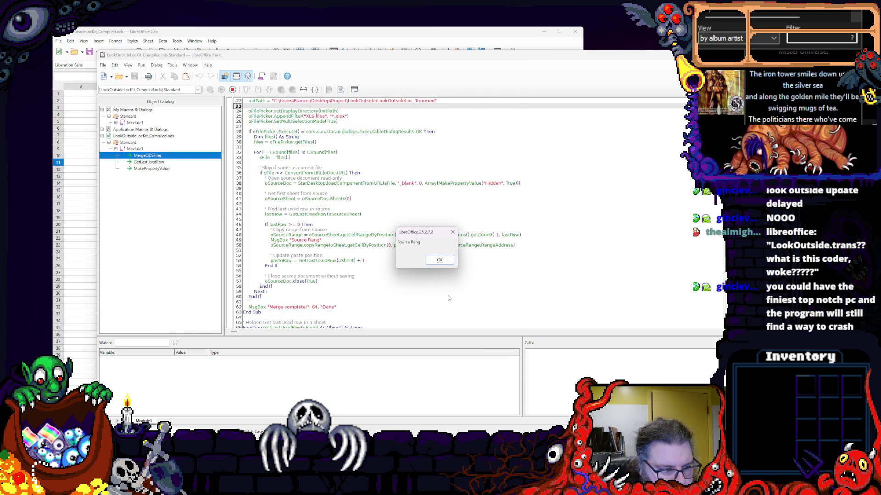
click(440, 260)
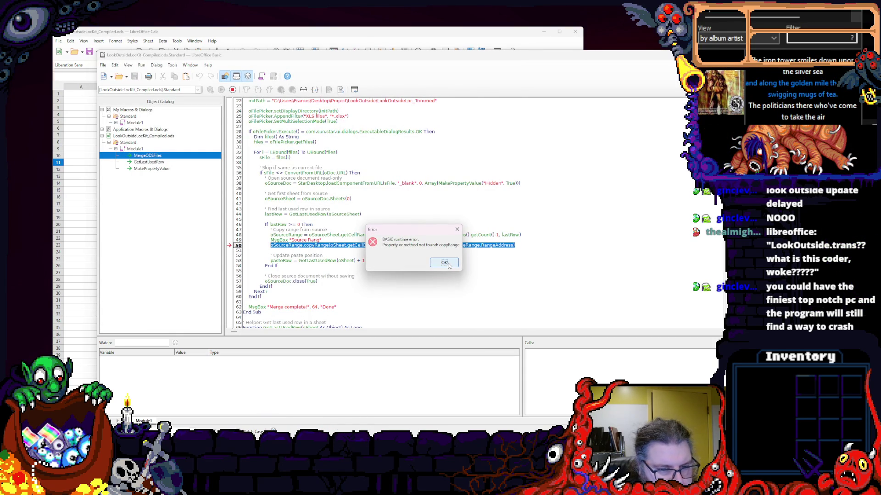
click(445, 263)
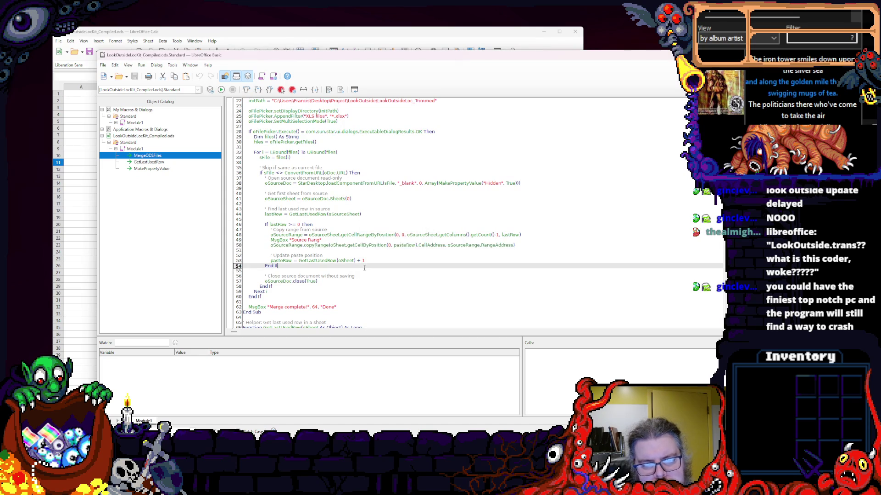
click(259, 235)
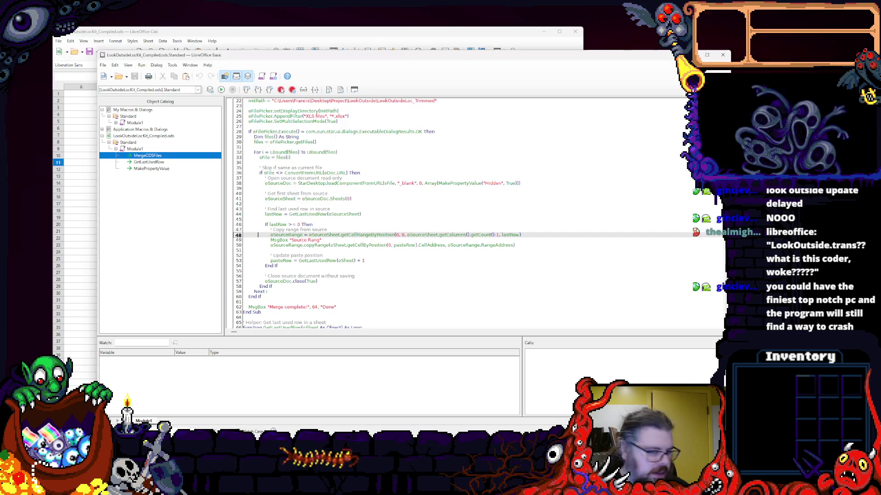
drag(300, 55, 280, 60)
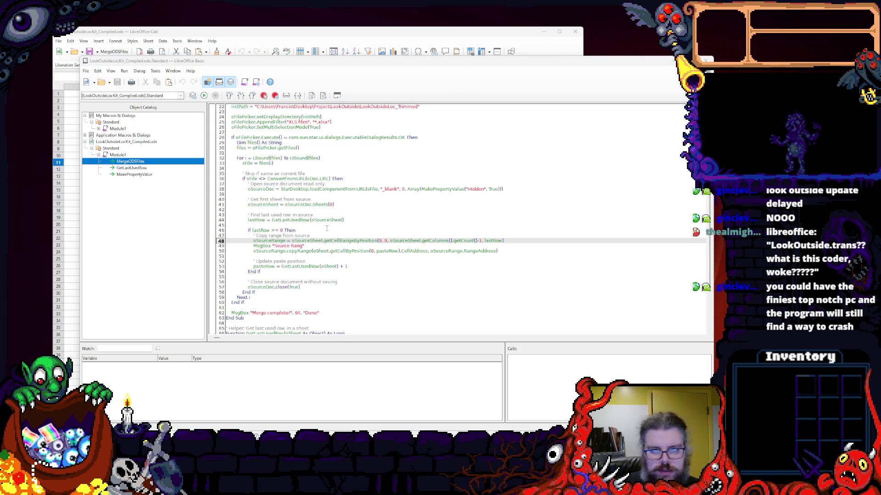
click(422, 241)
key(Up)
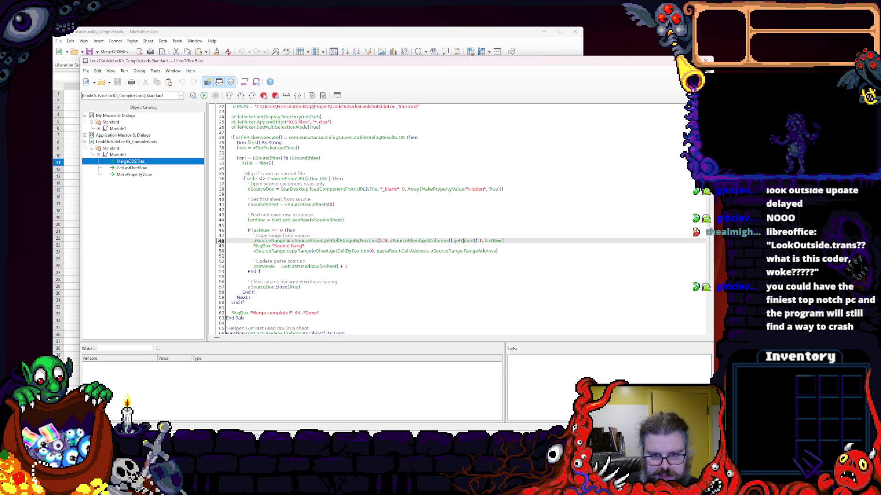
double_click(298, 252)
click(298, 257)
double_click(268, 252)
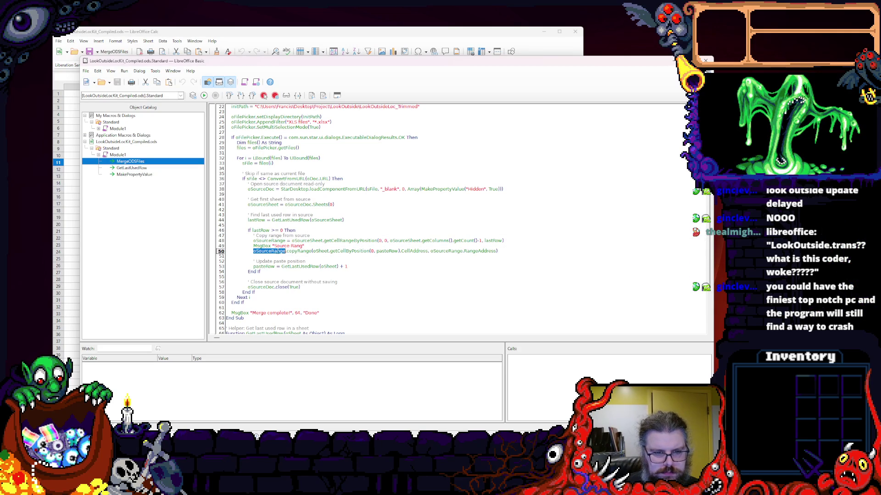
double_click(299, 252)
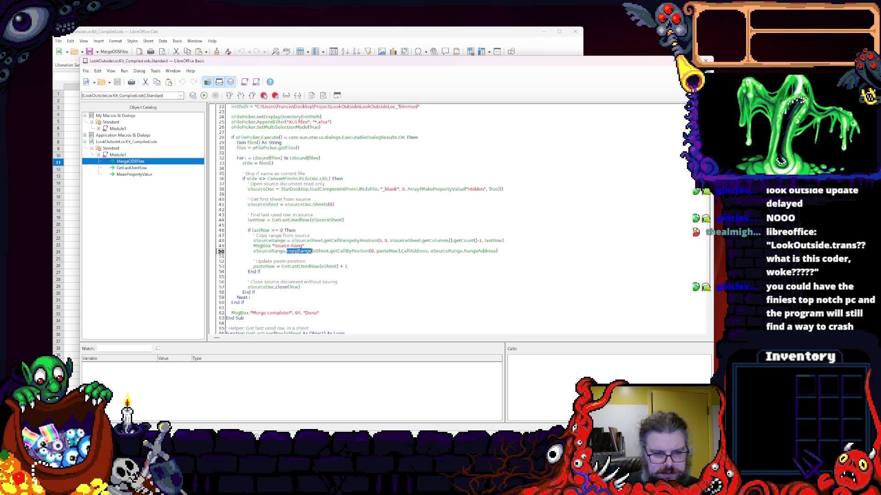
double_click(344, 241)
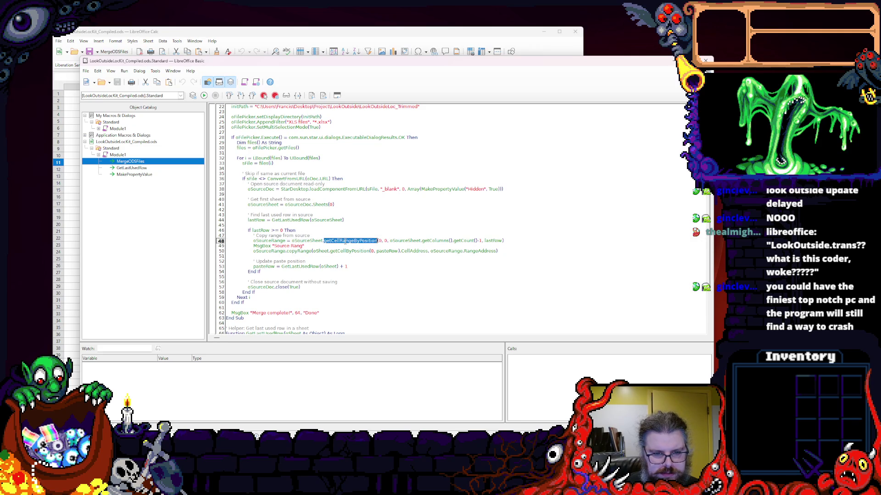
double_click(268, 251)
double_click(299, 251)
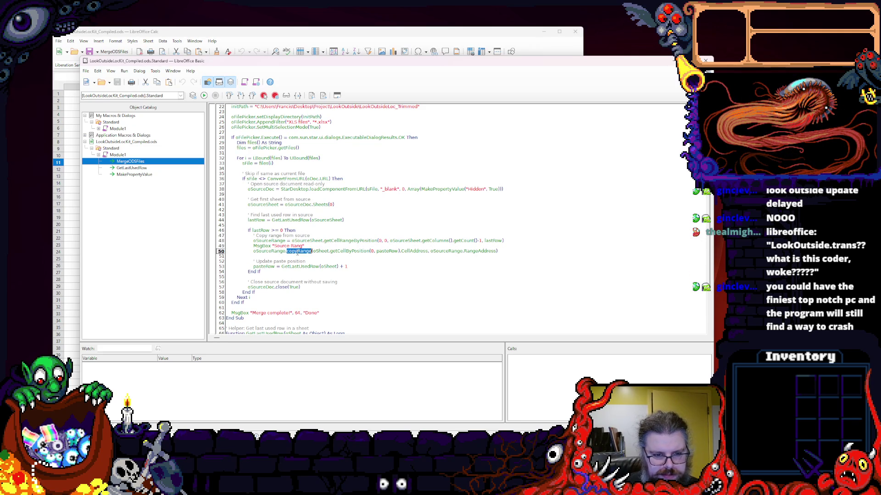
click(314, 251)
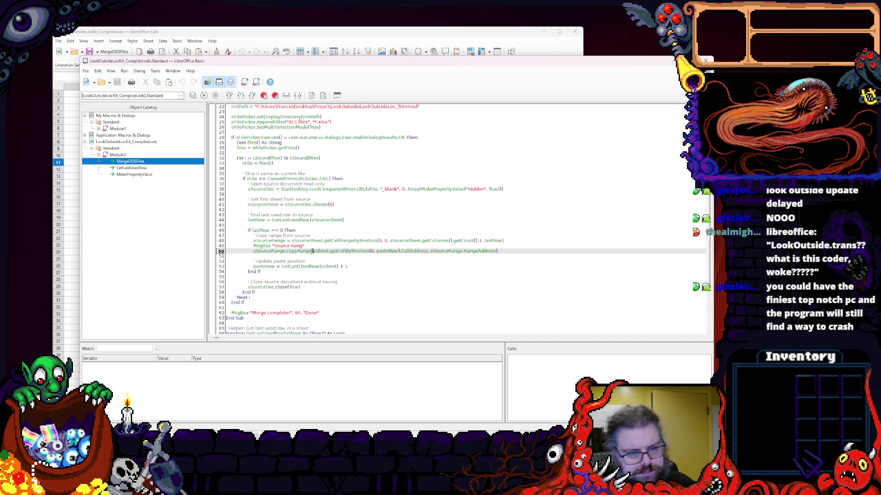
scroll(395, 261, up, 7)
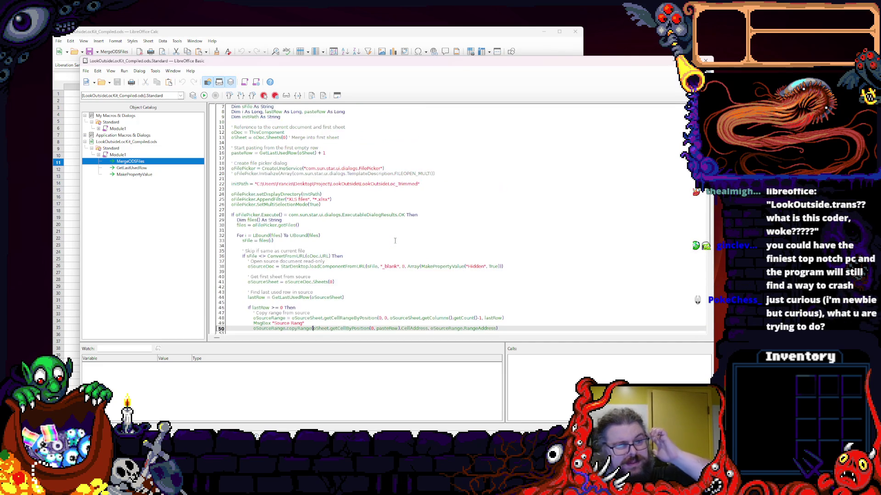
scroll(394, 242, down, 3)
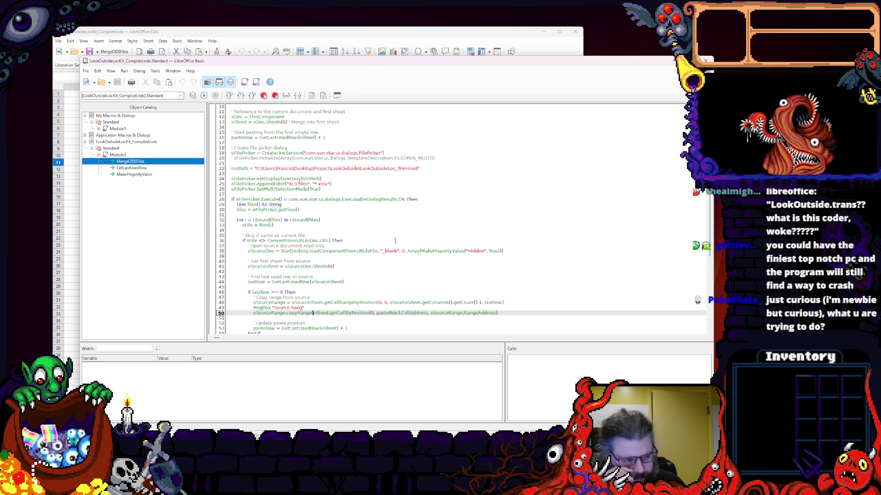
scroll(394, 241, up, 4)
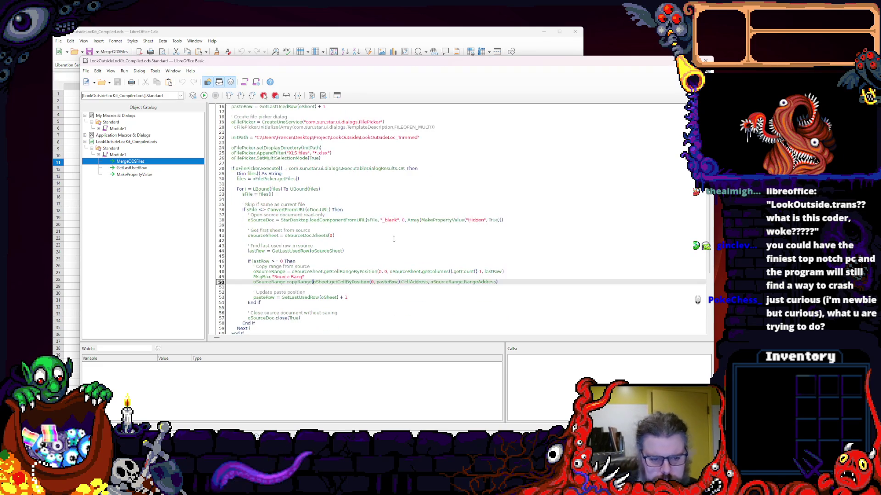
- Review the file-picker and source-loading code, then move the Basic IDE window up and to the right
click(318, 293)
scroll(319, 292, down, 5)
scroll(323, 207, down, 5)
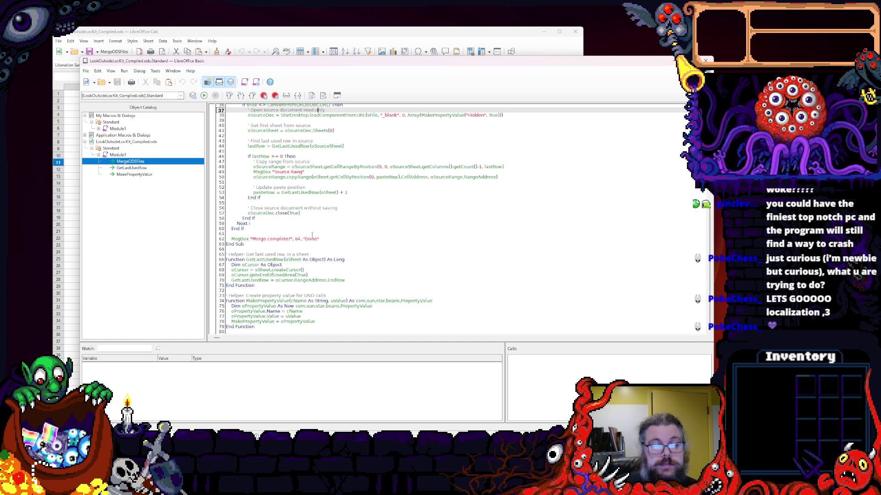
scroll(324, 207, up, 7)
scroll(325, 246, up, 5)
drag(242, 63, 347, 43)
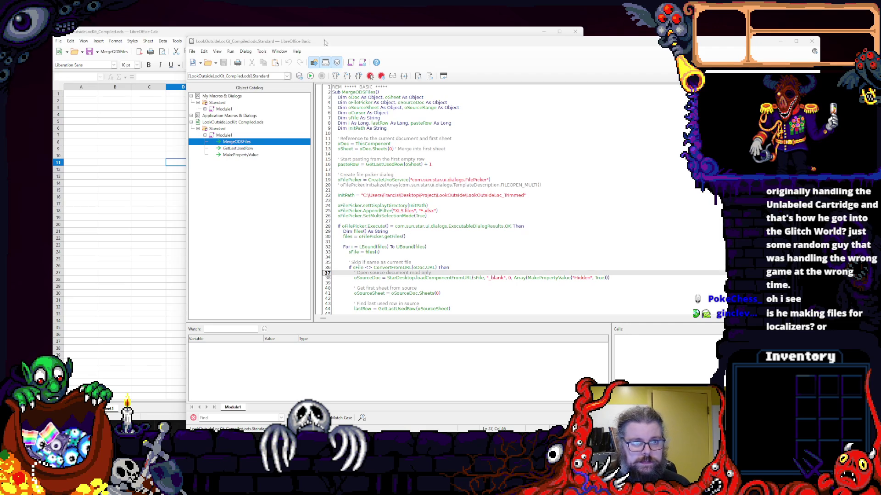
- Move the Basic IDE window back left and re-examine copyRange on line 50 and the lastRow check on line 46
drag(324, 38, 253, 40)
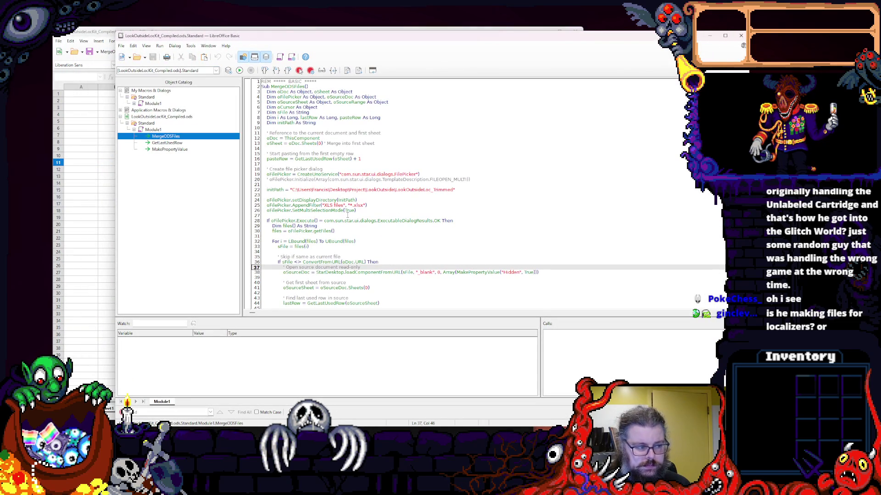
click(347, 241)
scroll(359, 238, down, 3)
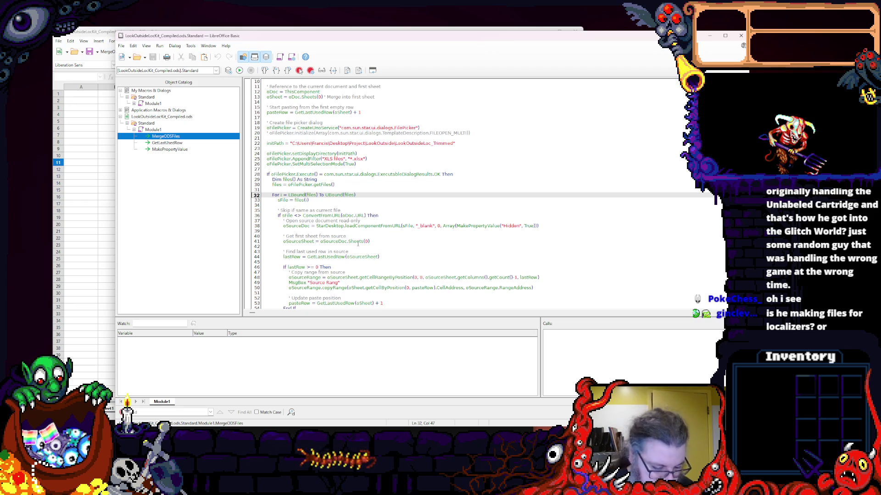
key(Down)
key(Down)
key(Down)
scroll(350, 289, down, 6)
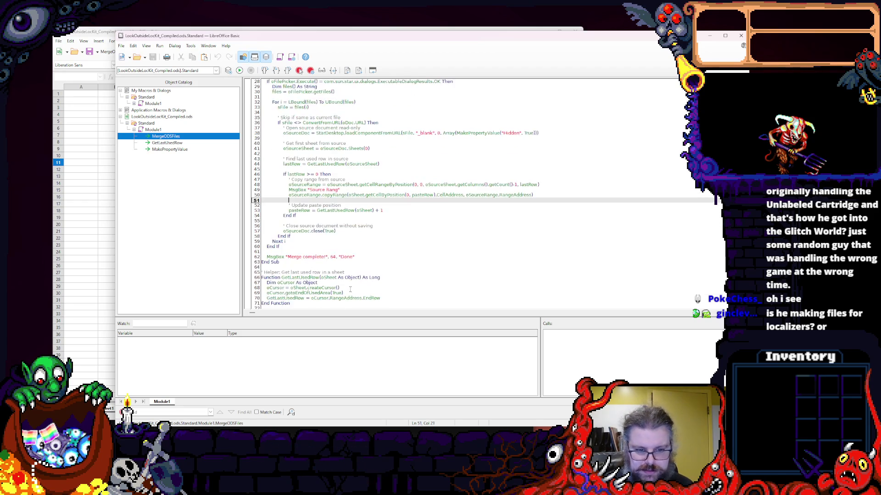
scroll(351, 289, up, 10)
scroll(361, 230, down, 5)
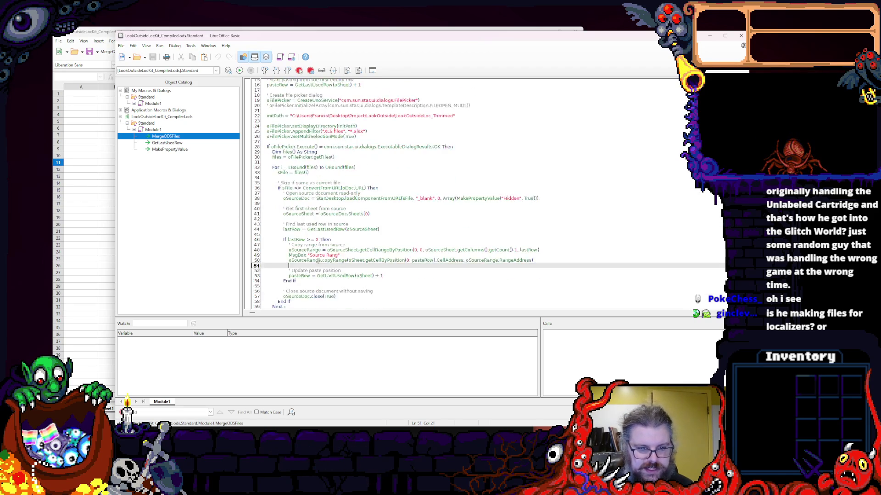
scroll(361, 229, down, 5)
scroll(360, 229, down, 5)
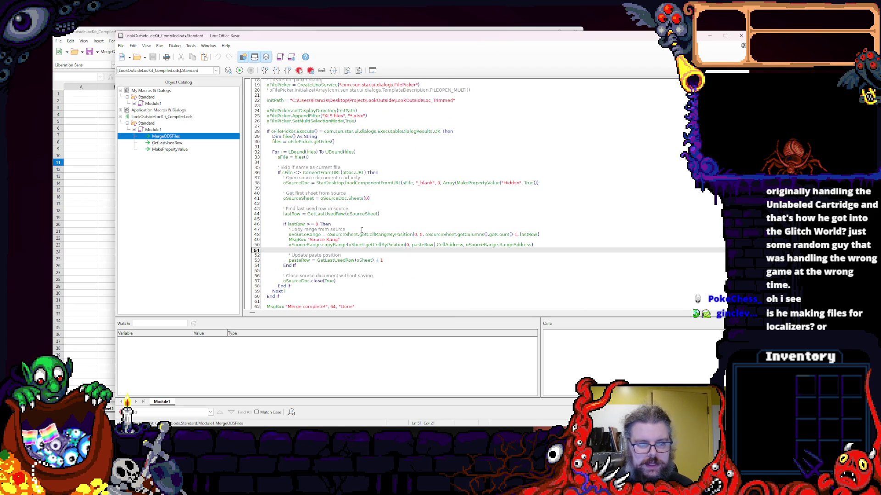
double_click(335, 244)
click(317, 245)
double_click(335, 245)
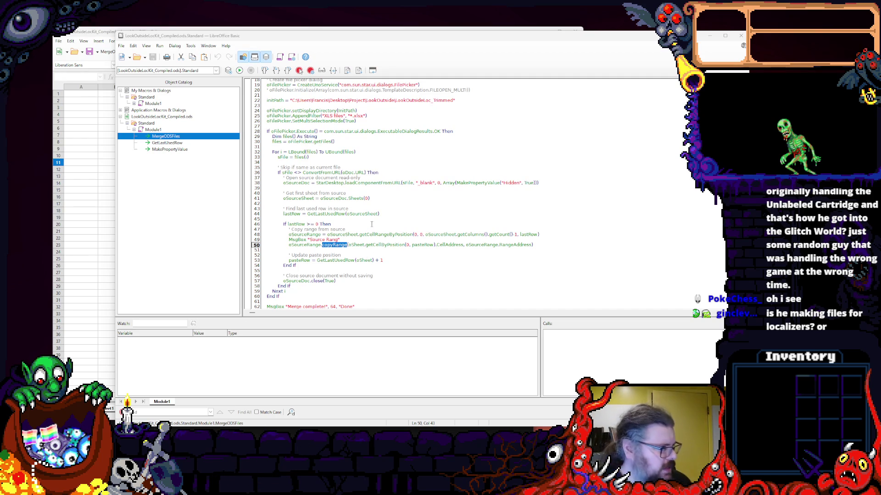
click(339, 218)
click(330, 223)
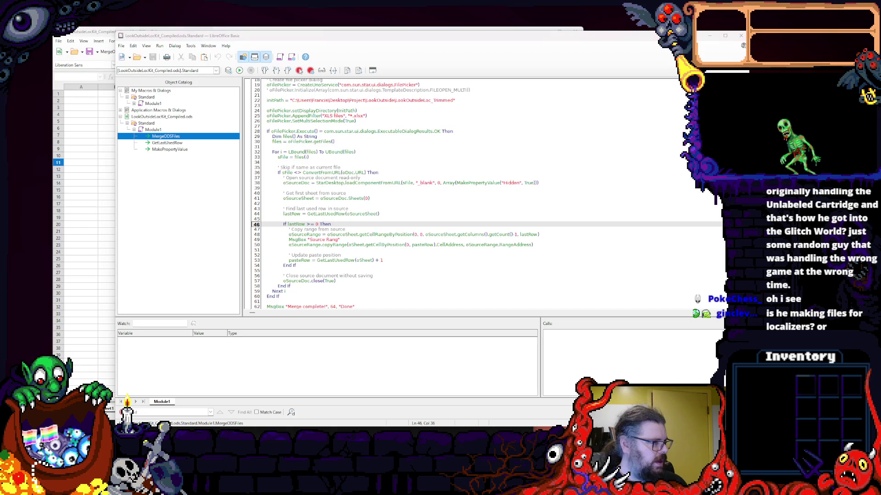